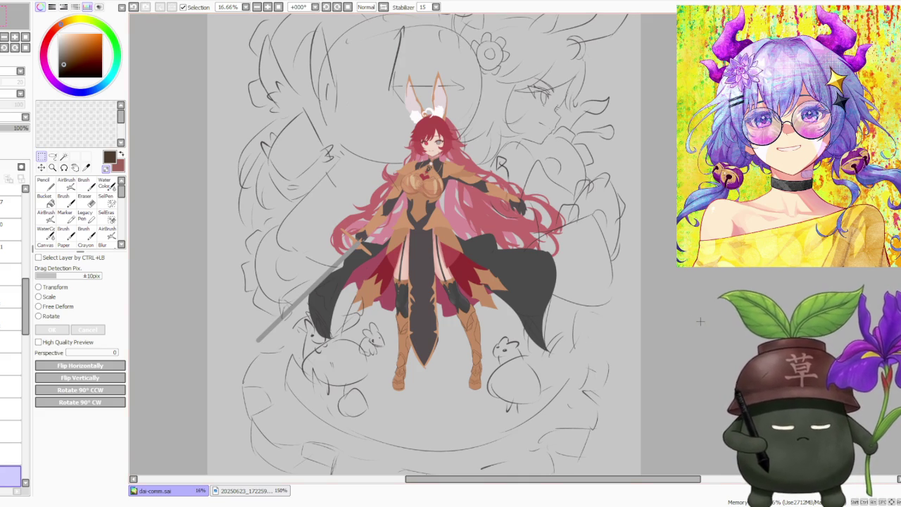
Select the dark front cloth layer and zoom in closer on the character.
scroll(576, 215, down, 1)
scroll(576, 215, up, 1)
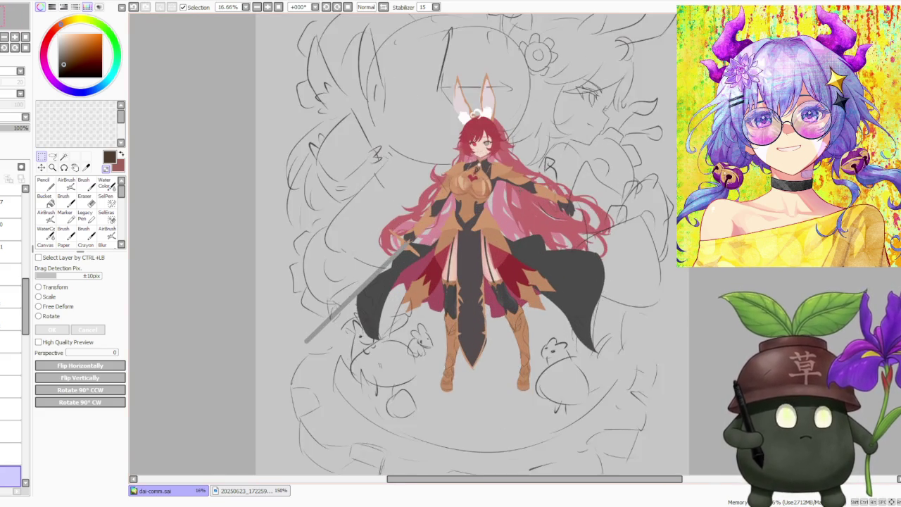
scroll(527, 176, up, 1)
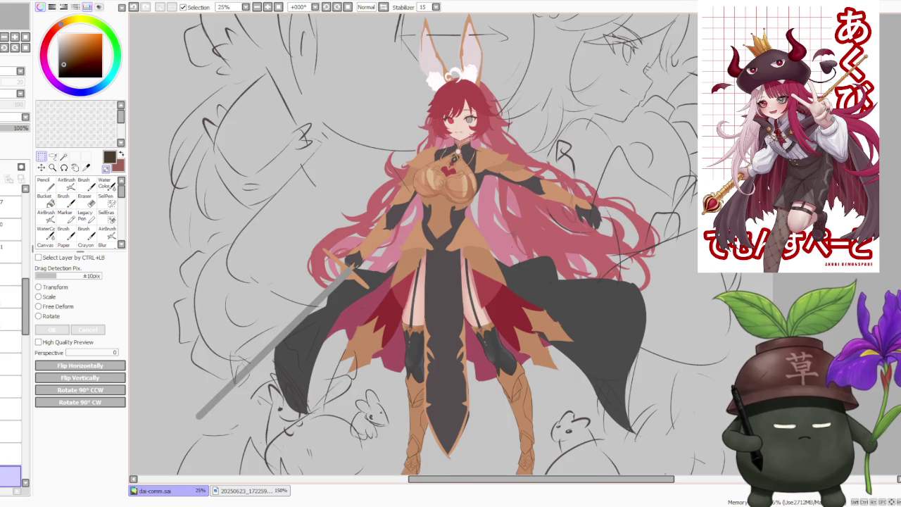
scroll(514, 121, down, 2)
scroll(514, 121, down, 1)
scroll(523, 120, down, 2)
scroll(523, 120, up, 2)
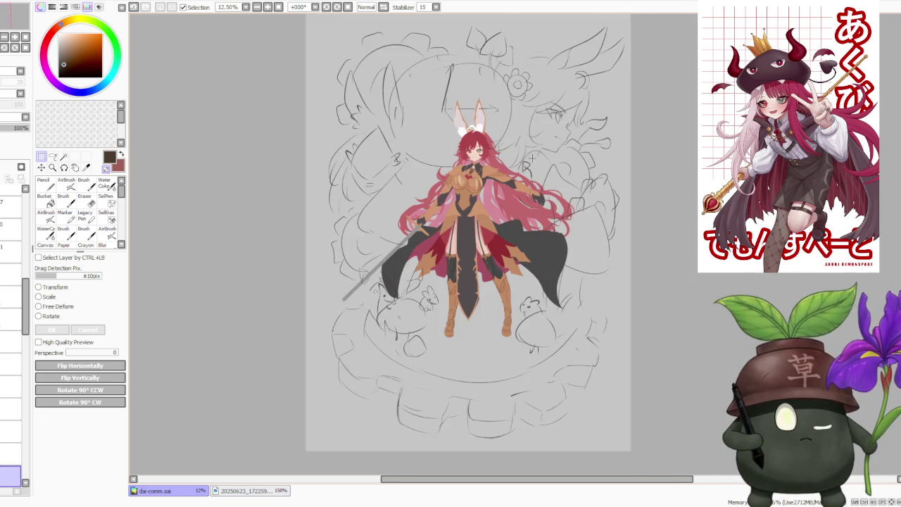
scroll(523, 120, up, 1)
drag(27, 307, 26, 405)
click(10, 267)
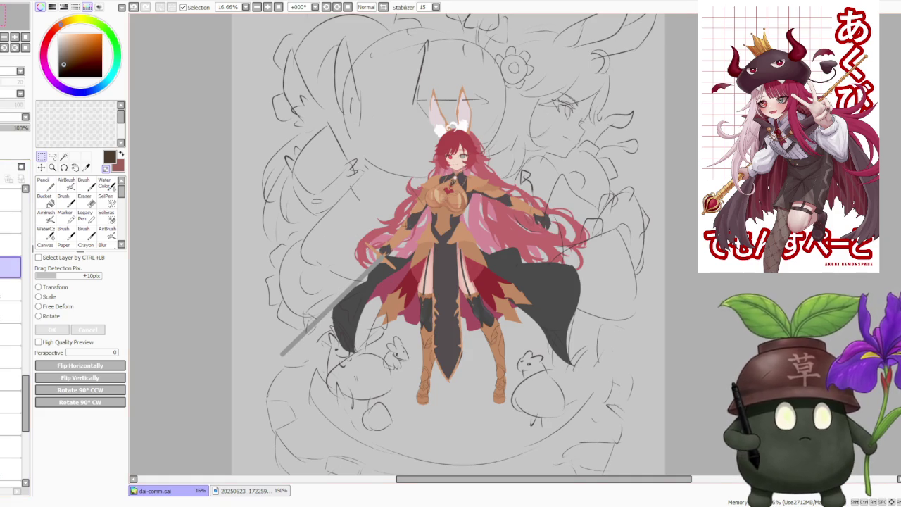
key(ctrl+plus)
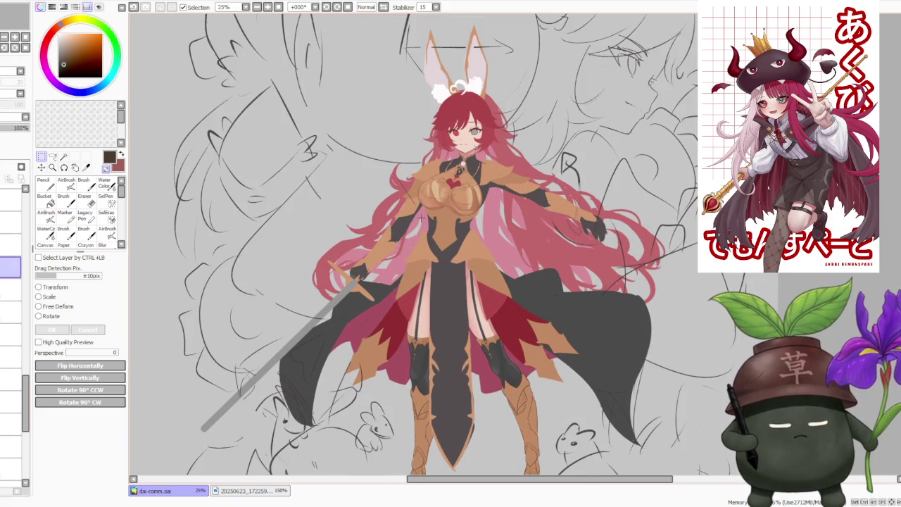
With a red brush, paint strokes along the inner thigh beside the central panel.
key(b)
alt+click(432, 294)
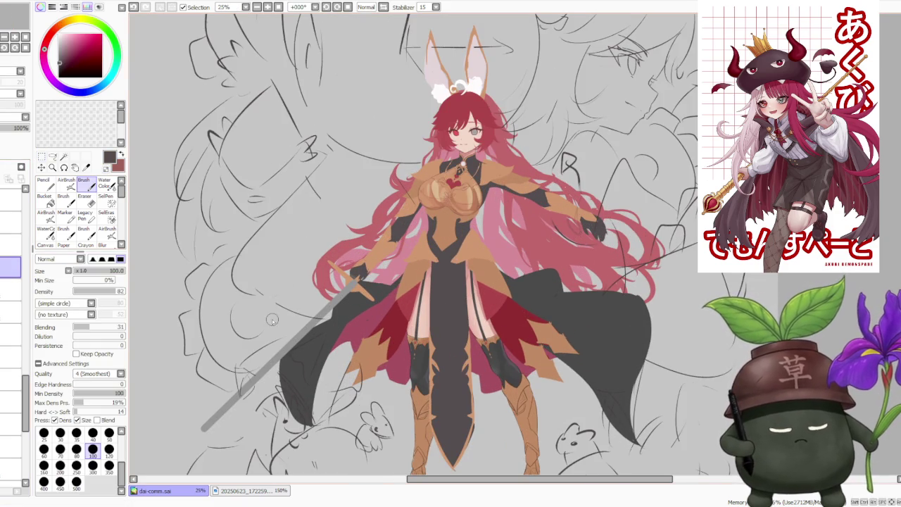
scroll(428, 321, up, 1)
drag(430, 347, 427, 248)
key(ctrl+z)
drag(427, 331, 426, 229)
mouse_move(429, 347)
mouse_down()
mouse_move(428, 235)
mouse_move(428, 246)
mouse_up()
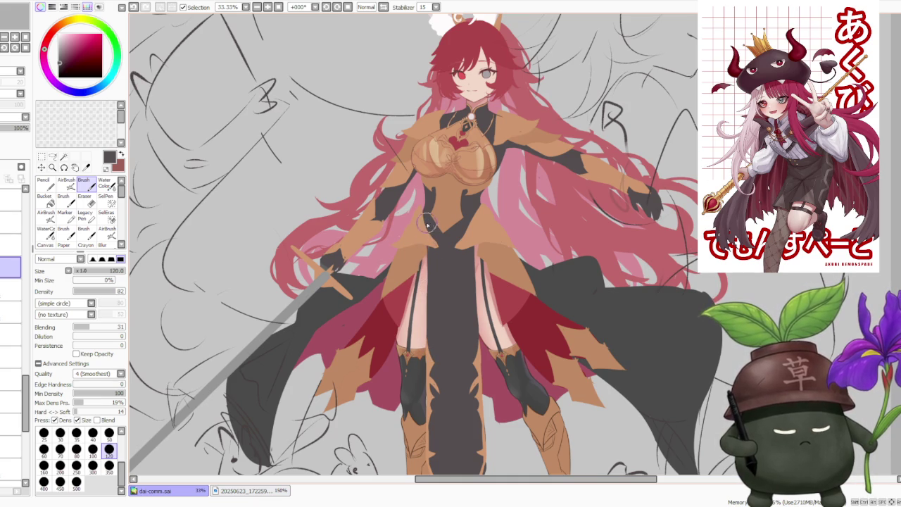
Redraw the faint line down the inner thigh until it sits right.
drag(430, 346, 426, 268)
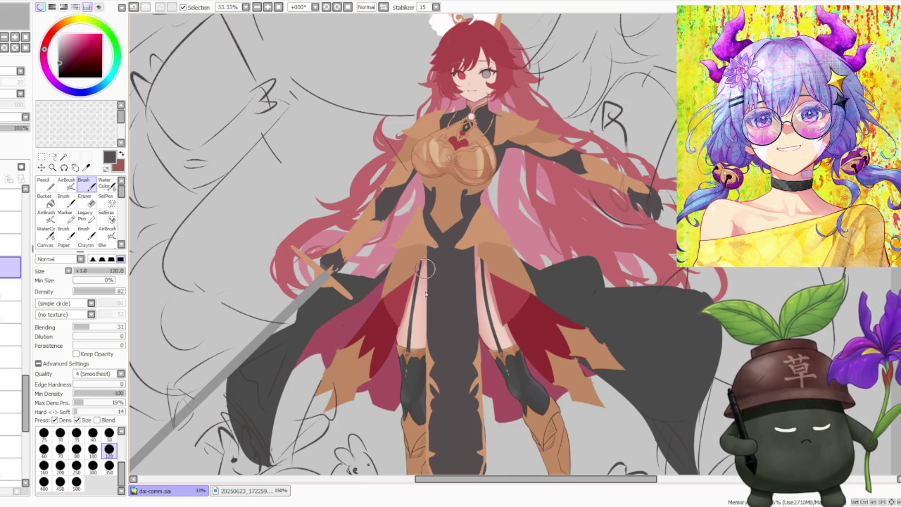
drag(430, 358, 426, 254)
key(ctrl+z)
drag(429, 358, 427, 255)
key(ctrl+z)
drag(430, 357, 426, 255)
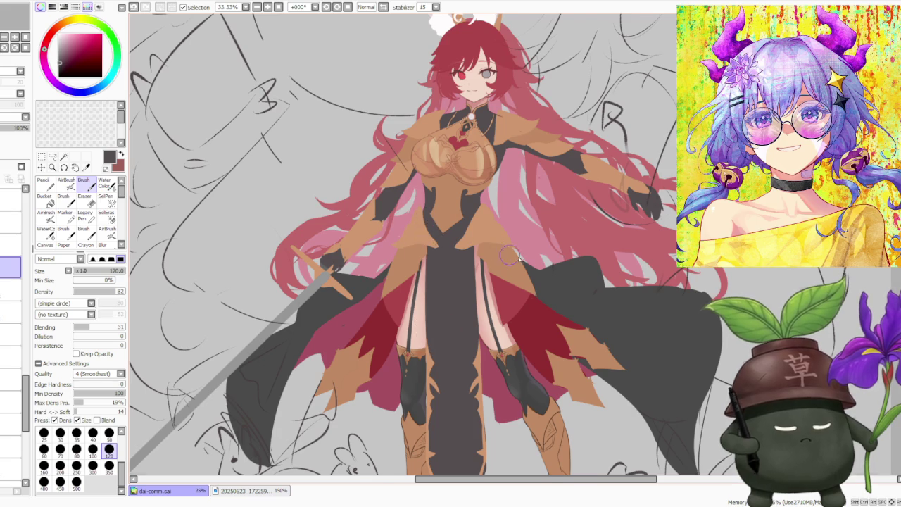
Inspect the legs and add a small touch-up to the thigh.
scroll(514, 258, down, 2)
scroll(514, 259, up, 2)
scroll(508, 251, down, 1)
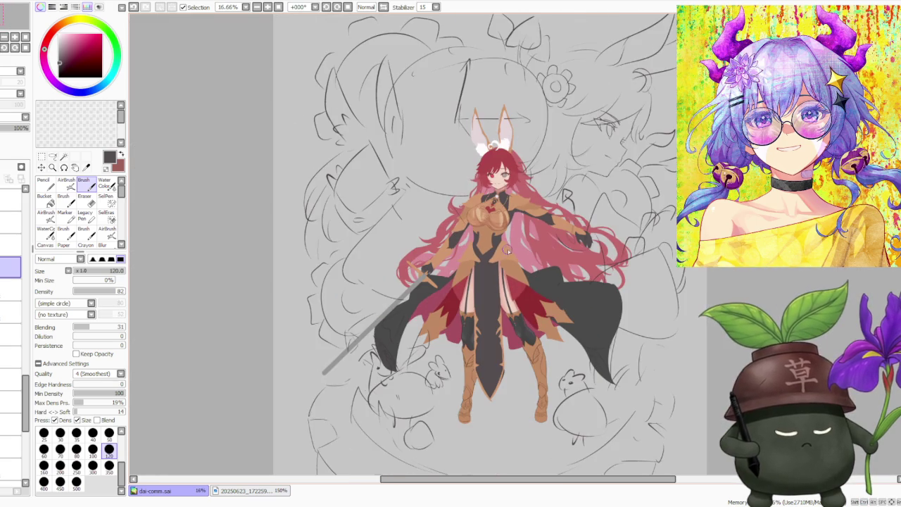
scroll(508, 289, up, 1)
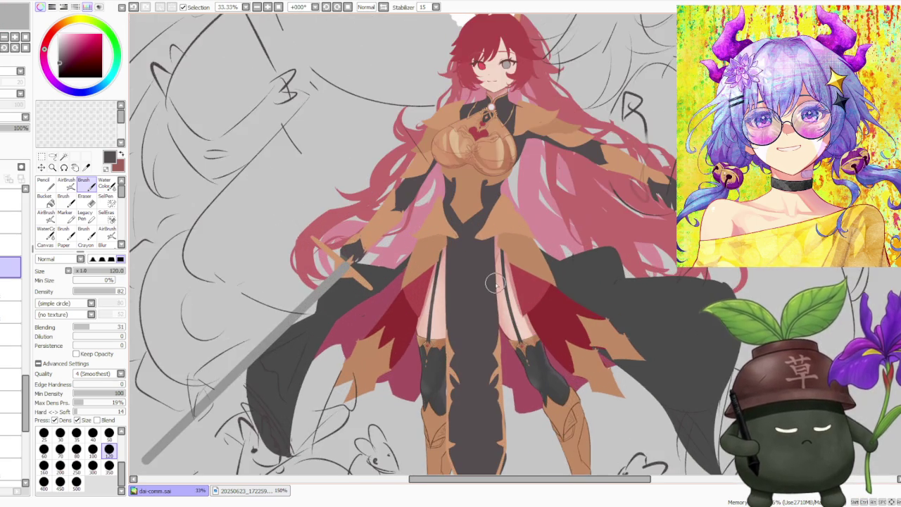
scroll(495, 283, up, 1)
scroll(462, 246, down, 1)
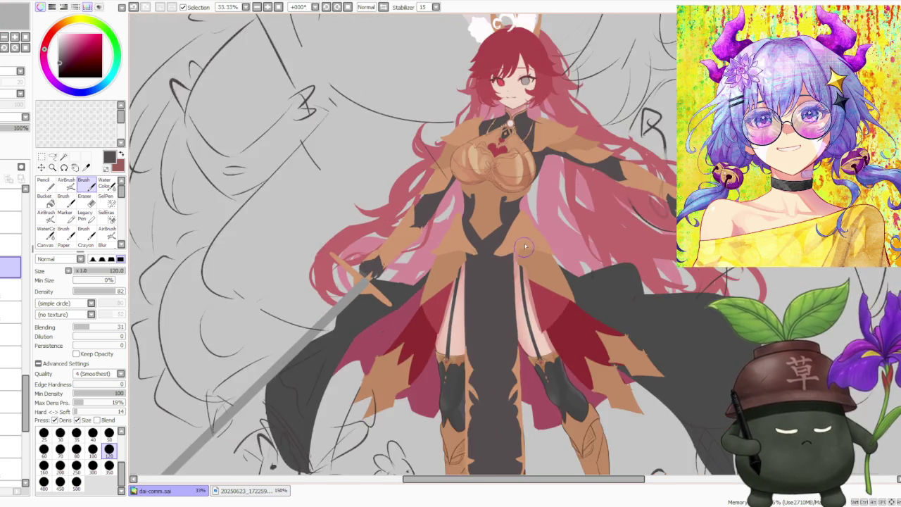
scroll(524, 249, down, 1)
scroll(531, 206, down, 2)
scroll(526, 211, up, 2)
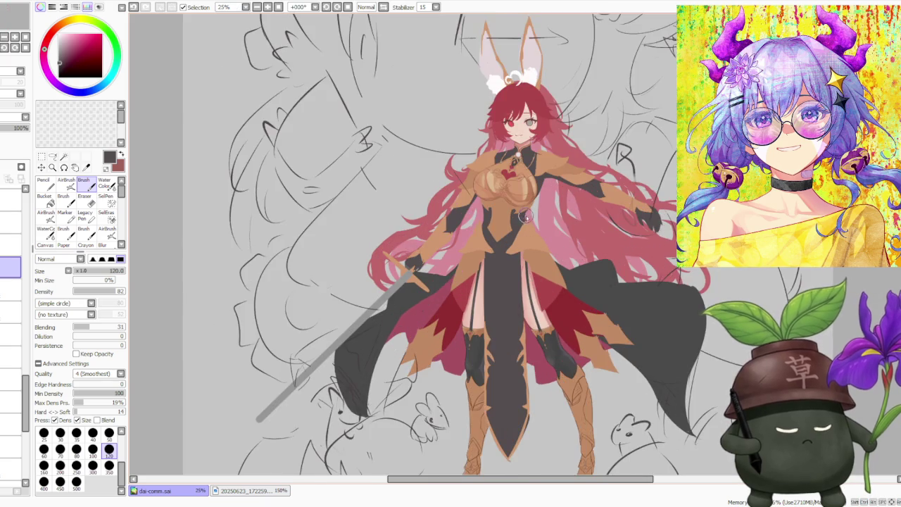
scroll(526, 216, up, 1)
scroll(527, 230, down, 1)
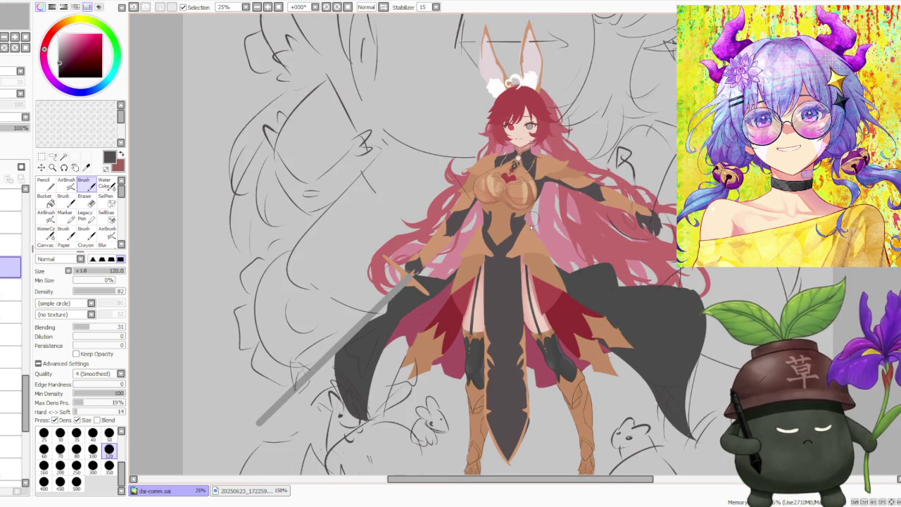
scroll(524, 260, up, 1)
scroll(535, 320, up, 1)
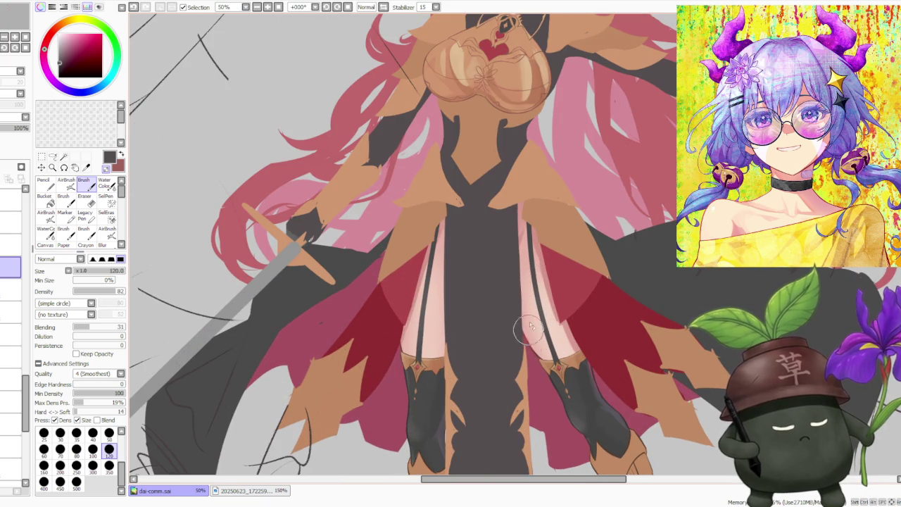
scroll(521, 343, down, 1)
click(528, 354)
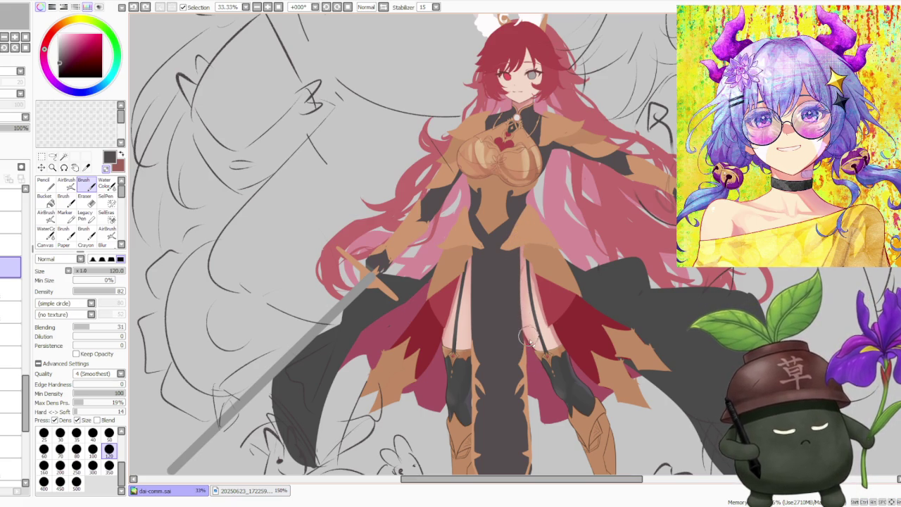
scroll(541, 242, down, 1)
scroll(541, 243, up, 2)
scroll(520, 268, up, 2)
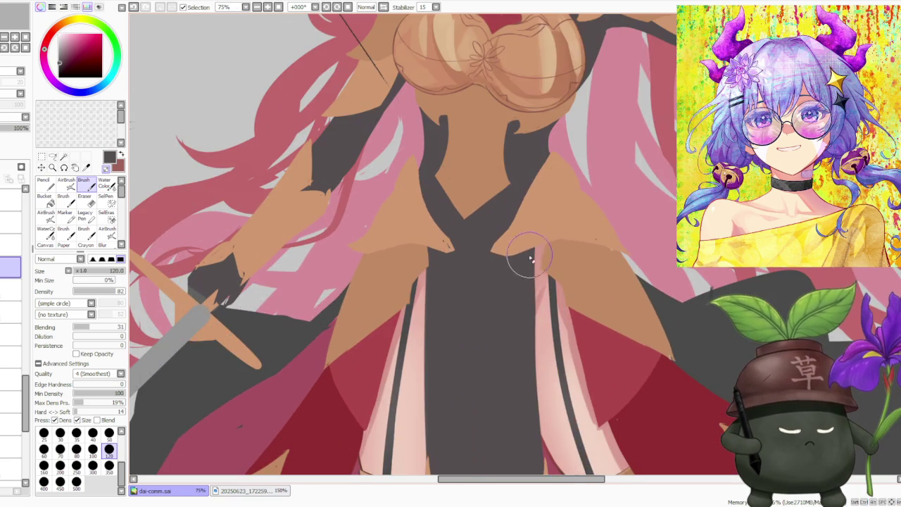
scroll(511, 283, down, 2)
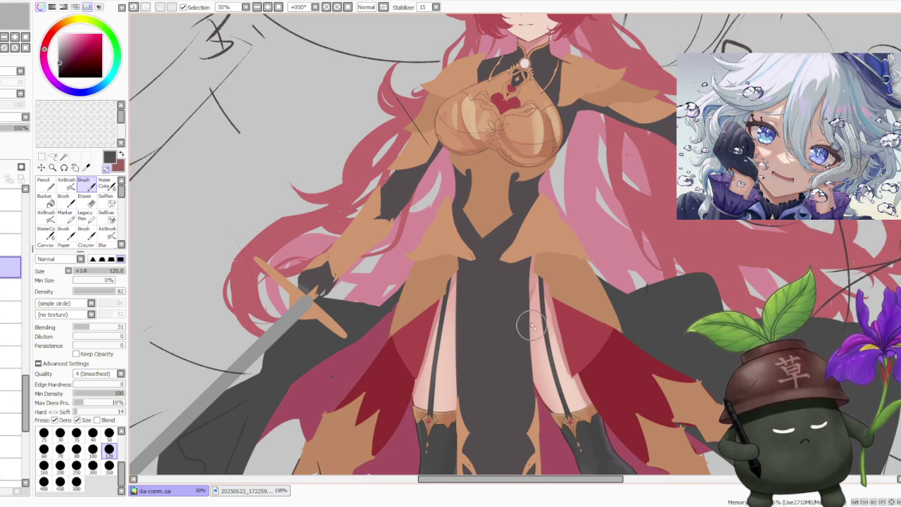
Zoom out to view the whole sketch page.
key(minus)
key(minus)
key(minus)
scroll(556, 257, down, 1)
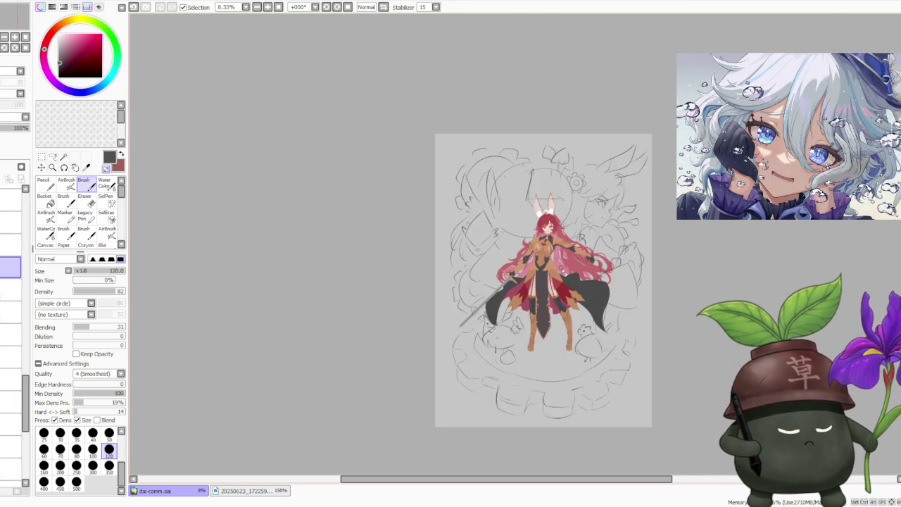
scroll(559, 275, up, 2)
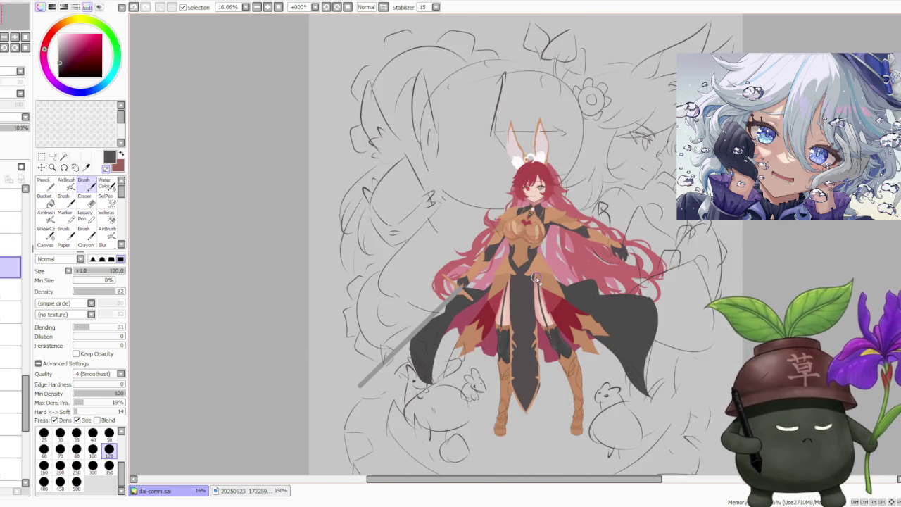
scroll(536, 278, up, 1)
scroll(542, 264, up, 1)
scroll(549, 246, down, 1)
scroll(555, 234, down, 1)
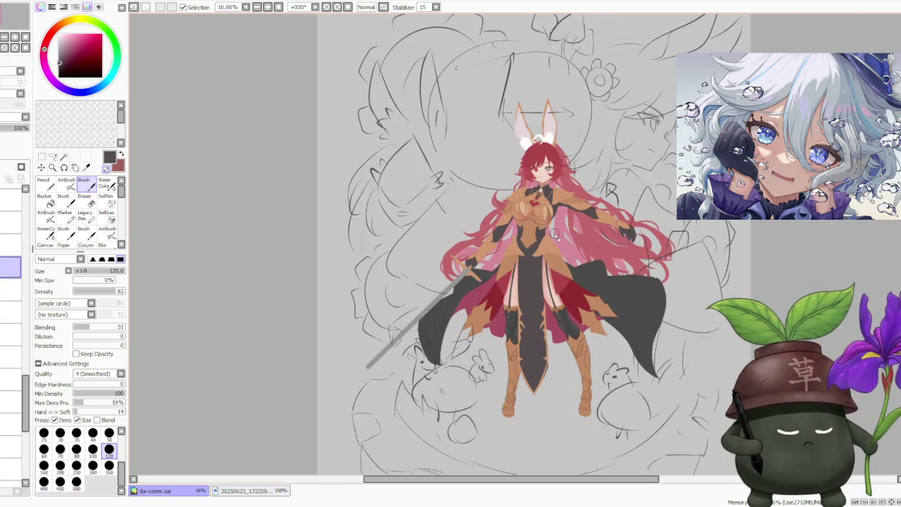
scroll(563, 234, up, 1)
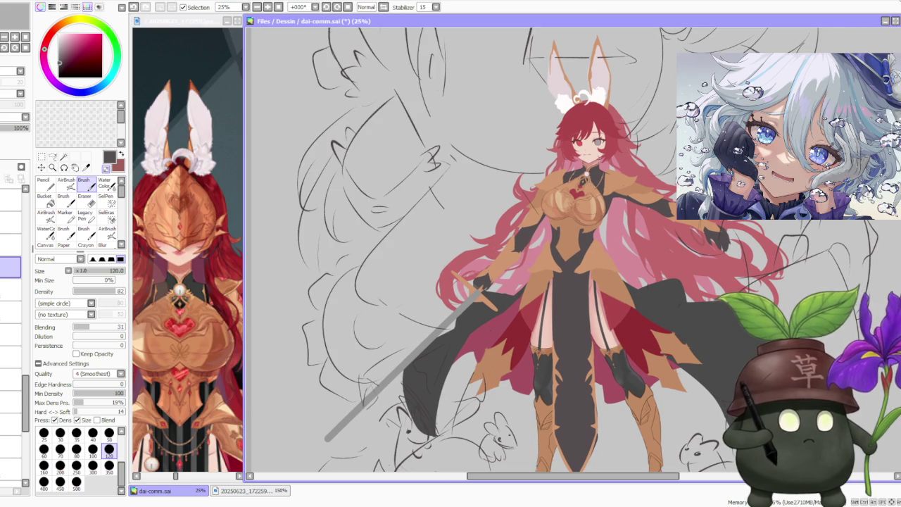
Move to the layer one row above for the stocking band.
scroll(645, 219, down, 1)
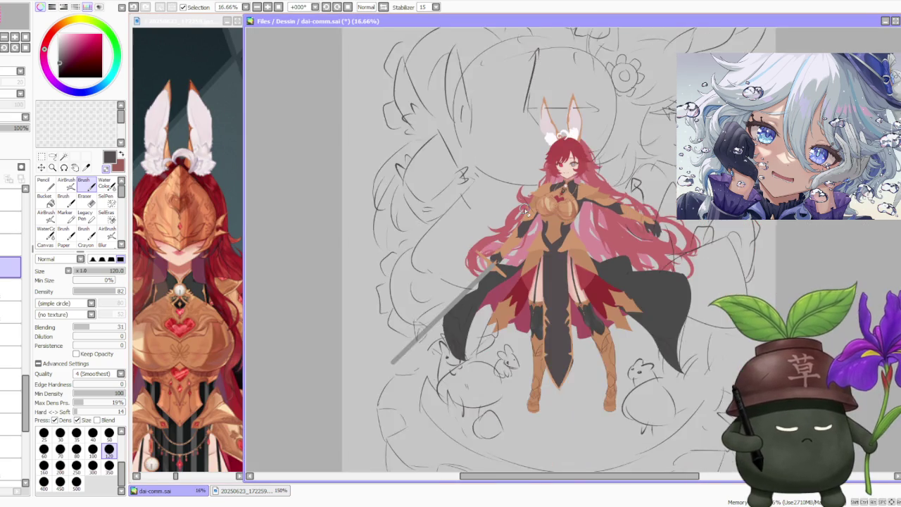
scroll(637, 217, down, 1)
scroll(626, 215, down, 1)
scroll(507, 204, up, 2)
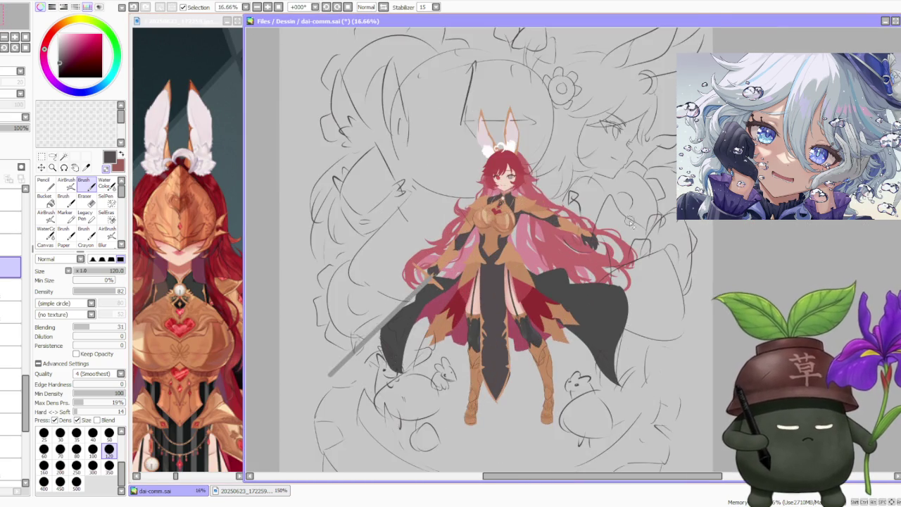
scroll(507, 205, up, 1)
scroll(507, 204, up, 1)
scroll(507, 204, down, 1)
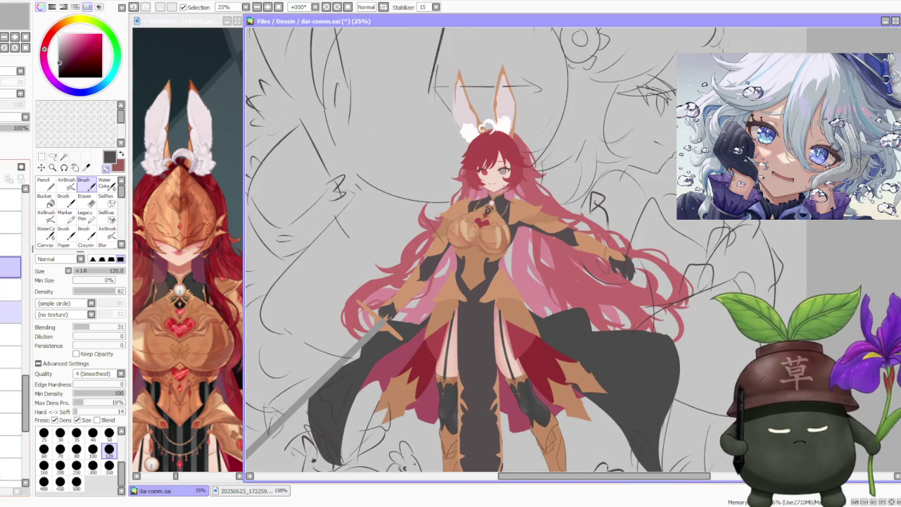
click(11, 332)
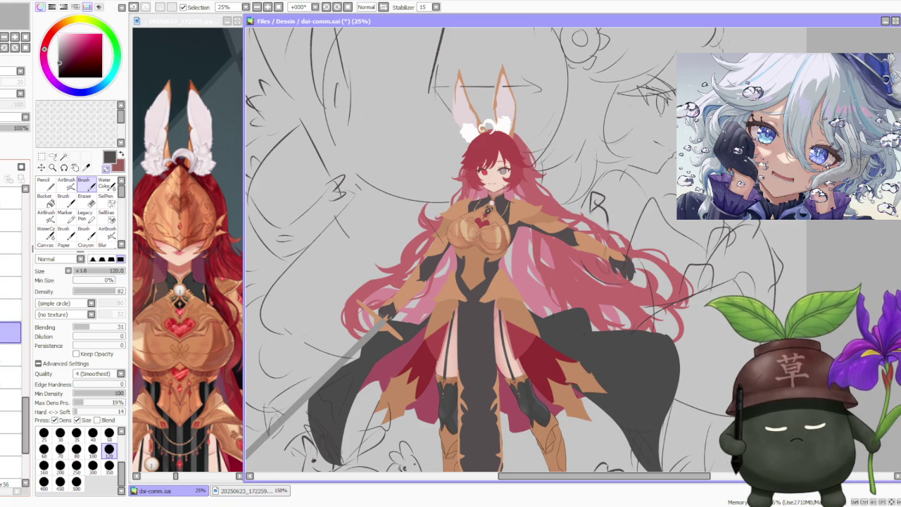
scroll(487, 331, down, 2)
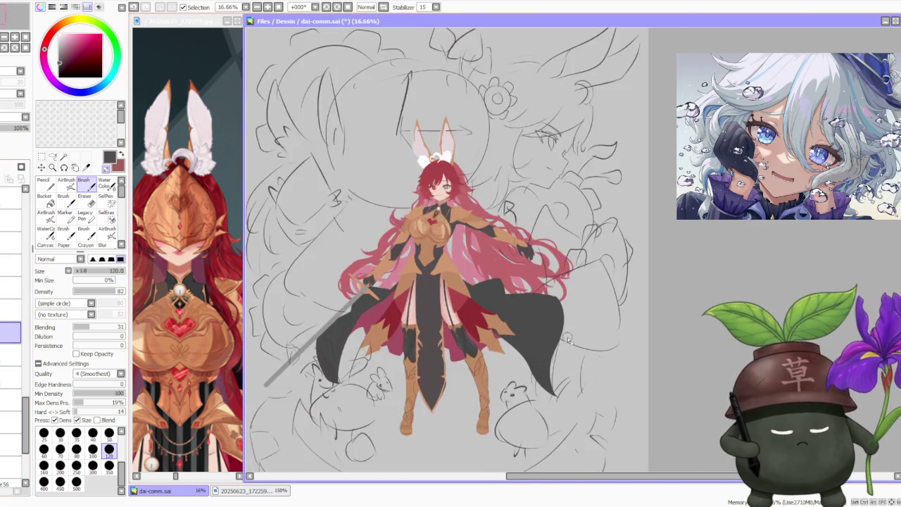
scroll(487, 331, up, 3)
scroll(488, 331, up, 2)
Sample the band colour from the canvas and set the brush size to 100.
alt+click(381, 370)
click(92, 449)
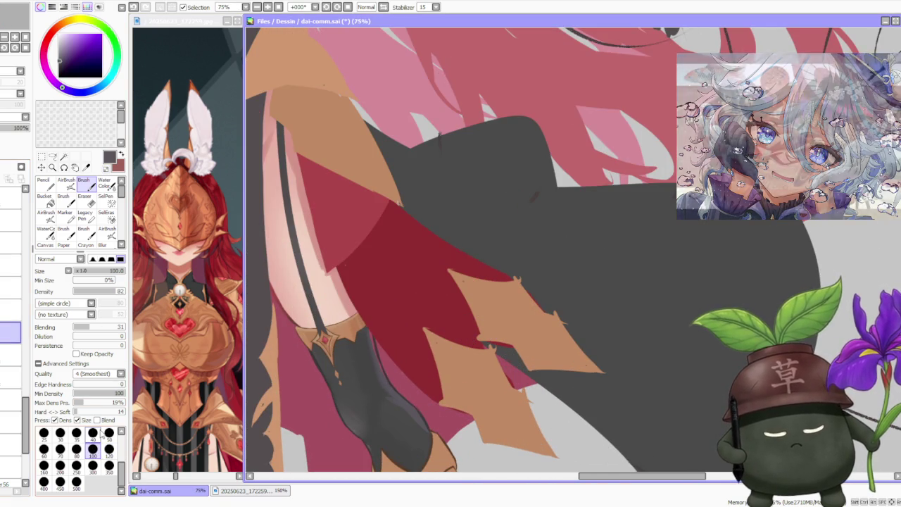
scroll(376, 363, up, 1)
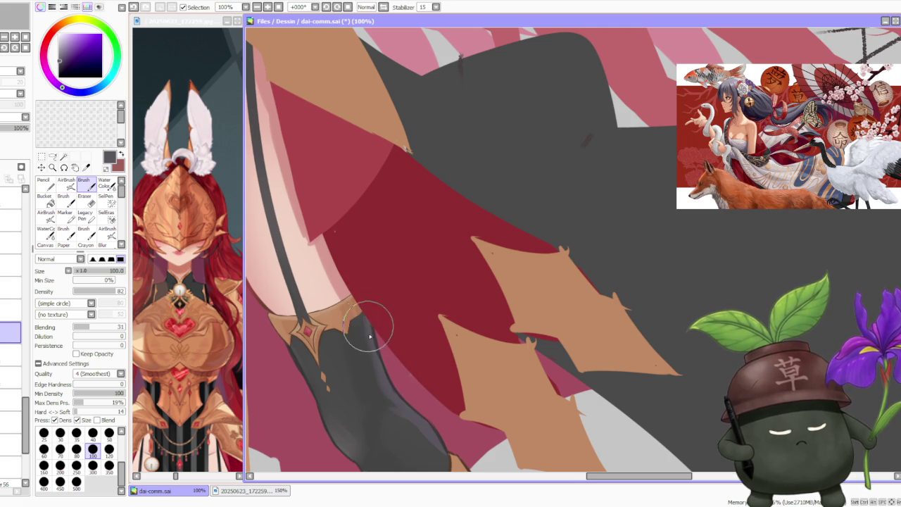
scroll(401, 289, down, 1)
scroll(436, 278, down, 1)
scroll(444, 274, down, 2)
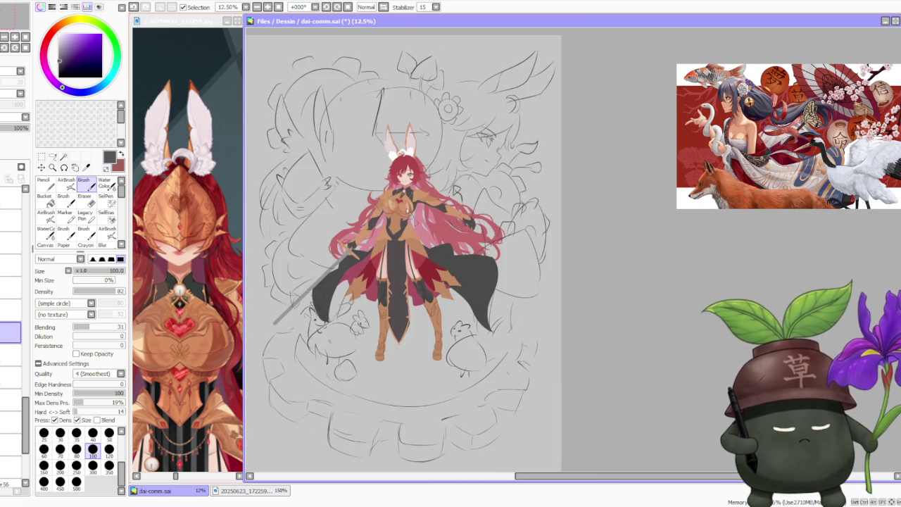
scroll(414, 208, up, 1)
scroll(398, 211, down, 1)
scroll(426, 187, up, 2)
scroll(427, 168, down, 1)
scroll(427, 173, up, 1)
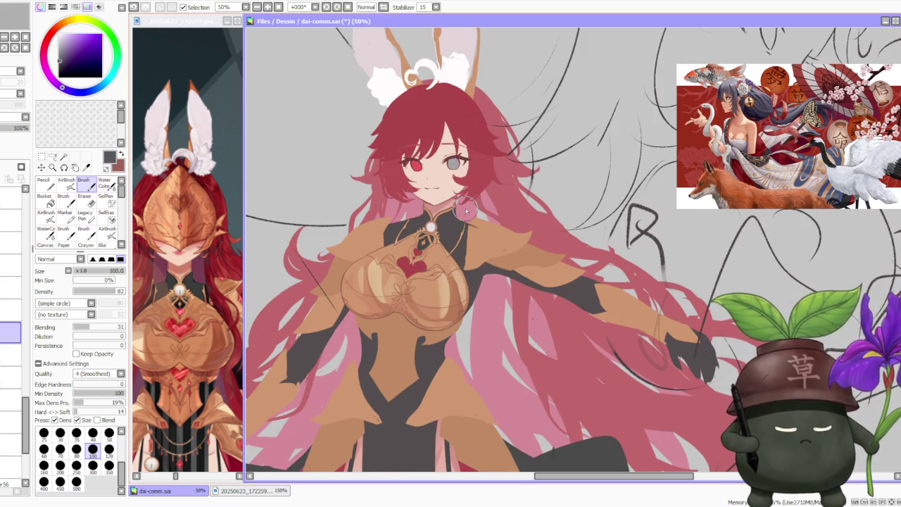
scroll(466, 210, down, 1)
Mirror the canvas to check the figure, flip it back, and pick the armour layer.
click(383, 8)
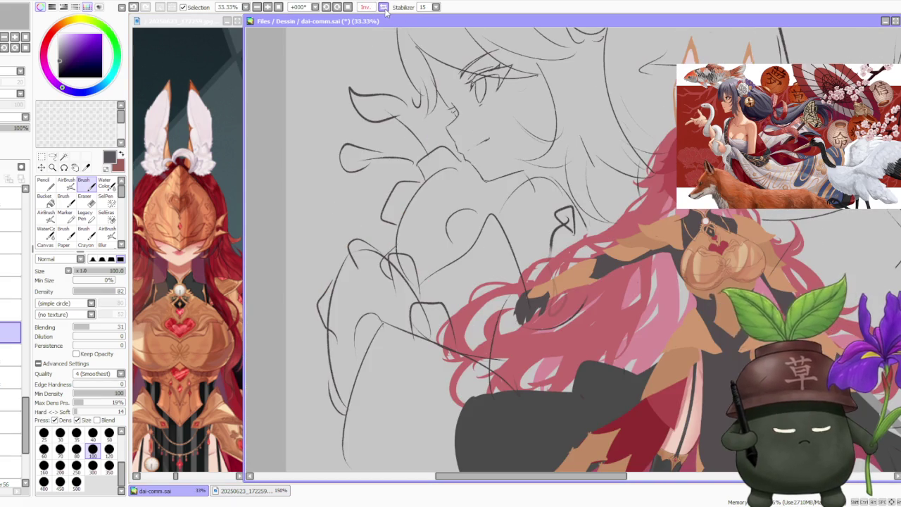
click(384, 8)
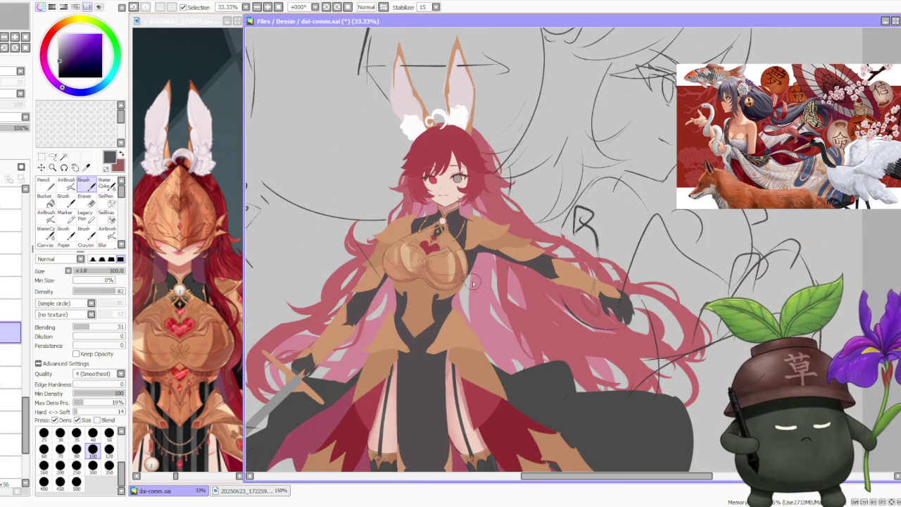
scroll(407, 267, up, 2)
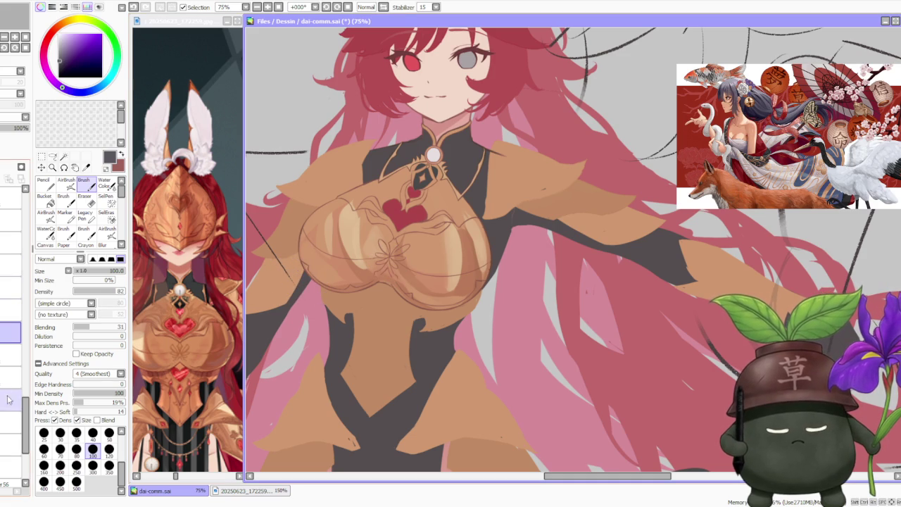
drag(25, 410, 25, 295)
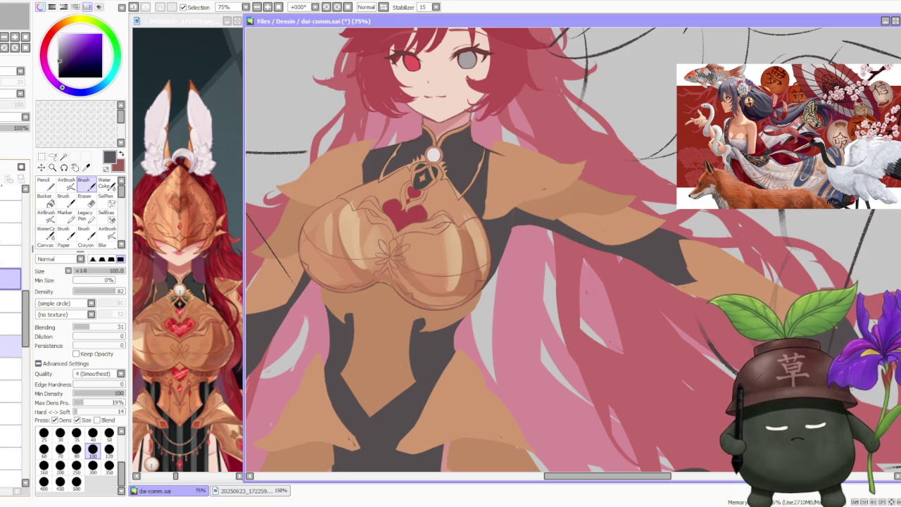
click(11, 345)
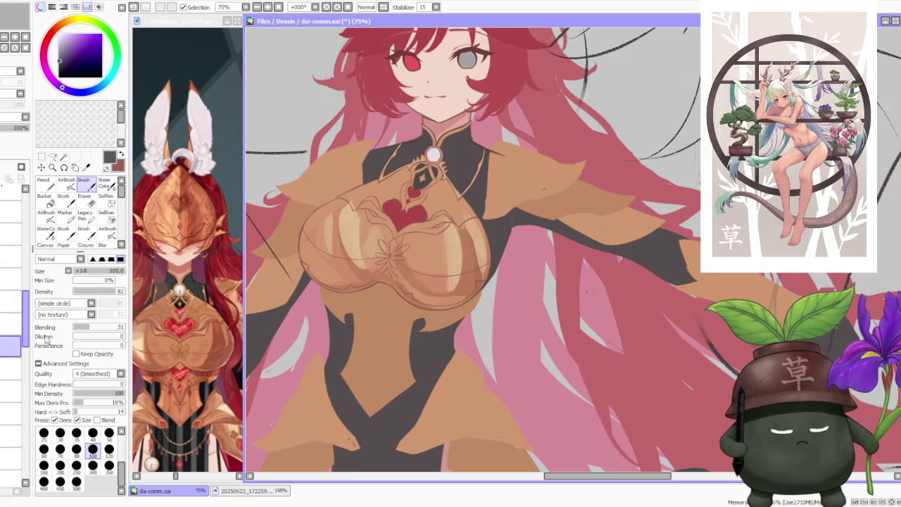
Shade the chest plate with the sampled brown-orange at brush size 120.
alt+click(373, 264)
key(bracketright)
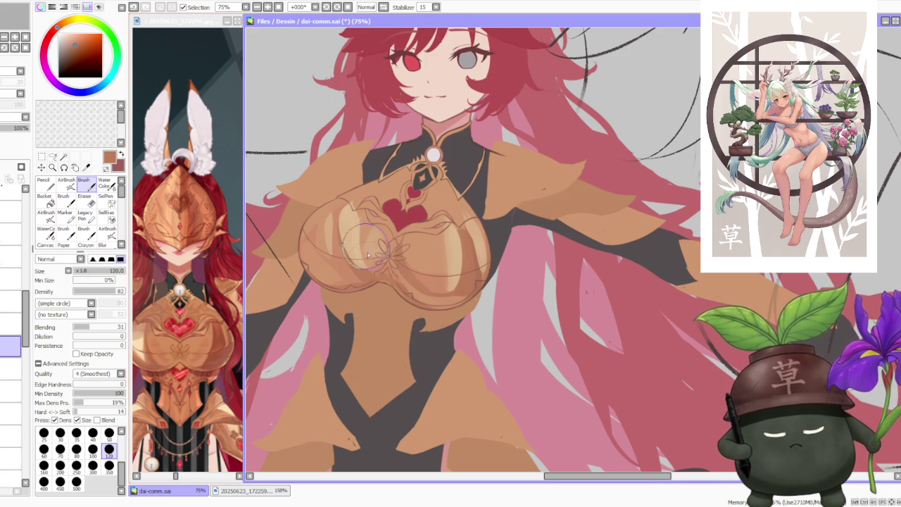
scroll(356, 257, up, 1)
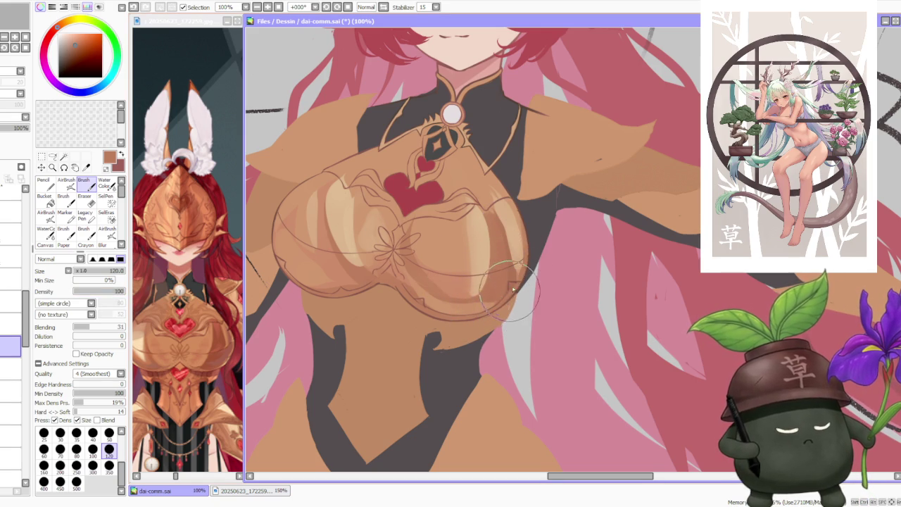
scroll(524, 233, down, 2)
scroll(528, 218, down, 2)
scroll(538, 209, up, 2)
scroll(531, 222, up, 1)
scroll(527, 224, down, 3)
scroll(525, 204, up, 3)
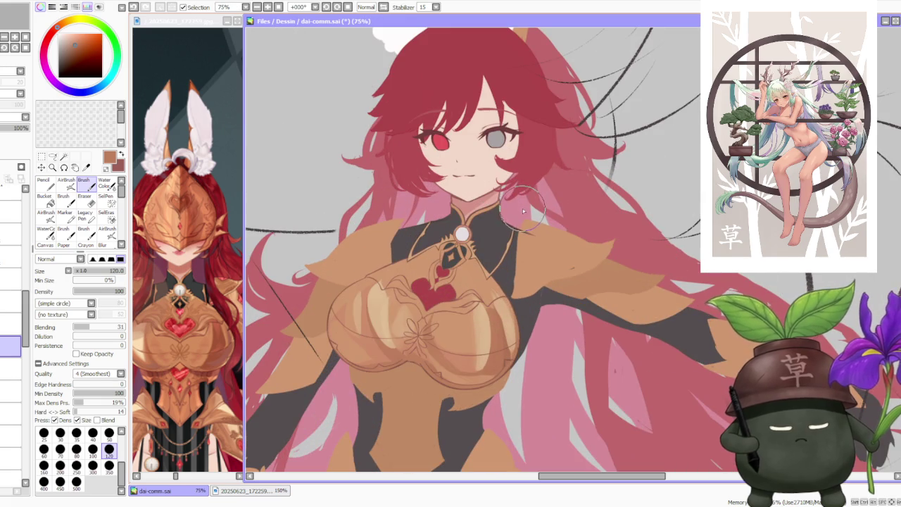
scroll(525, 196, down, 1)
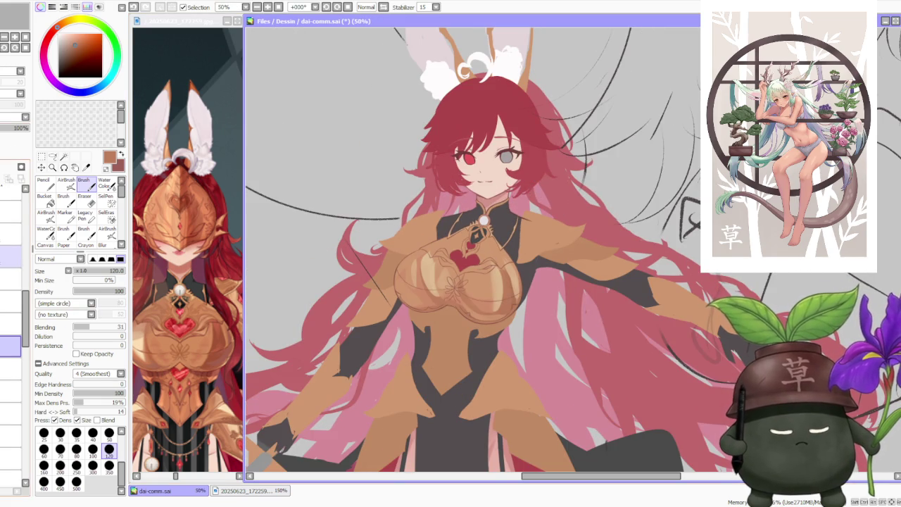
On another layer, sharpen the flower-emblem lines with brush size 50 and mirror to check.
click(11, 257)
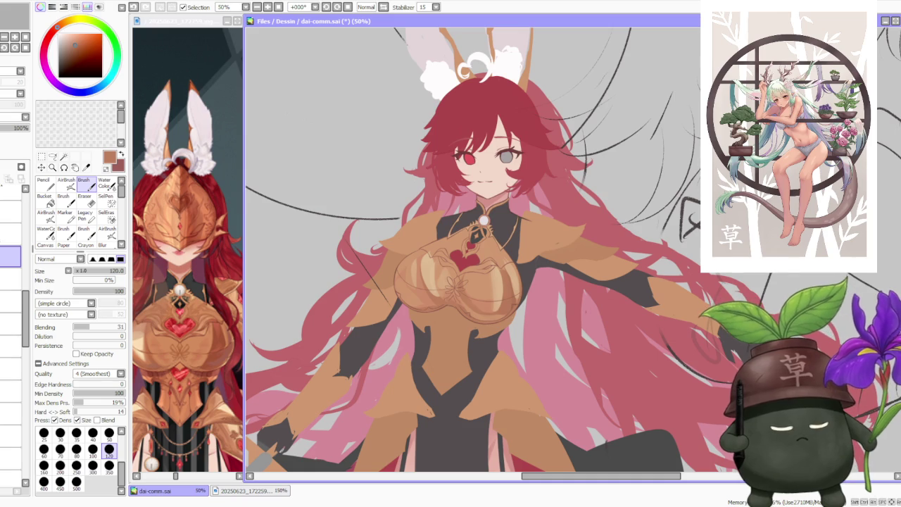
scroll(496, 312, up, 1)
click(109, 433)
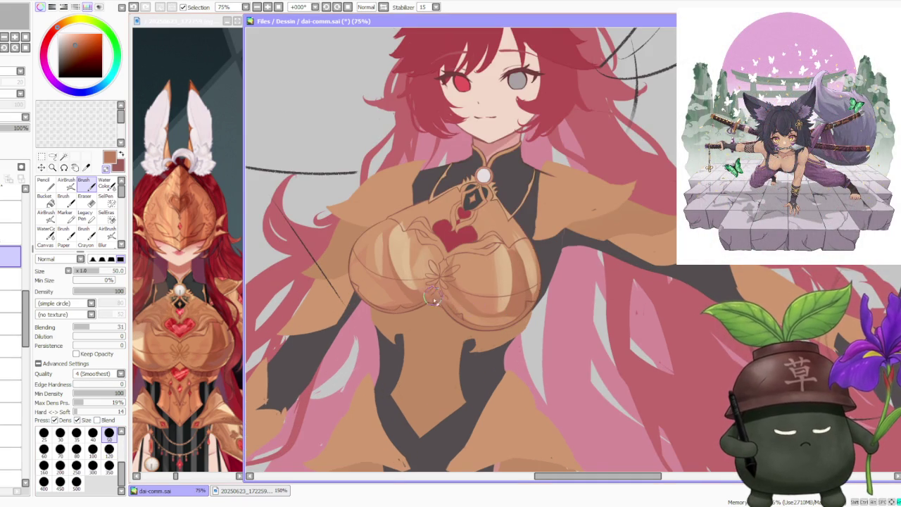
scroll(430, 285, up, 1)
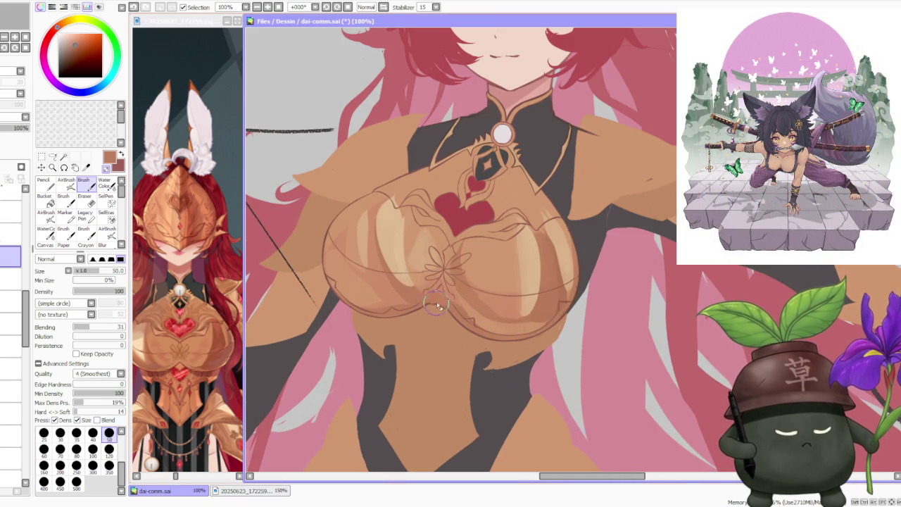
scroll(436, 305, up, 1)
scroll(493, 144, down, 2)
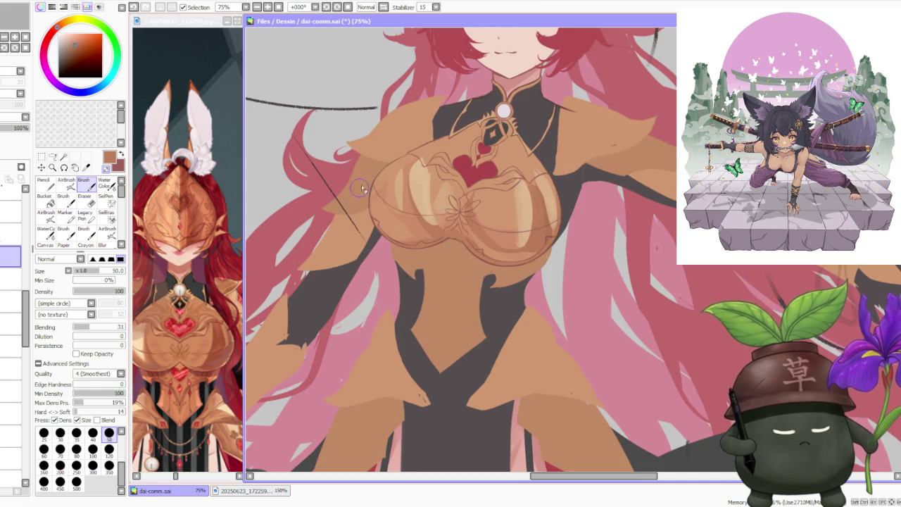
scroll(358, 184, up, 2)
scroll(360, 183, up, 1)
scroll(380, 189, down, 3)
scroll(409, 190, down, 1)
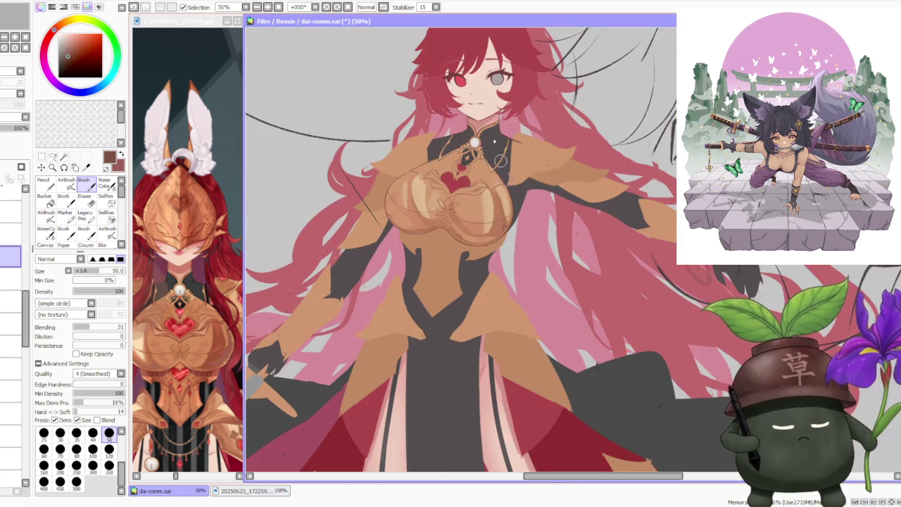
click(383, 7)
Retrace the chest plate's lower rim with a crisp brown line at brush size 40.
scroll(423, 211, down, 2)
scroll(352, 204, up, 3)
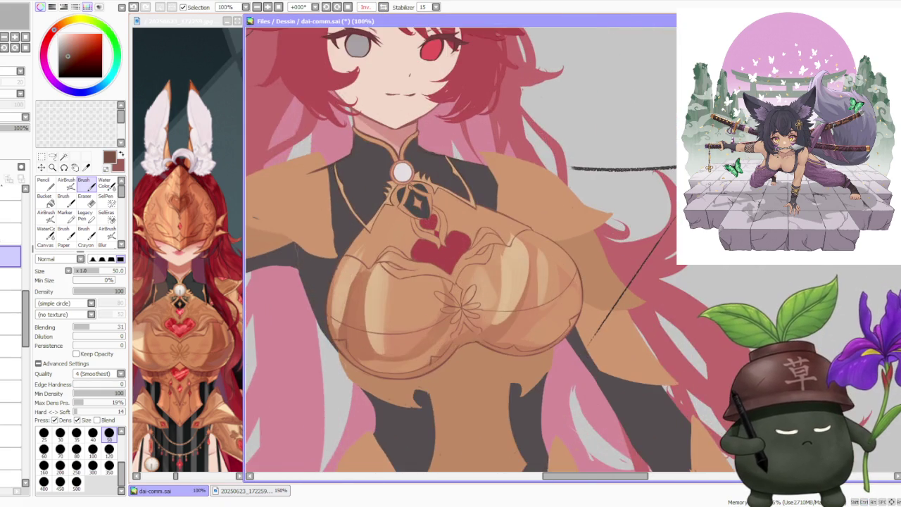
scroll(320, 205, down, 1)
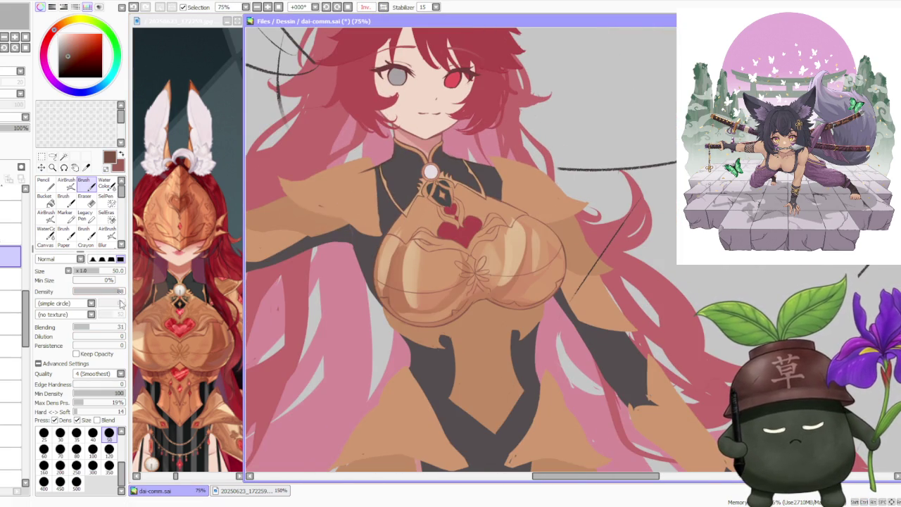
click(92, 432)
scroll(385, 301, up, 1)
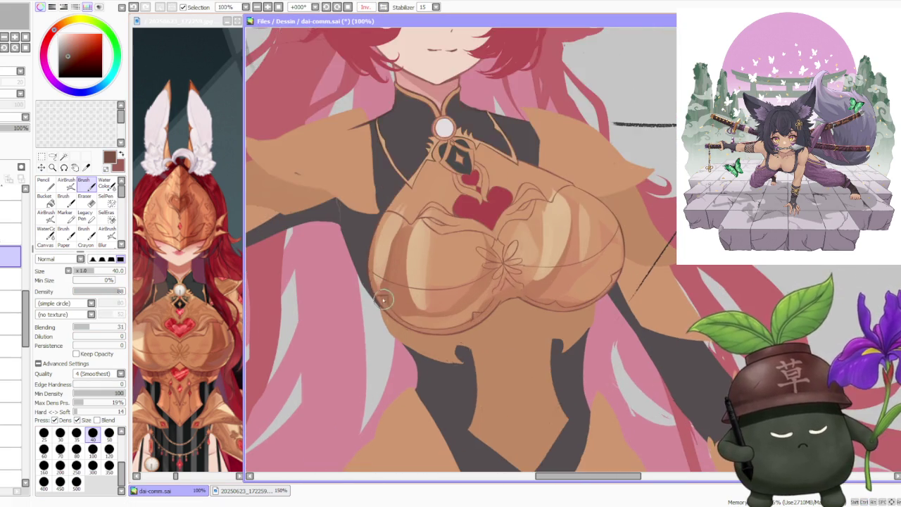
scroll(384, 301, up, 1)
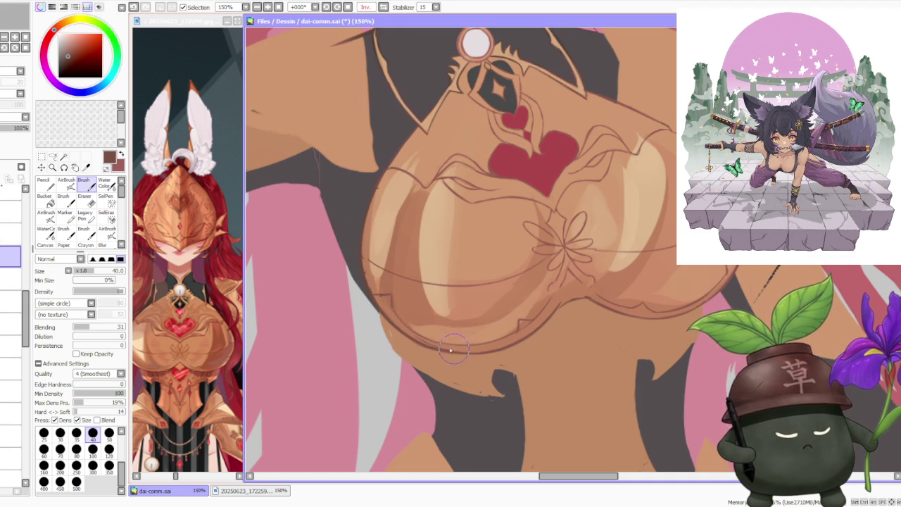
scroll(430, 296, down, 3)
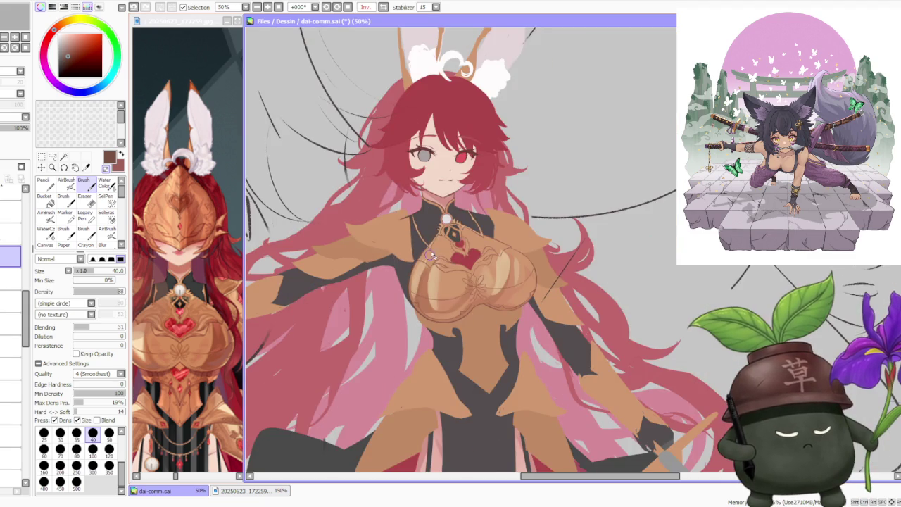
scroll(423, 281, up, 3)
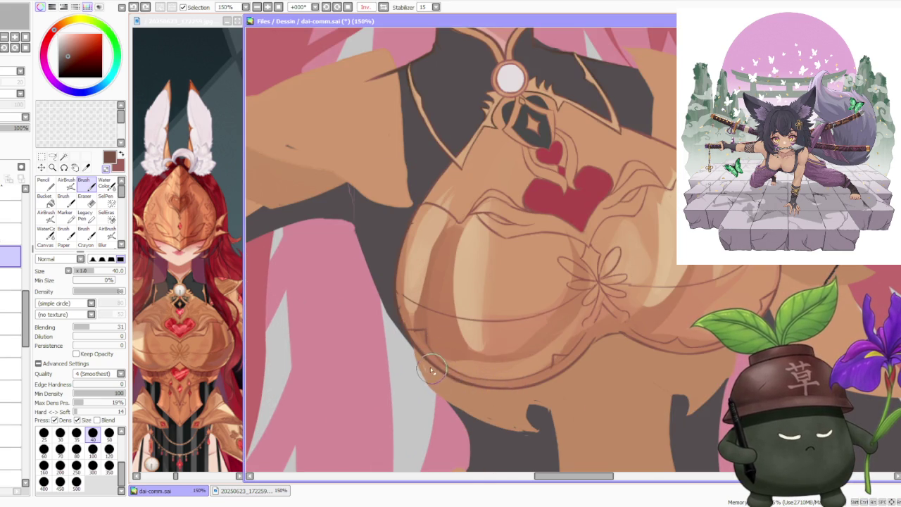
scroll(465, 389, down, 1)
scroll(459, 325, down, 2)
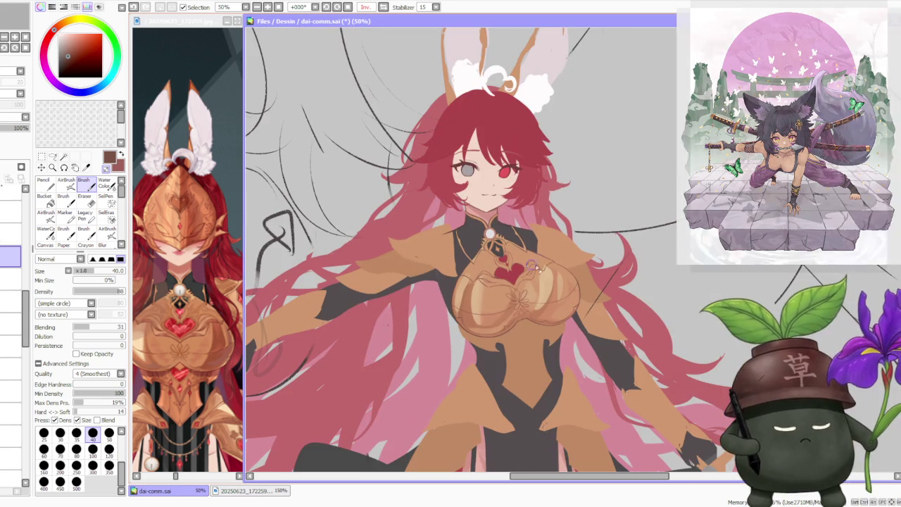
scroll(577, 261, up, 1)
scroll(568, 243, up, 1)
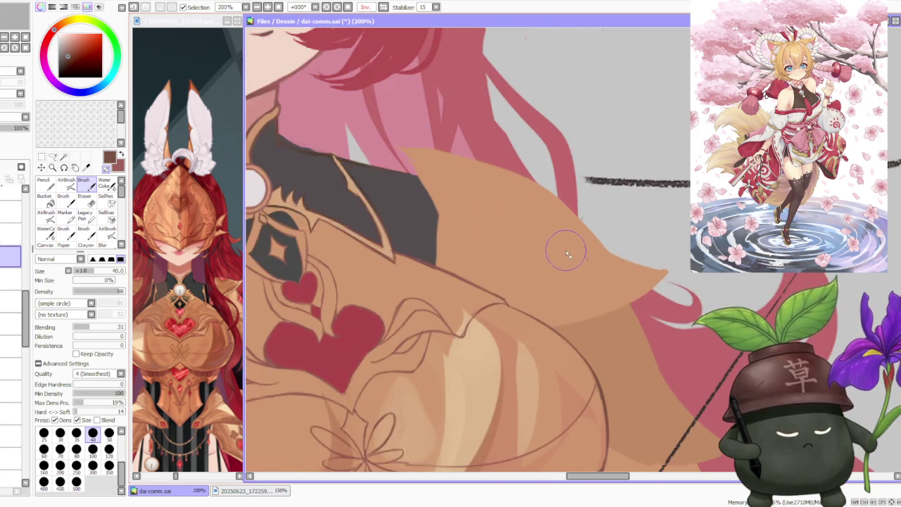
Zoom and pan to frame the flower emblem on the chest plate.
scroll(567, 247, up, 1)
scroll(507, 274, up, 2)
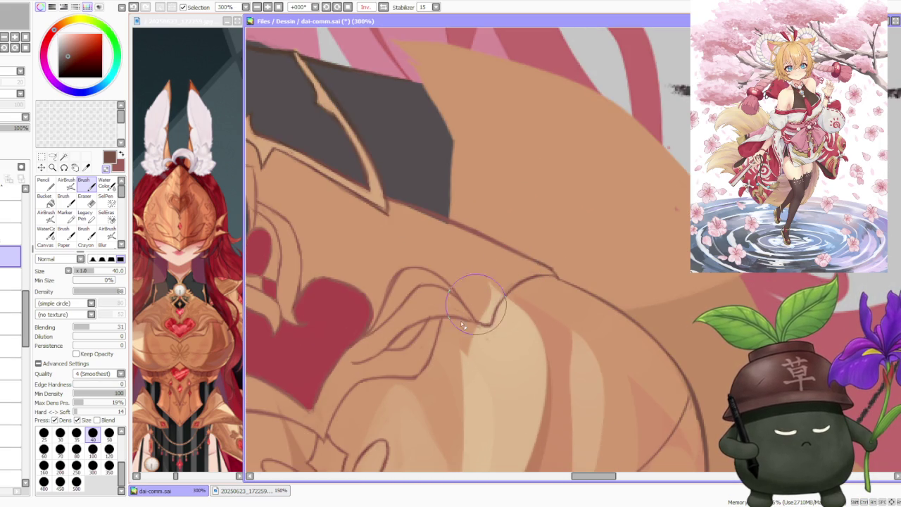
scroll(483, 333, down, 1)
scroll(439, 323, up, 2)
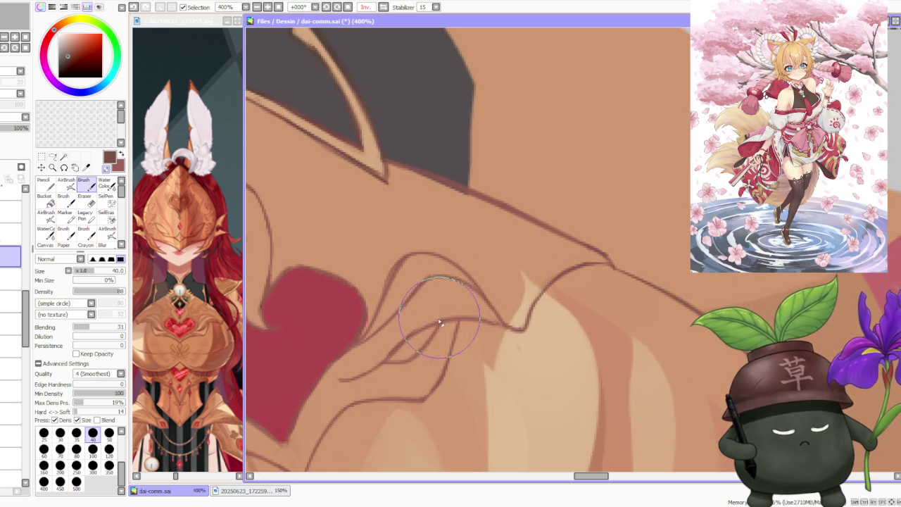
scroll(450, 321, down, 2)
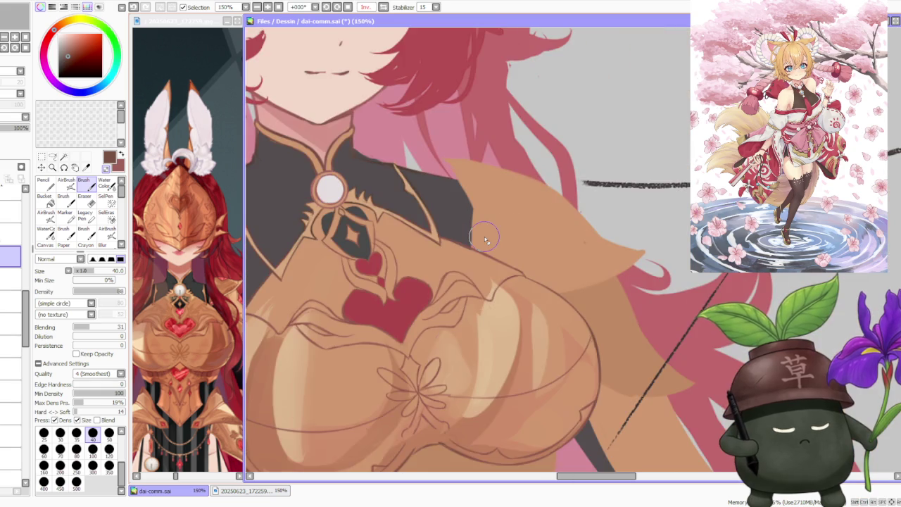
scroll(486, 312, down, 2)
scroll(499, 297, down, 2)
scroll(493, 317, up, 2)
scroll(478, 347, up, 1)
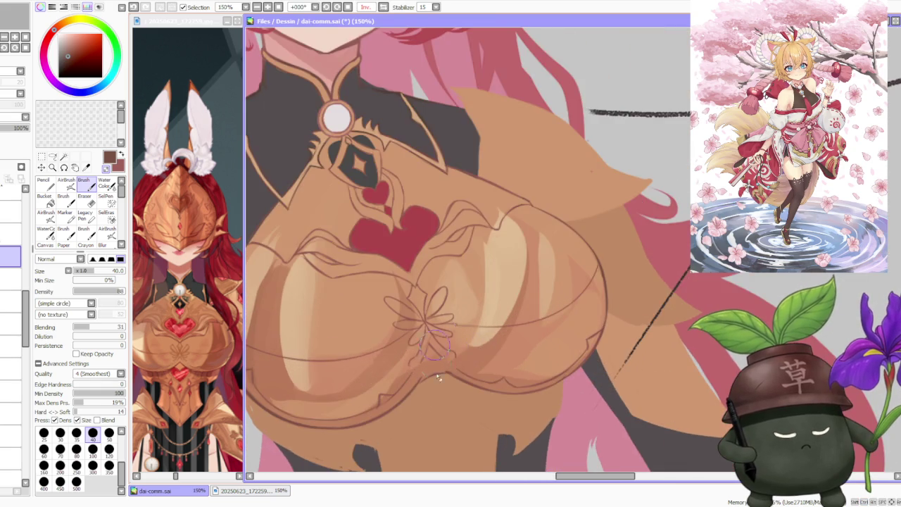
scroll(458, 363, up, 2)
scroll(449, 356, down, 3)
scroll(448, 345, down, 1)
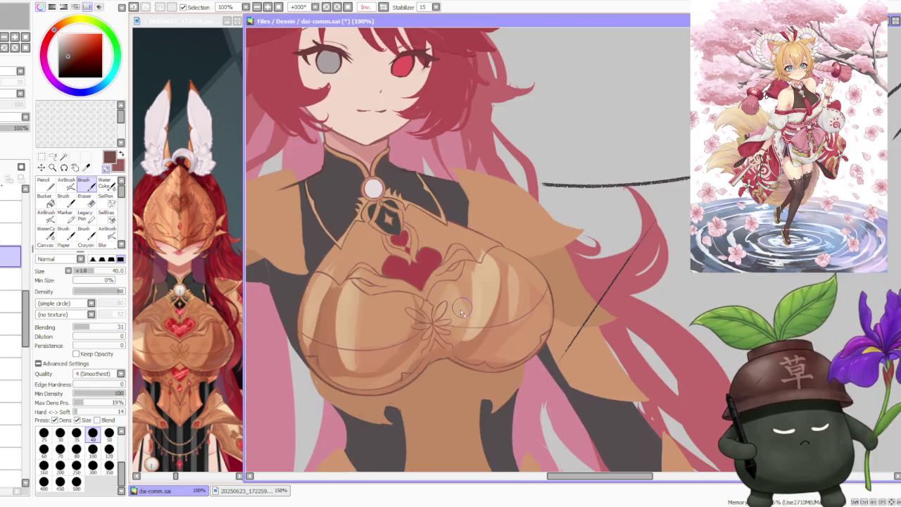
scroll(445, 331, up, 2)
scroll(443, 322, up, 2)
Sketch two extra petal loops extending the flower's right side.
drag(442, 322, 457, 350)
drag(414, 317, 459, 287)
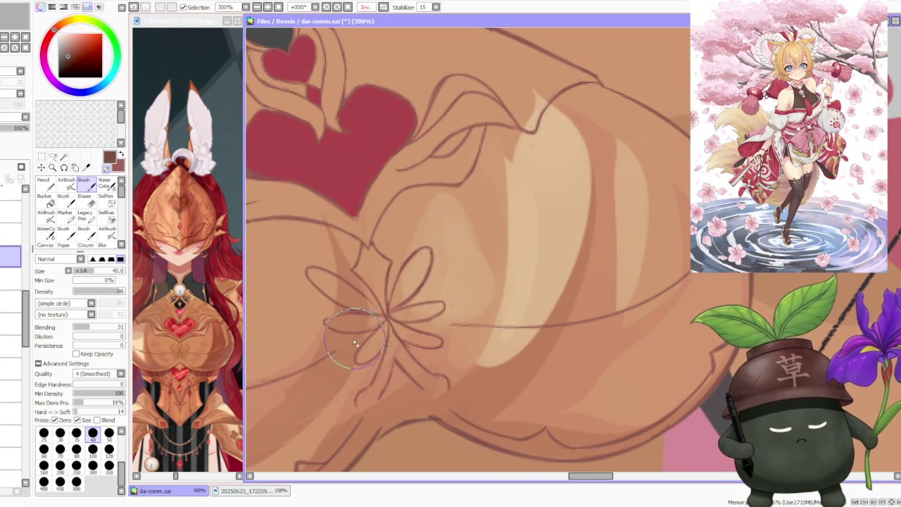
scroll(422, 275, down, 4)
scroll(462, 231, down, 1)
scroll(450, 247, up, 3)
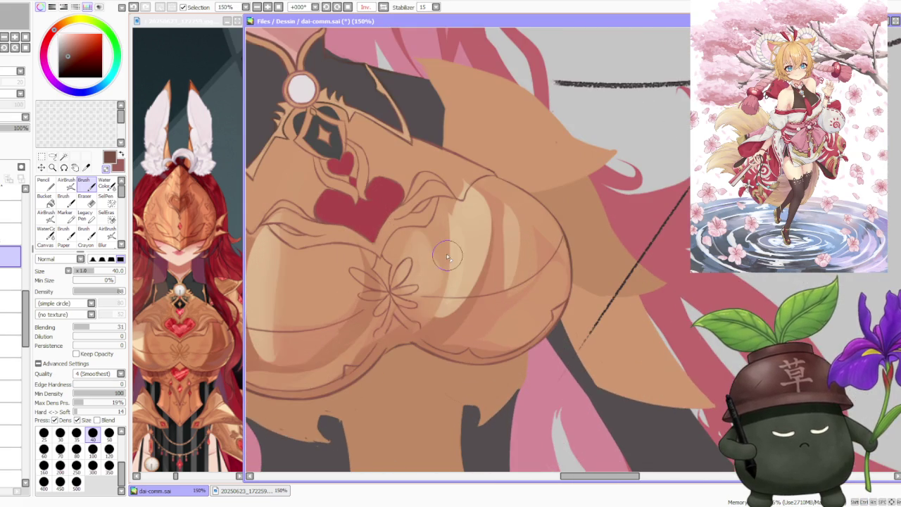
click(52, 156)
Lasso-select the flower emblem sketch and start a Free Deform transform on it.
scroll(388, 271, up, 2)
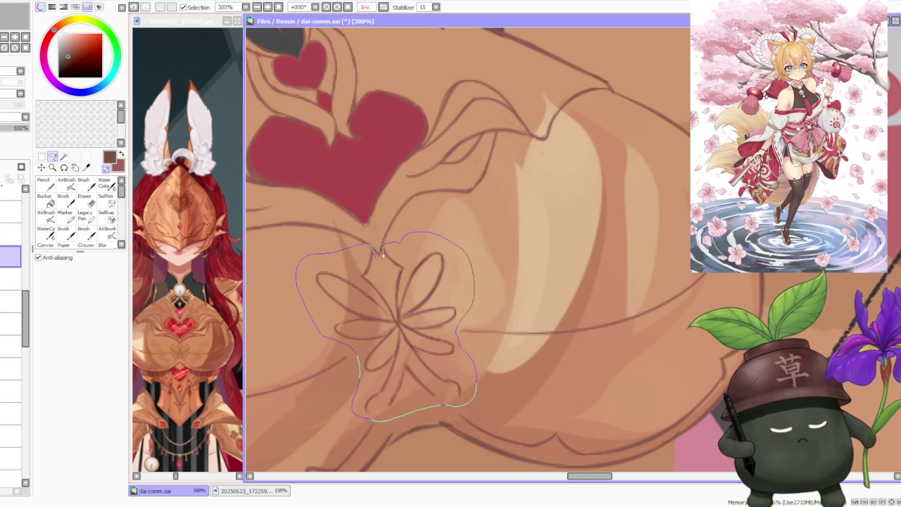
drag(379, 261, 375, 247)
scroll(430, 267, down, 2)
key(ctrl+t)
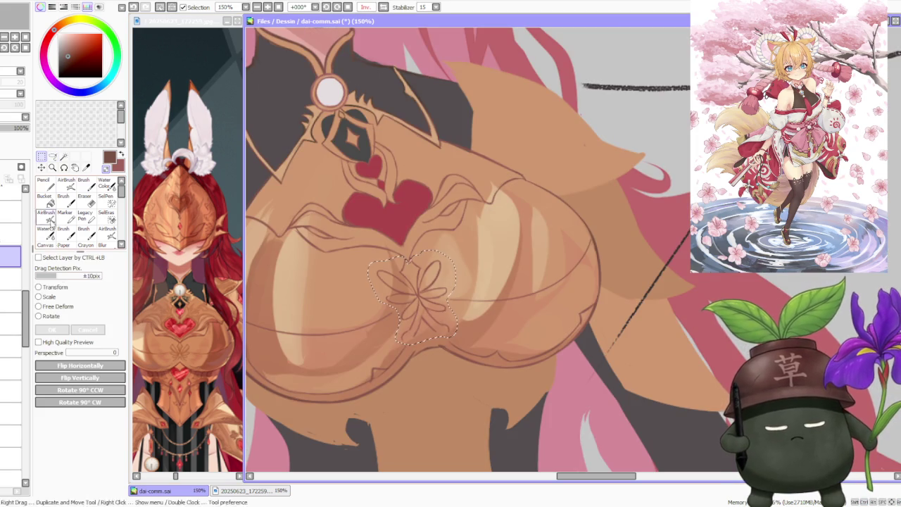
click(61, 307)
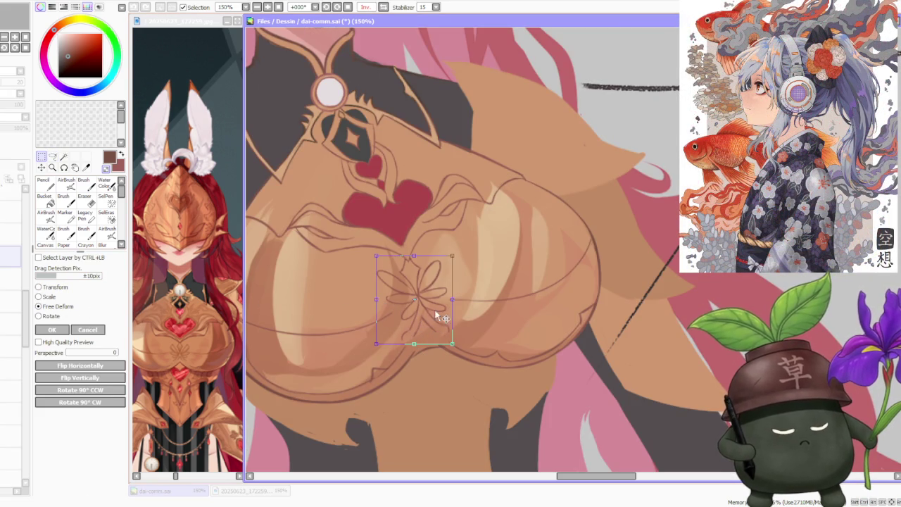
Warp the flower's top corners so it slants along the armour curve, then apply.
drag(455, 254, 447, 246)
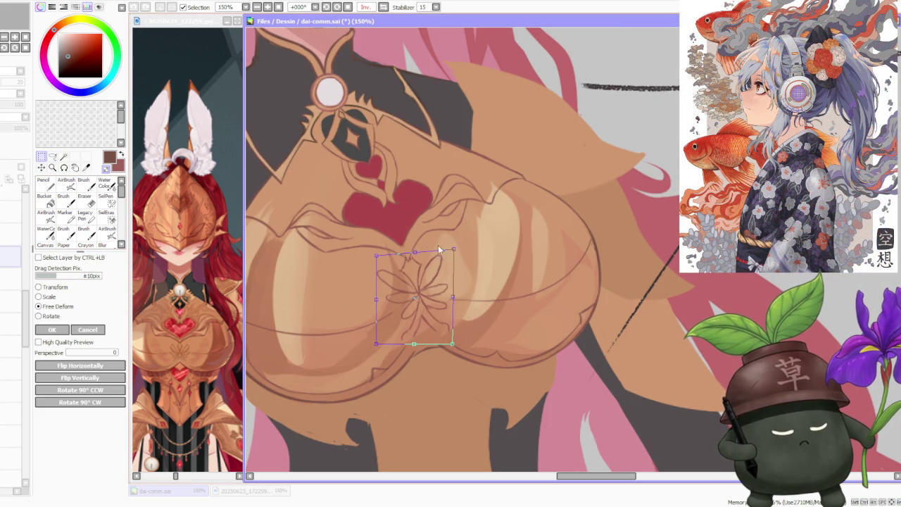
drag(376, 257, 378, 261)
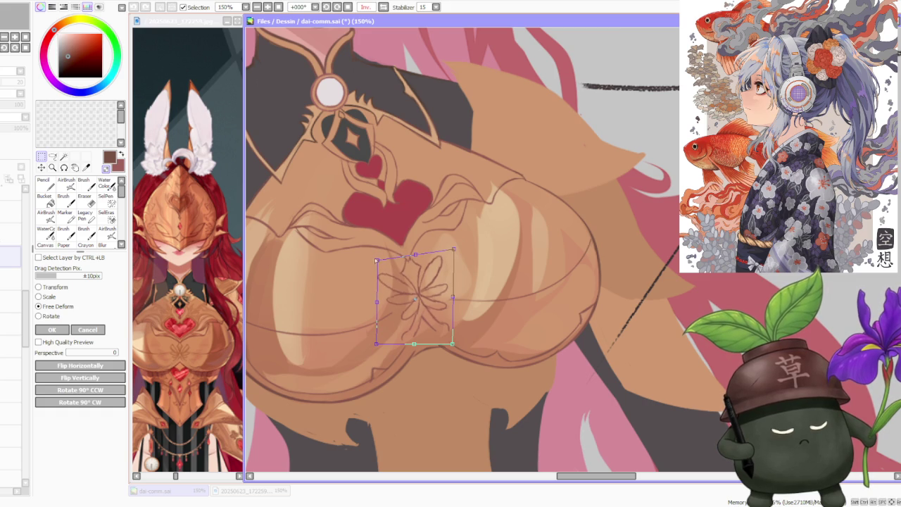
scroll(450, 260, down, 2)
scroll(475, 308, down, 1)
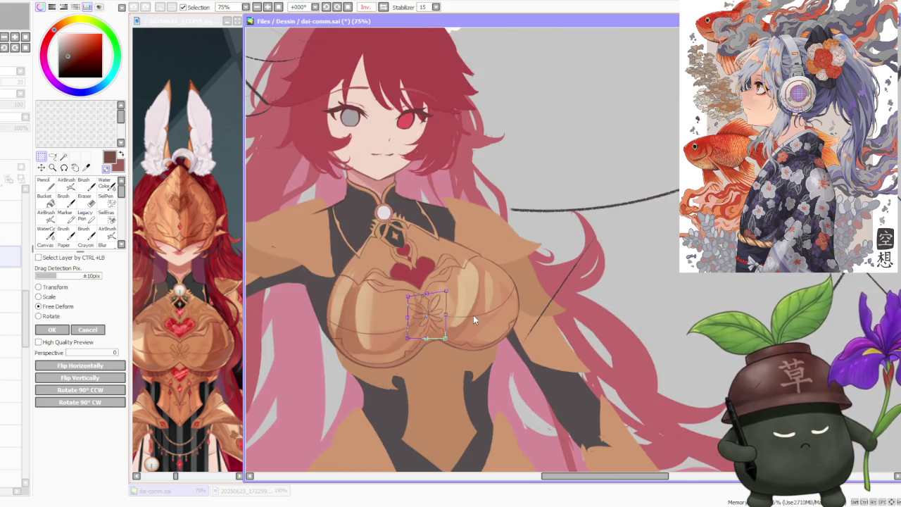
scroll(455, 343, down, 1)
scroll(450, 343, up, 4)
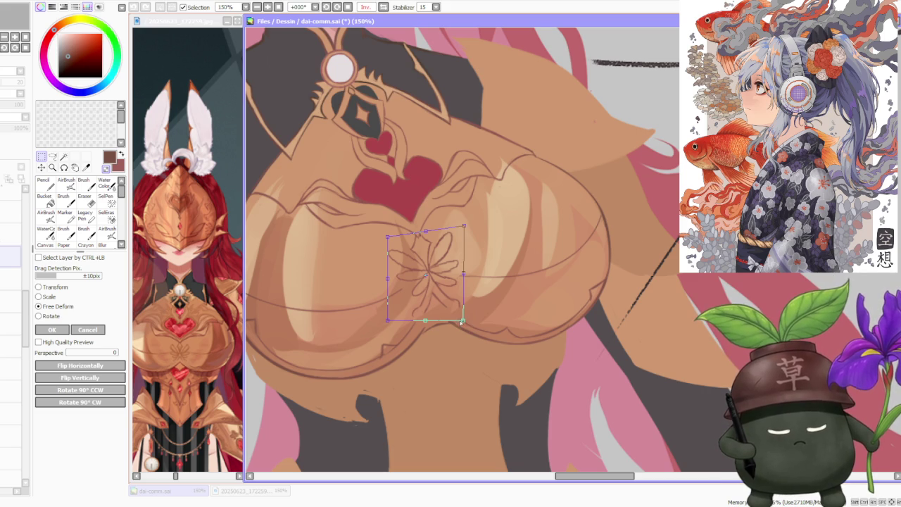
scroll(462, 325, down, 2)
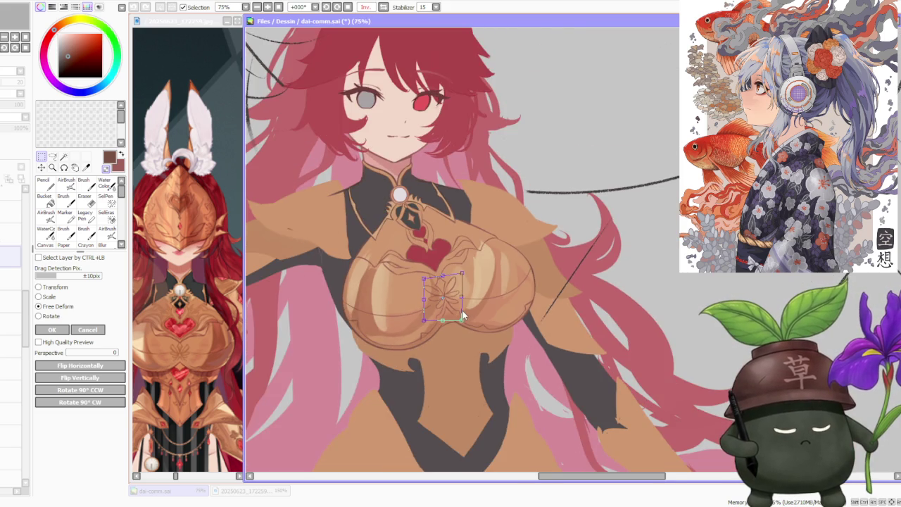
scroll(462, 317, up, 2)
click(52, 329)
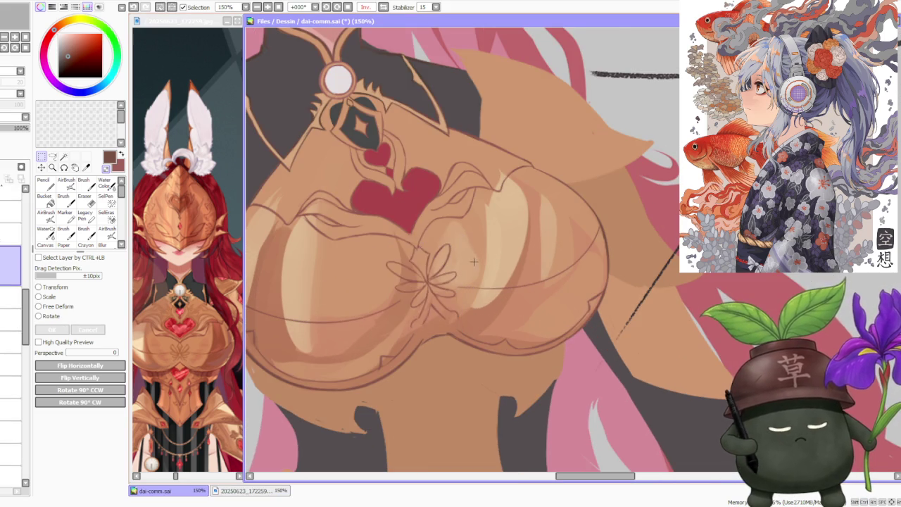
Flip the canvas view back to unmirrored.
scroll(484, 226, down, 4)
scroll(450, 162, up, 3)
scroll(450, 162, up, 2)
scroll(493, 212, down, 4)
key(h)
scroll(630, 248, up, 2)
scroll(564, 285, up, 2)
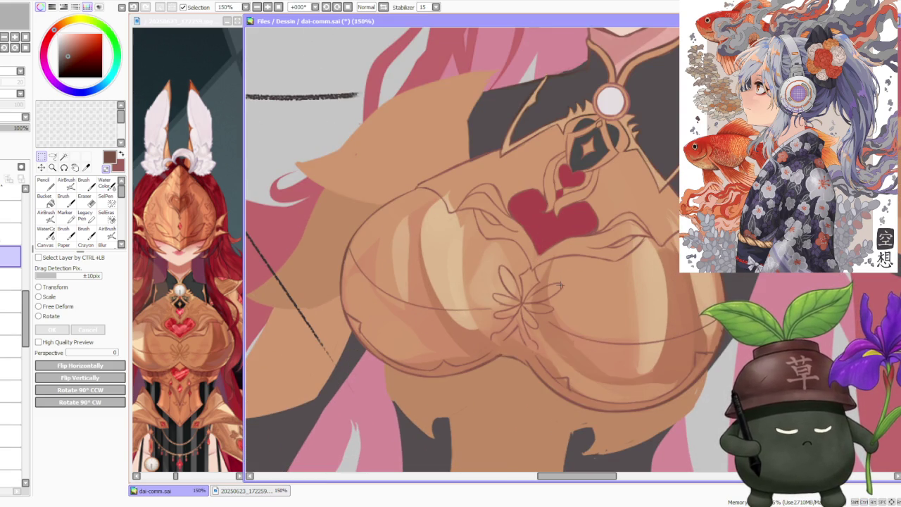
Return to the Brush tool and undo the last small stroke near the flower.
click(83, 183)
scroll(514, 310, up, 1)
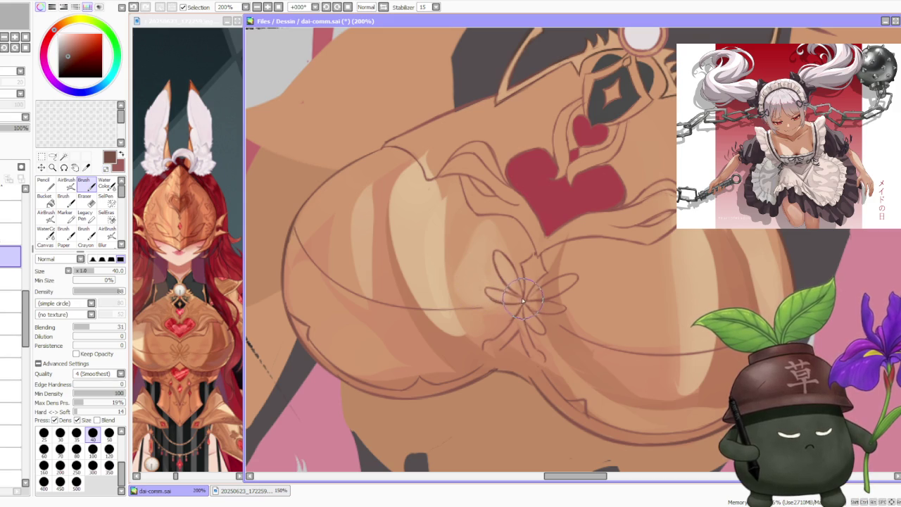
key(ctrl+z)
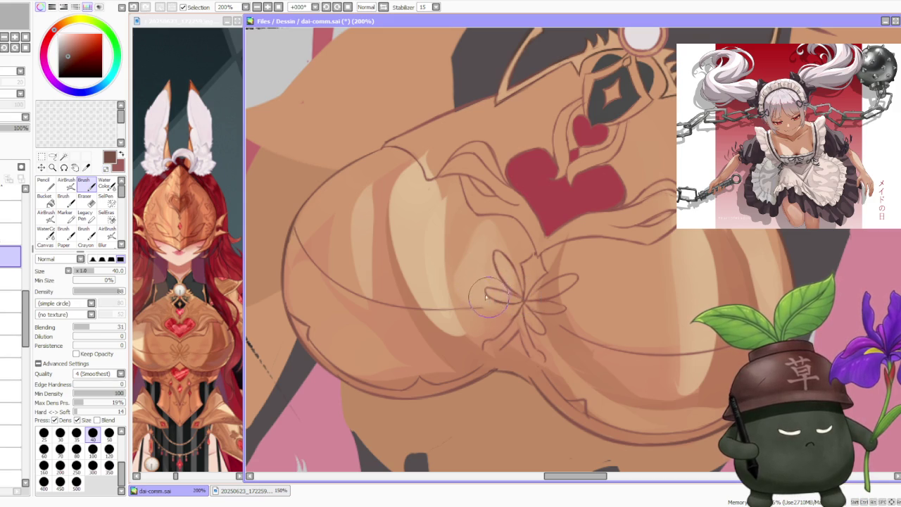
Touch up the flower petal lines, undoing a stroke that didn't work.
scroll(501, 295, up, 2)
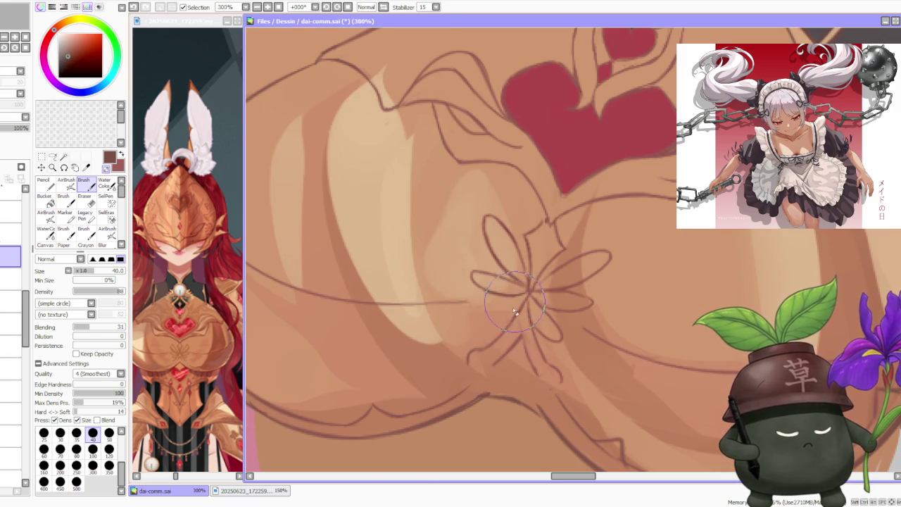
scroll(526, 314, down, 3)
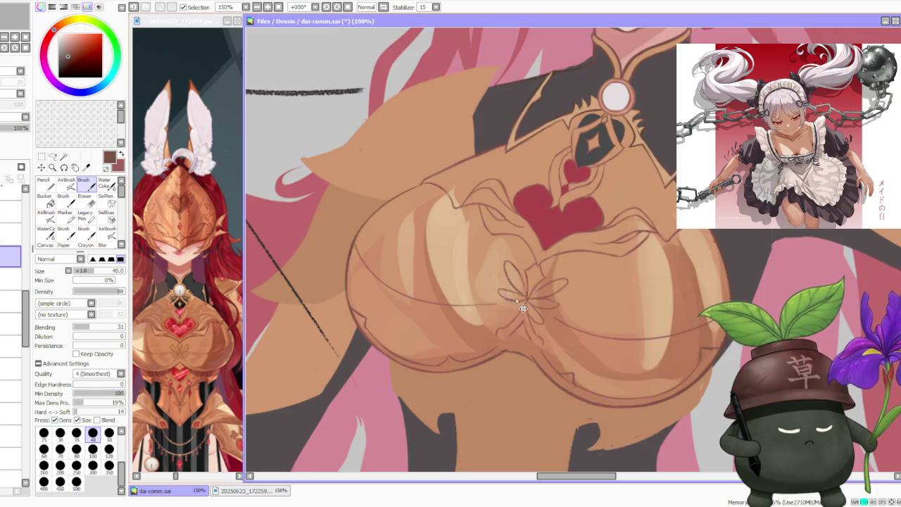
scroll(519, 297, up, 1)
scroll(528, 299, up, 2)
scroll(537, 302, down, 1)
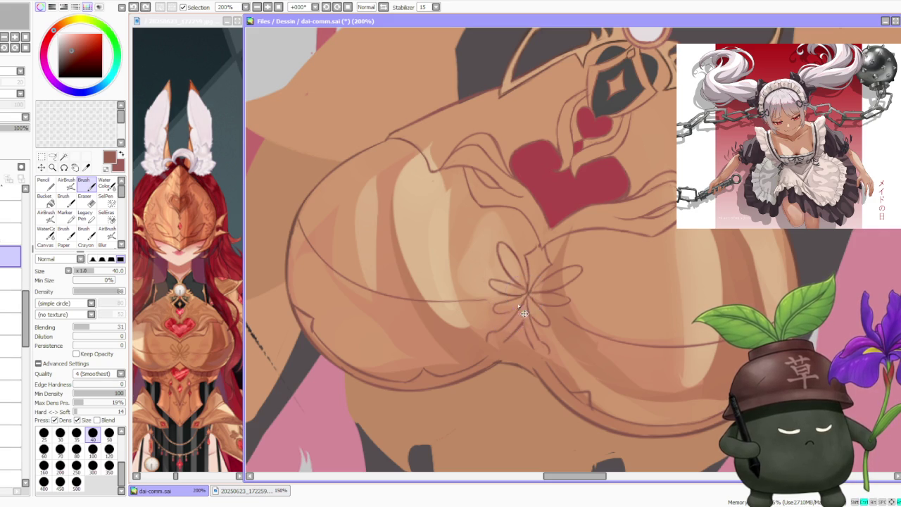
scroll(528, 294, down, 3)
scroll(528, 296, up, 5)
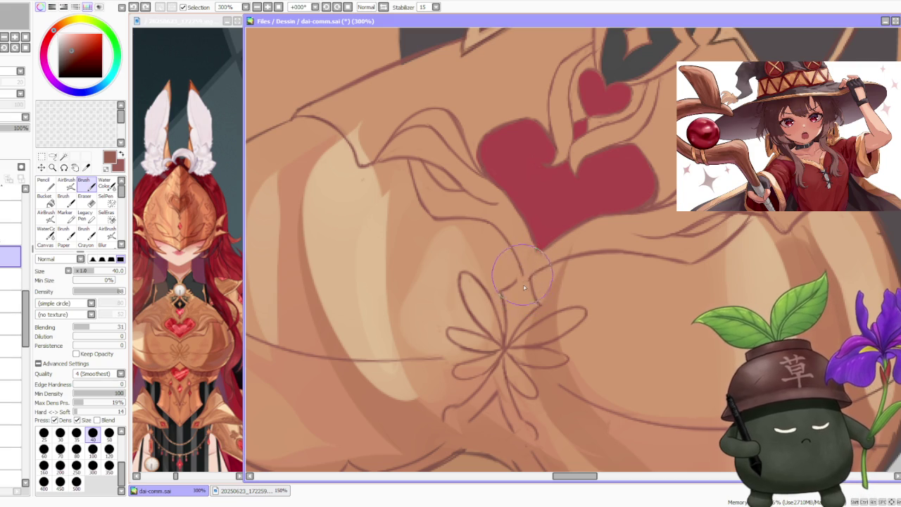
key(ctrl+z)
key(ctrl+z)
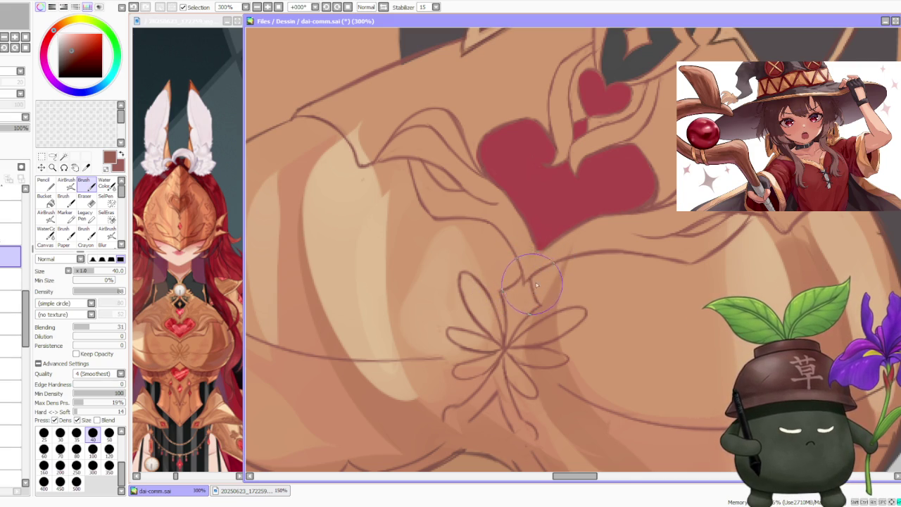
Redraw the curling filigree line along the red heart's right side.
scroll(535, 288, down, 3)
scroll(481, 283, up, 3)
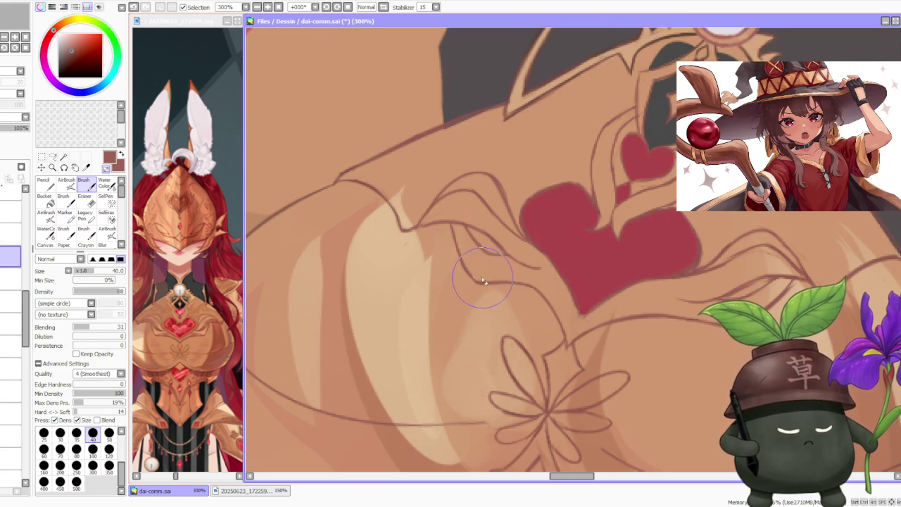
scroll(484, 282, down, 3)
scroll(625, 261, up, 3)
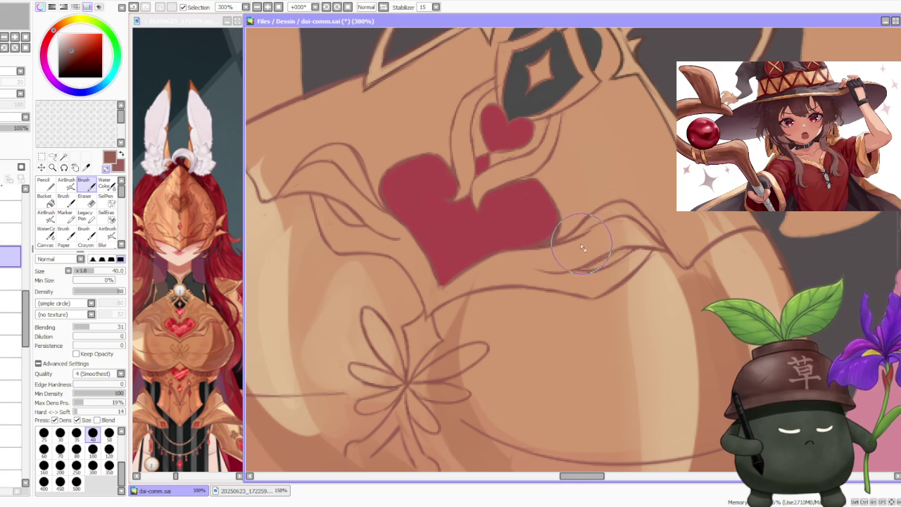
drag(593, 243, 620, 220)
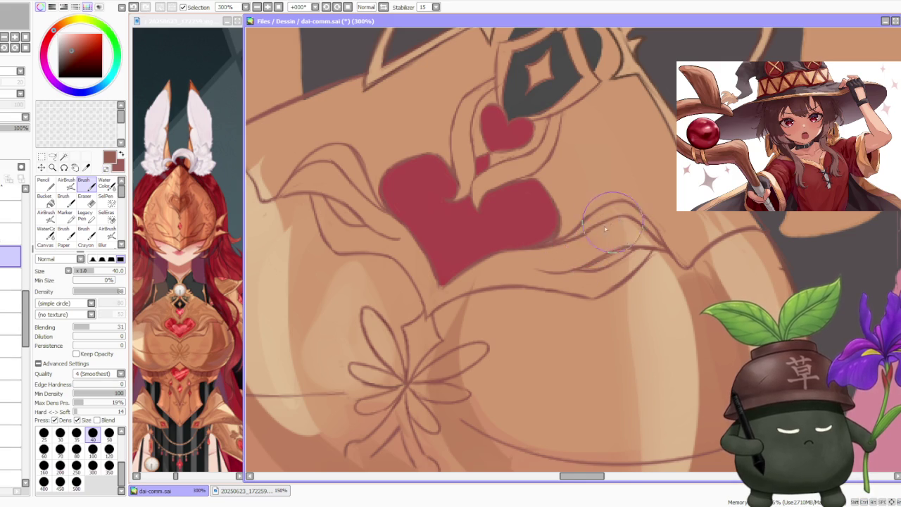
scroll(620, 220, down, 3)
scroll(596, 238, up, 4)
scroll(595, 237, down, 5)
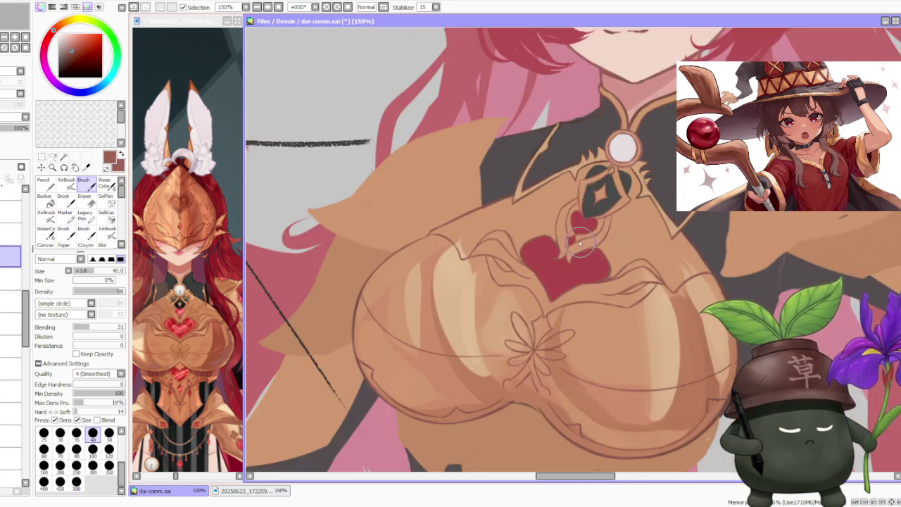
scroll(596, 238, up, 4)
scroll(618, 237, up, 2)
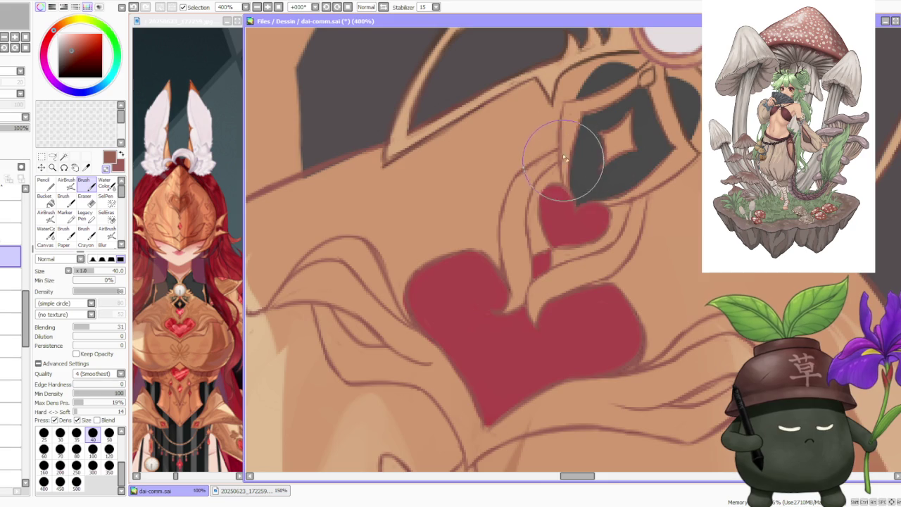
scroll(584, 198, down, 2)
scroll(588, 221, down, 2)
scroll(596, 214, down, 2)
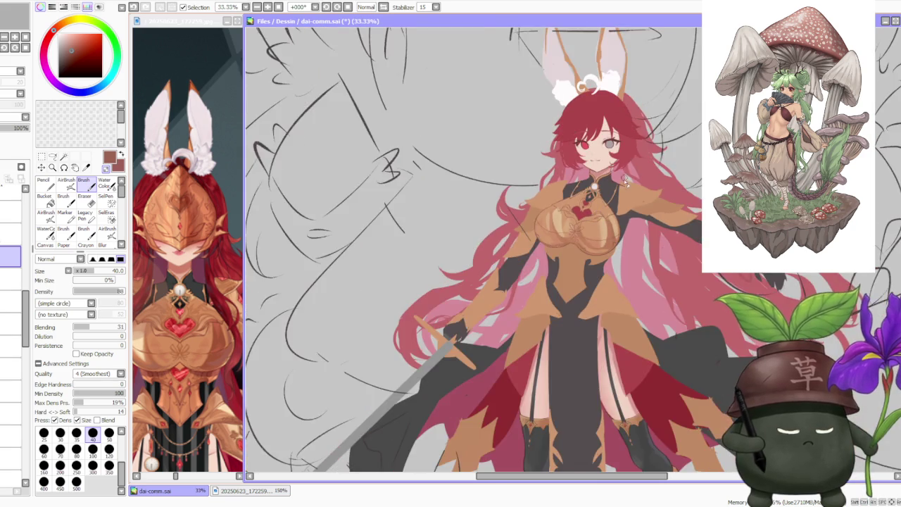
Switch tools with V and zoom in and out to inspect the chest plate.
scroll(625, 180, up, 1)
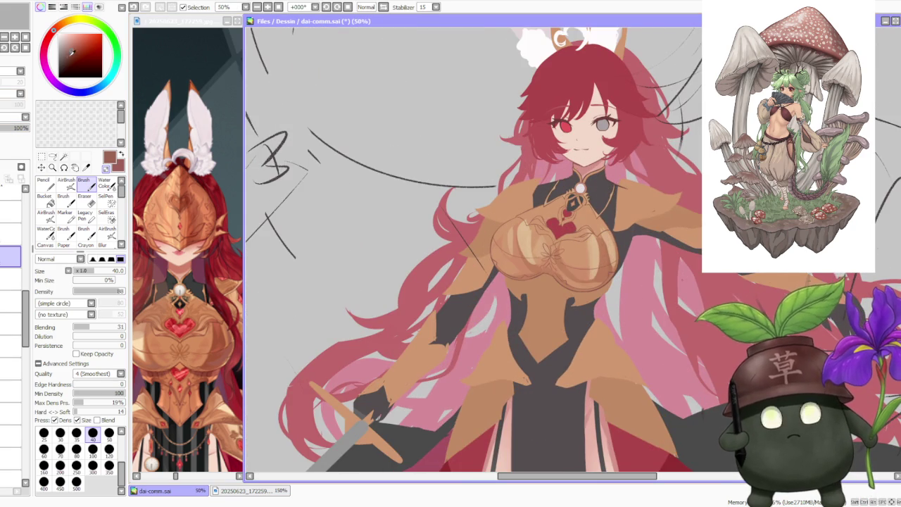
key(v)
scroll(584, 214, up, 1)
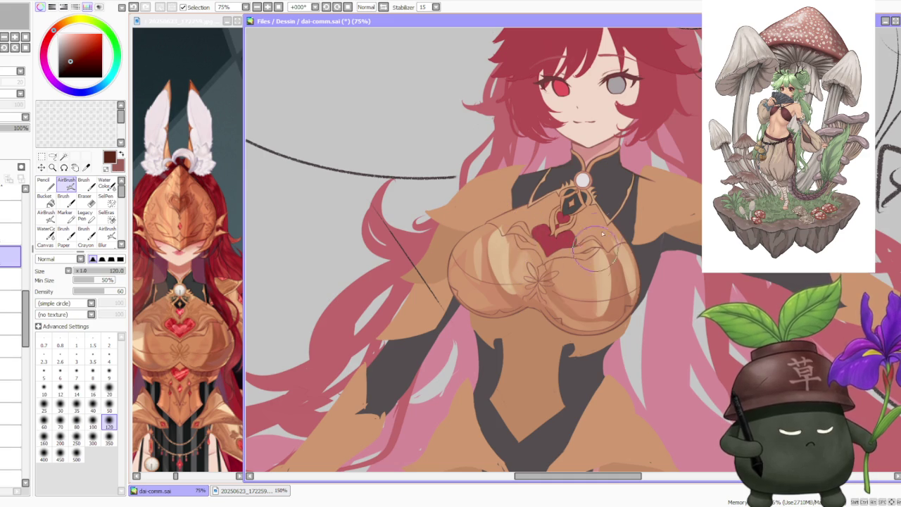
scroll(589, 260, down, 1)
scroll(584, 240, up, 1)
scroll(577, 221, up, 2)
scroll(593, 240, down, 3)
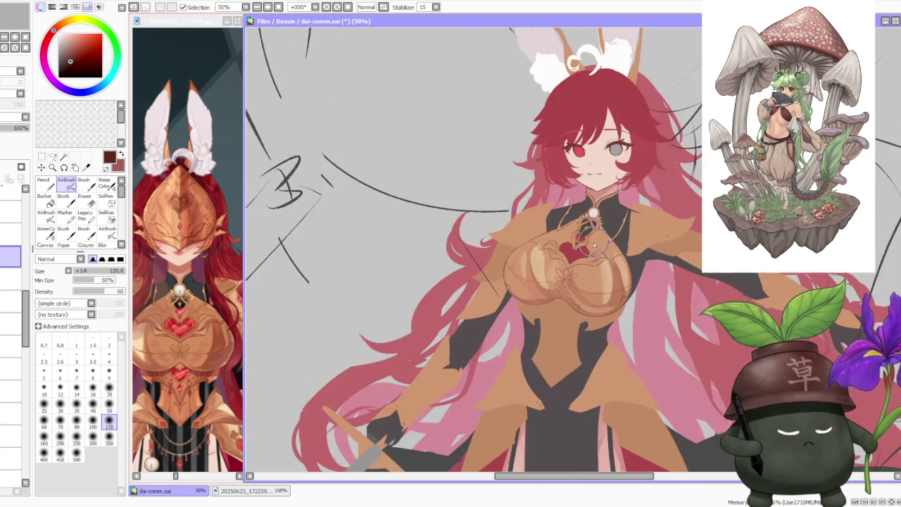
scroll(593, 240, up, 2)
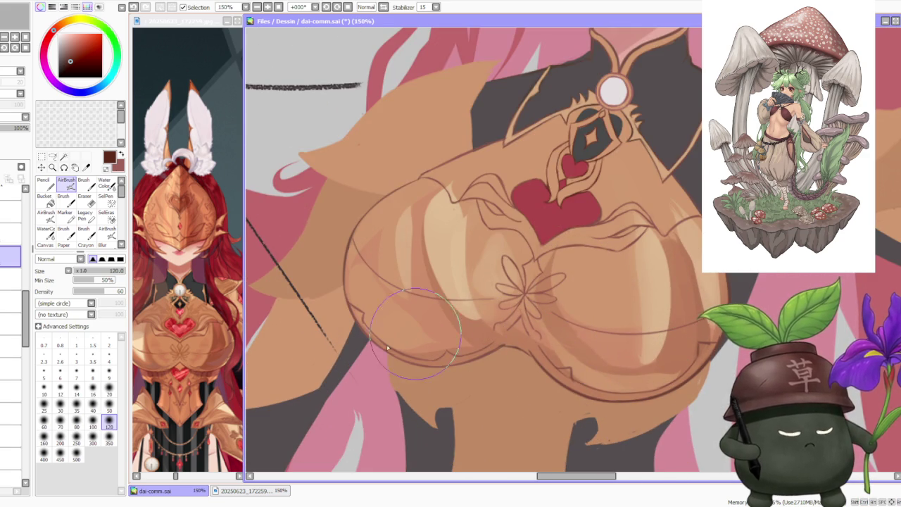
scroll(464, 375, down, 2)
scroll(571, 250, down, 1)
scroll(570, 261, up, 2)
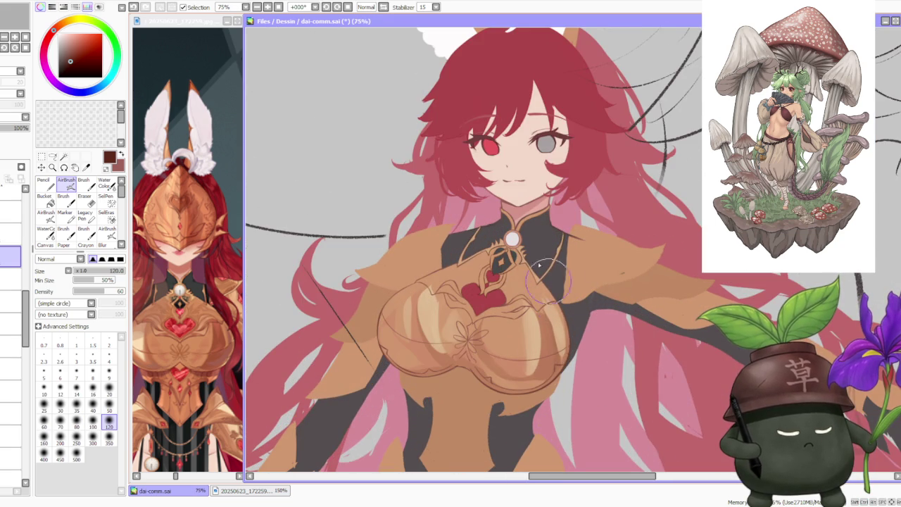
scroll(462, 250, down, 2)
scroll(546, 243, up, 2)
scroll(546, 243, up, 1)
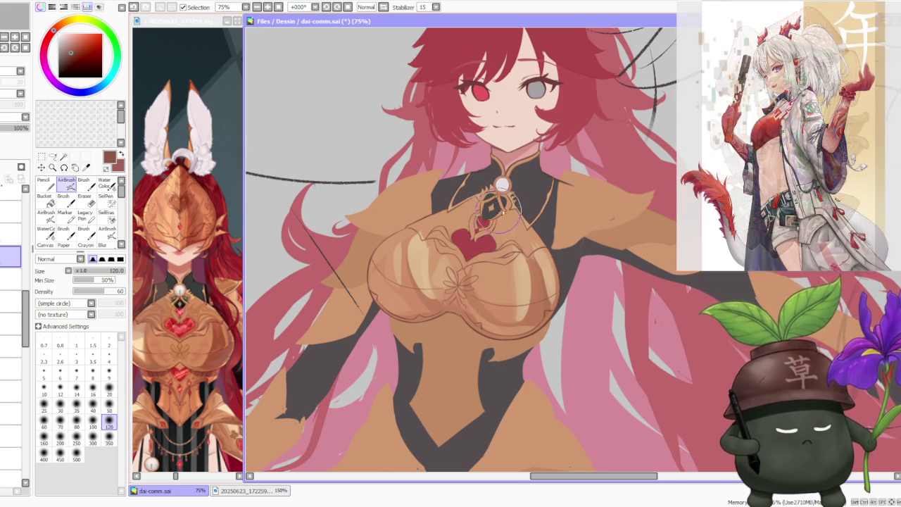
Pick the chest plate's lighter orange-brown as the painting colour.
scroll(497, 203, down, 2)
scroll(521, 222, up, 3)
scroll(518, 225, down, 2)
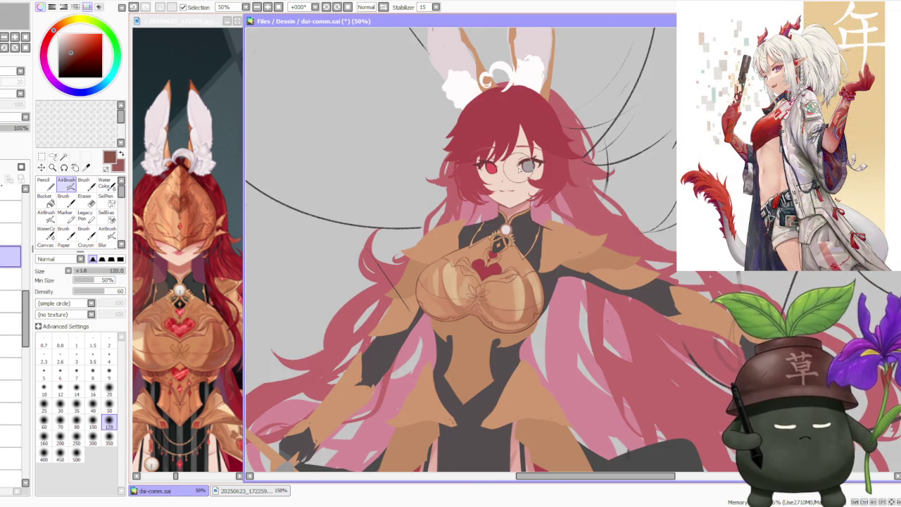
scroll(516, 266, up, 1)
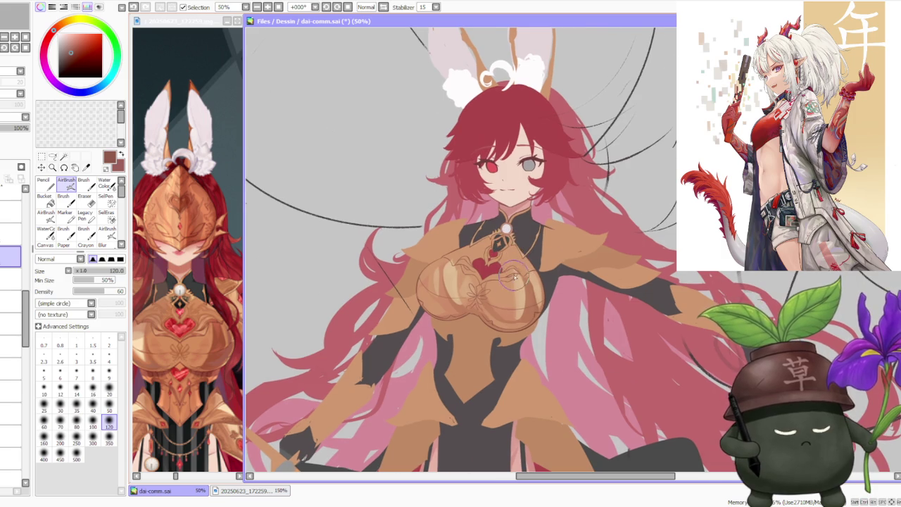
scroll(518, 272, up, 1)
scroll(522, 278, up, 1)
scroll(517, 268, down, 4)
scroll(553, 202, down, 1)
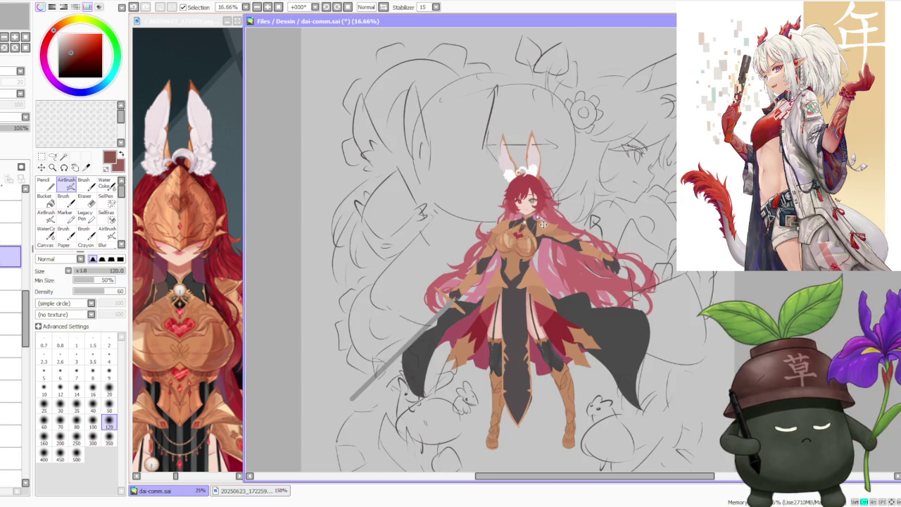
scroll(546, 211, up, 2)
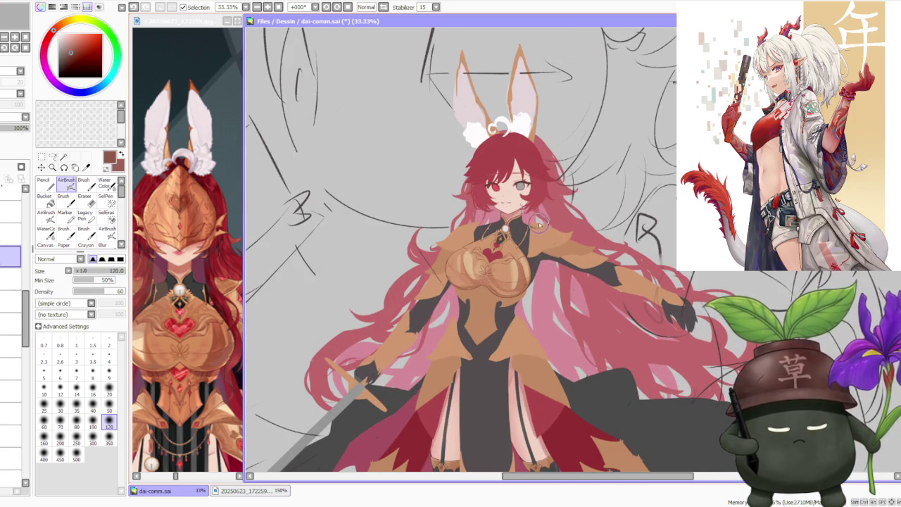
scroll(538, 228, up, 1)
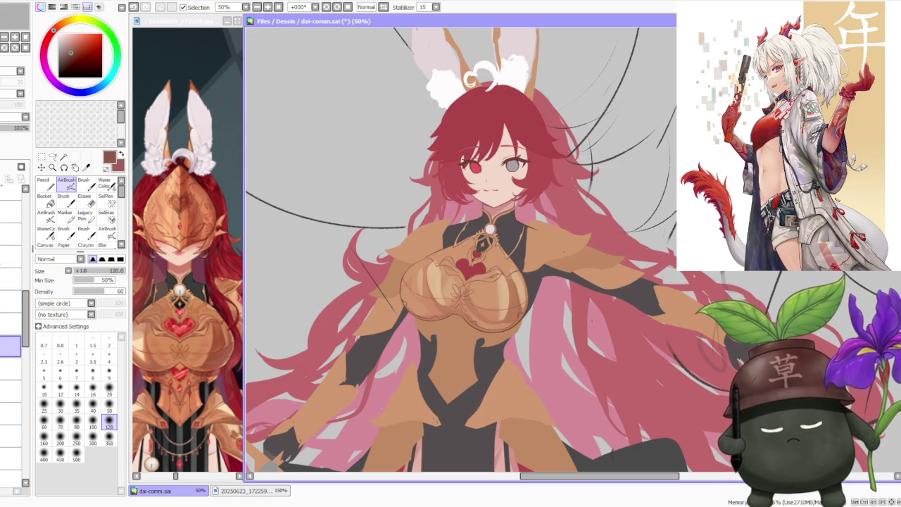
alt+click(507, 284)
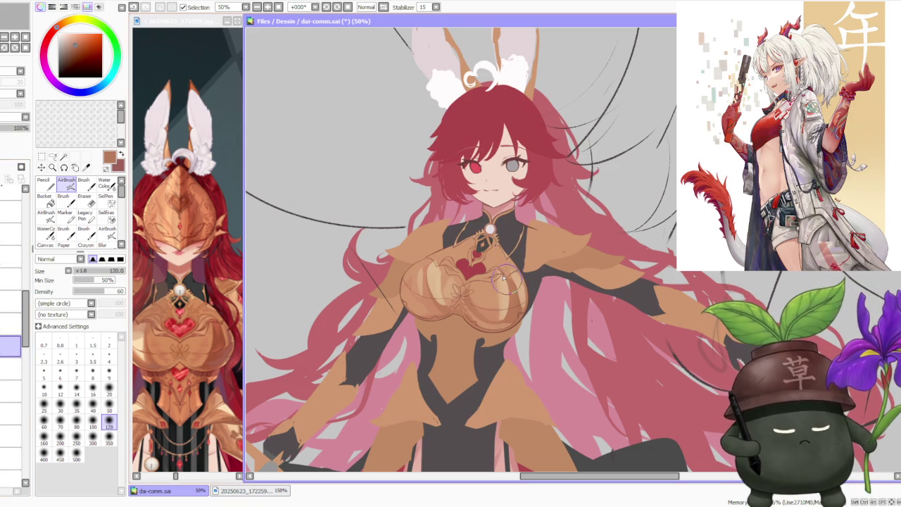
Set the Brush to size 100 and rework the shading strokes on the chest plate.
click(83, 184)
click(93, 448)
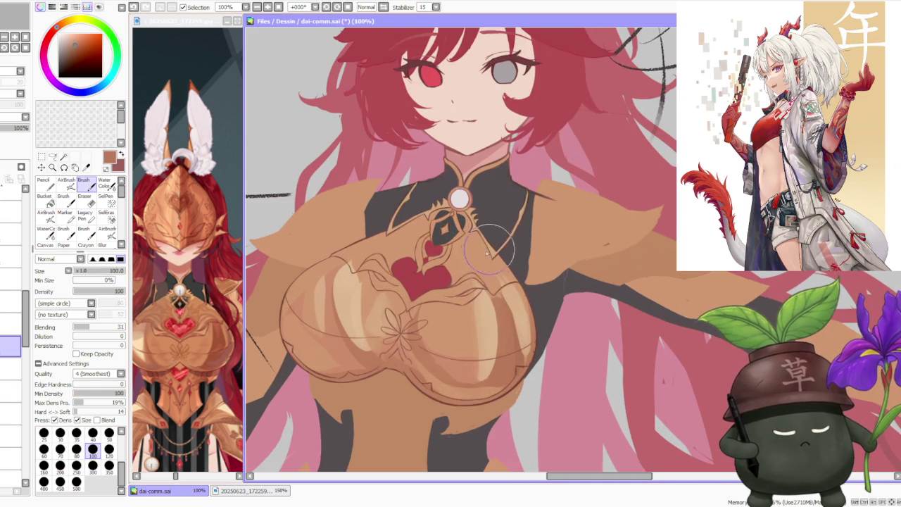
scroll(497, 300, up, 2)
drag(497, 299, 476, 264)
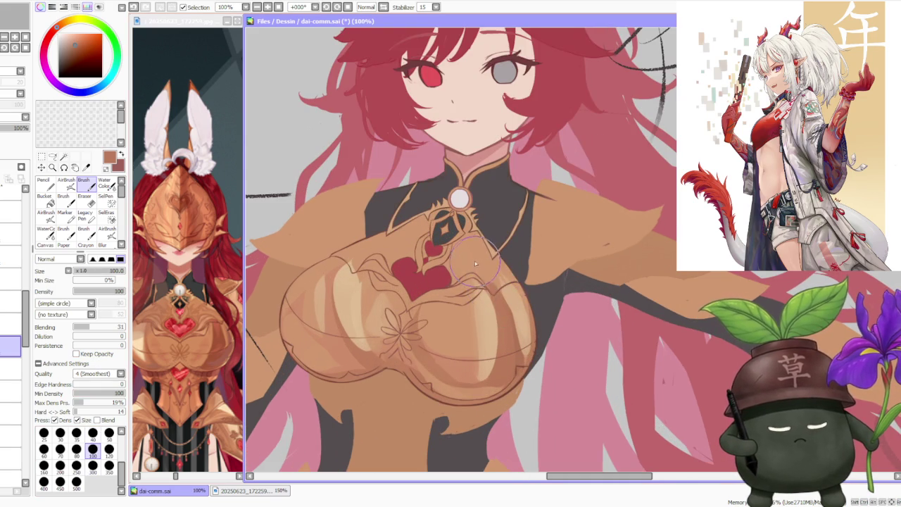
alt+click(494, 293)
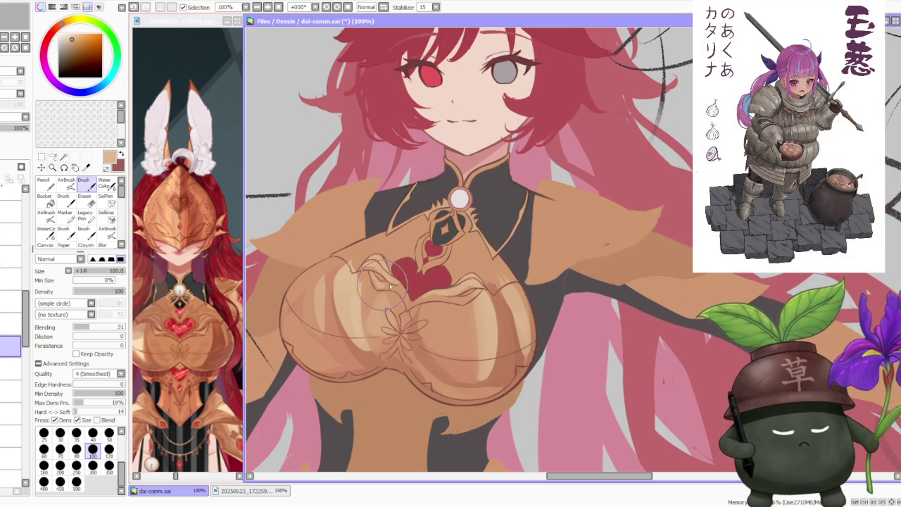
key(ctrl+z)
drag(386, 283, 398, 295)
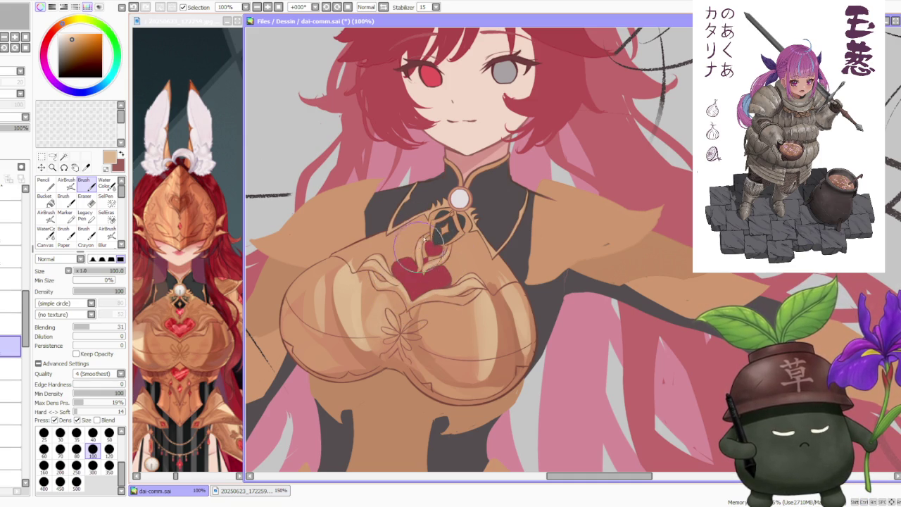
Repaint the brown filigree and upper-left shading using sampled tan and brown tones.
alt+click(493, 303)
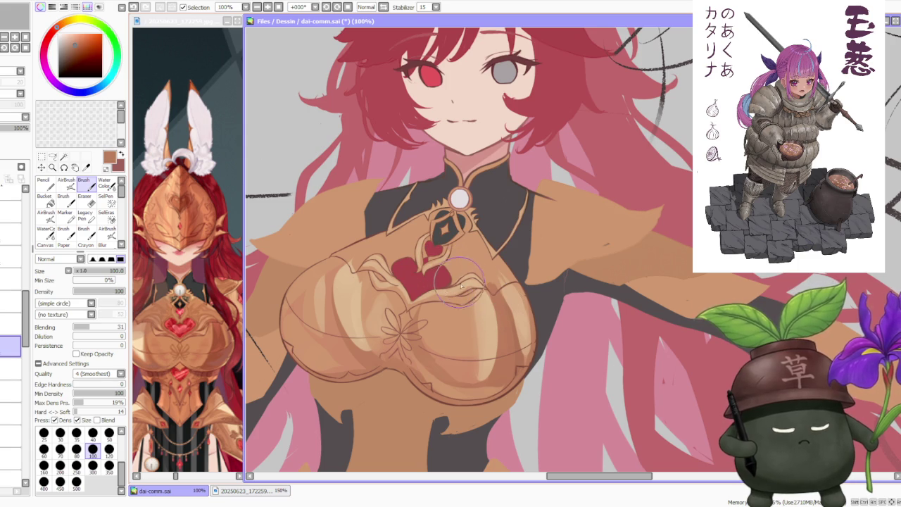
alt+click(456, 288)
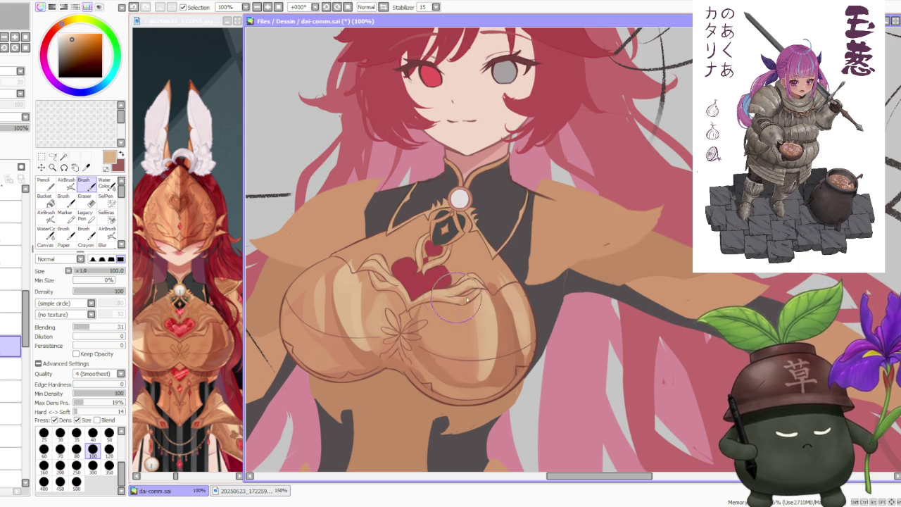
alt+click(517, 352)
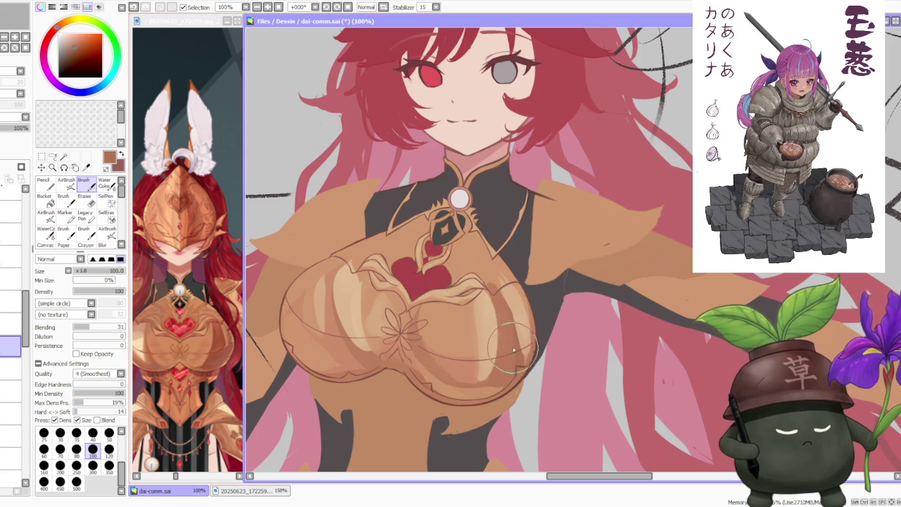
key(ctrl+z)
drag(474, 301, 469, 290)
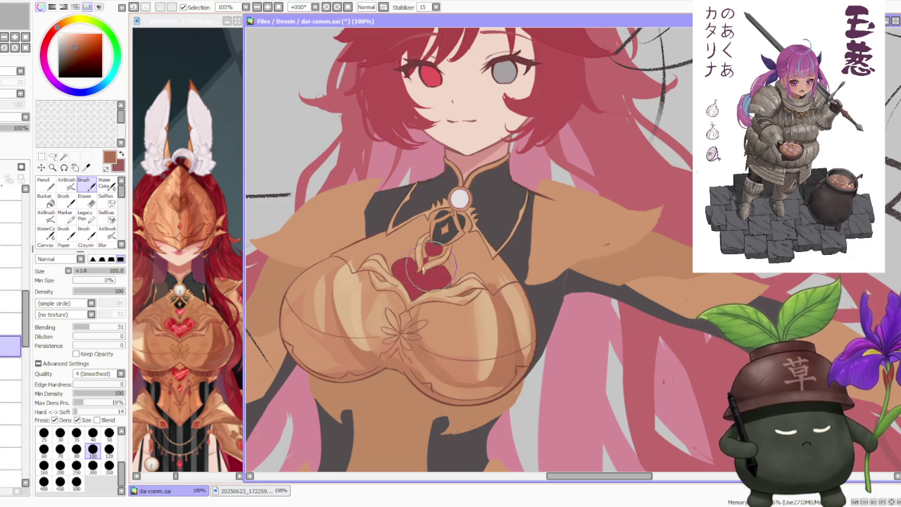
drag(378, 278, 337, 253)
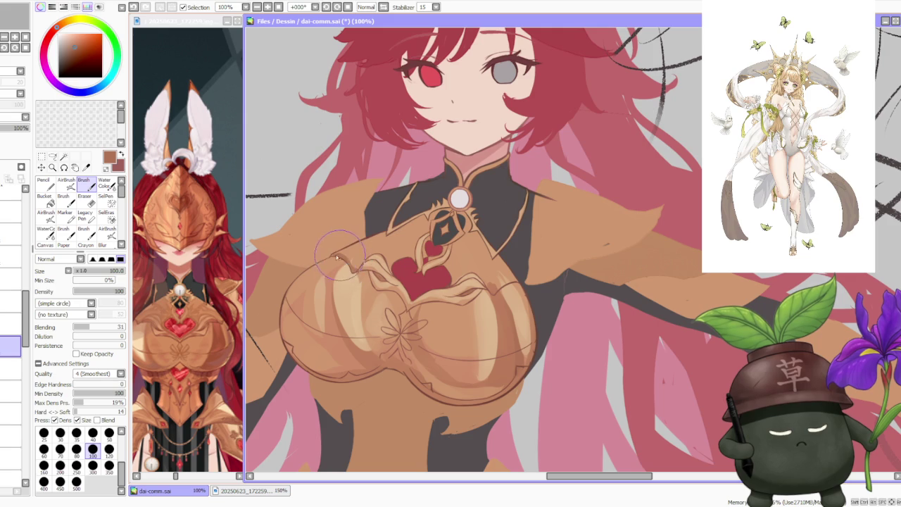
Compare tan and peach tones and add a small detail stroke left of the heart.
alt+click(497, 276)
alt+click(483, 280)
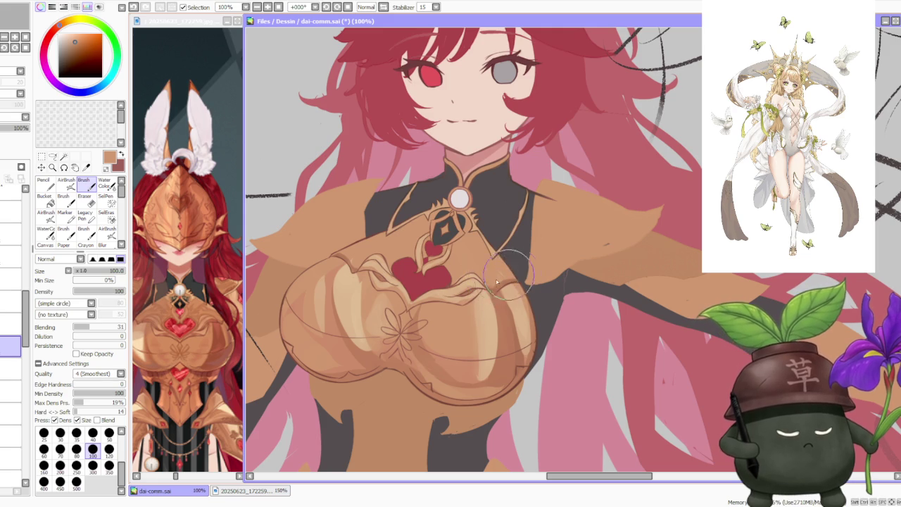
alt+click(336, 243)
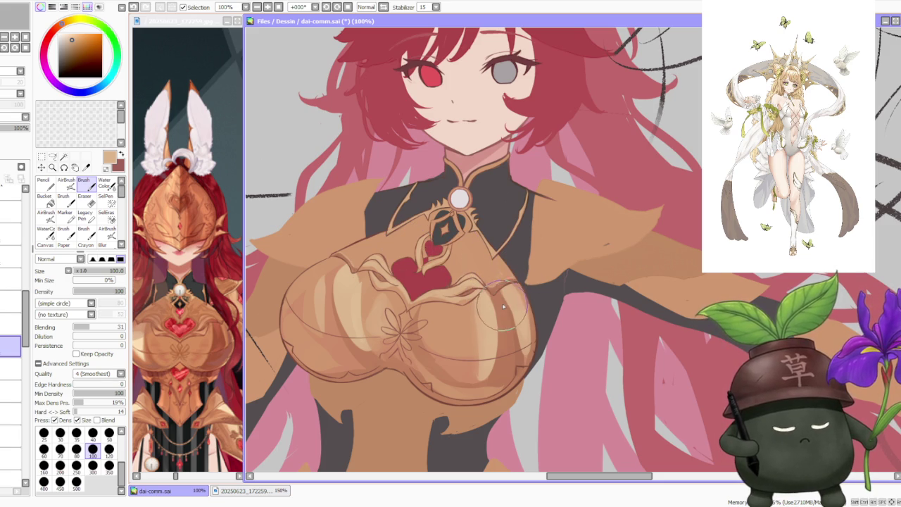
alt+click(492, 302)
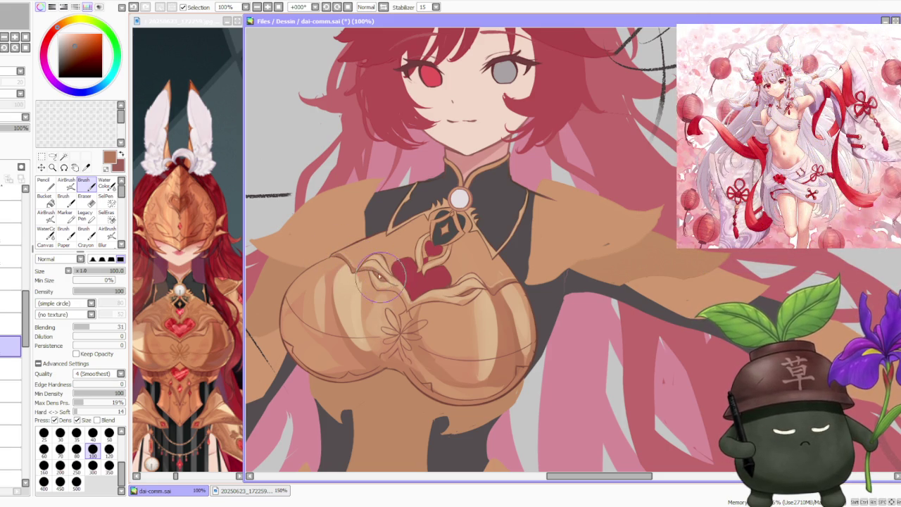
drag(363, 269, 375, 270)
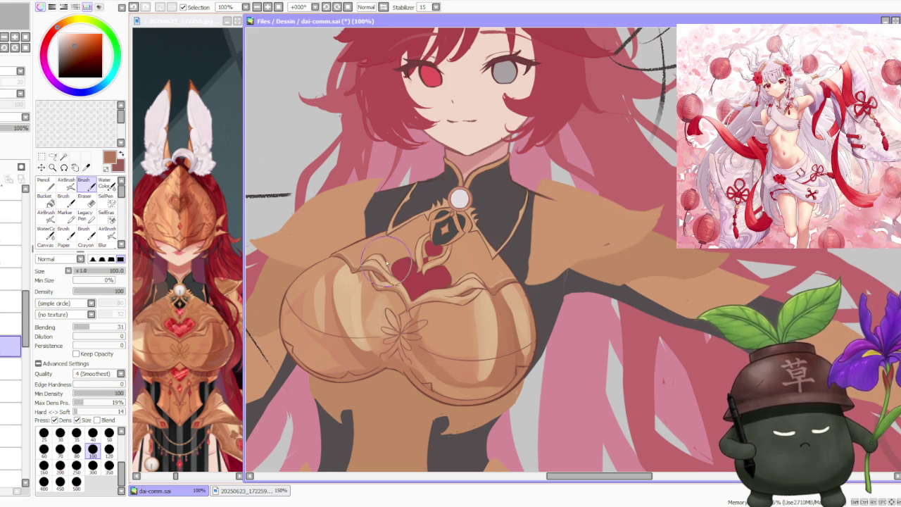
alt+click(382, 285)
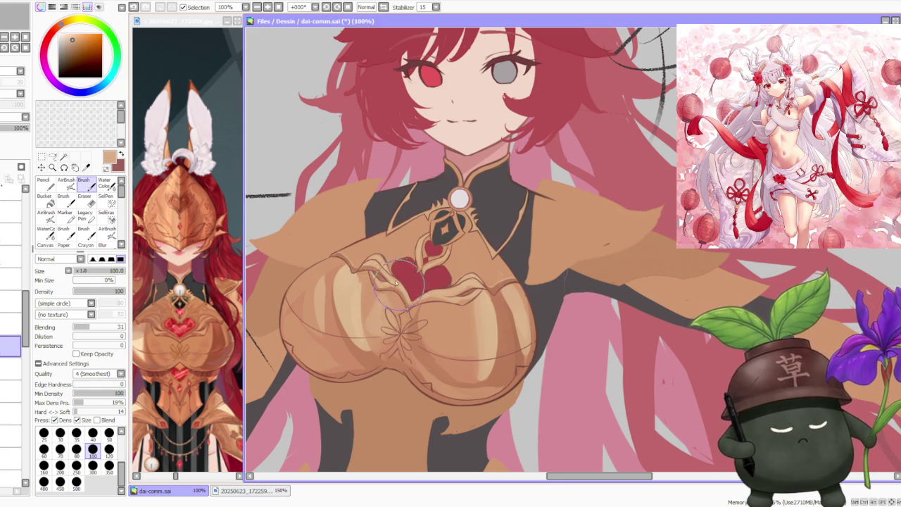
scroll(398, 289, down, 3)
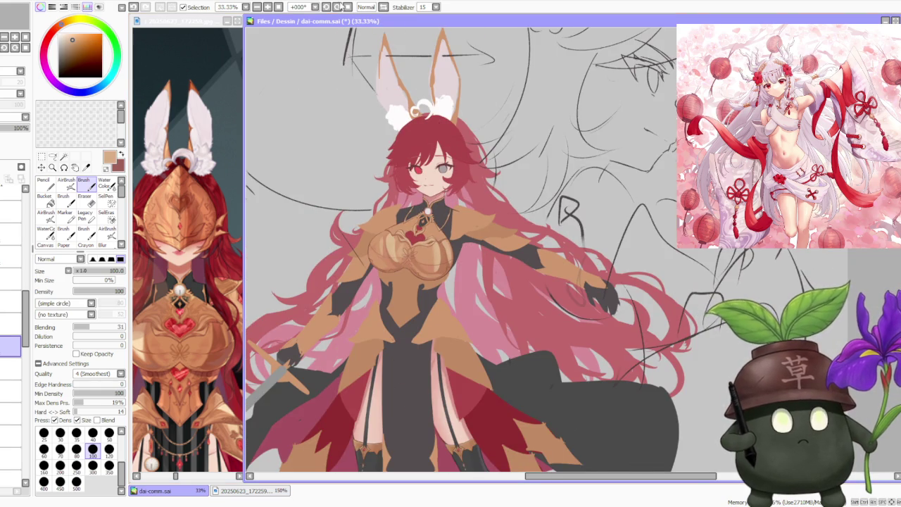
Tilt the canvas to -45 degrees and try, then undo, a faint stroke beside the heart.
scroll(470, 345, up, 1)
key(Delete)
key(Delete)
key(Delete)
scroll(471, 345, up, 1)
scroll(470, 345, up, 1)
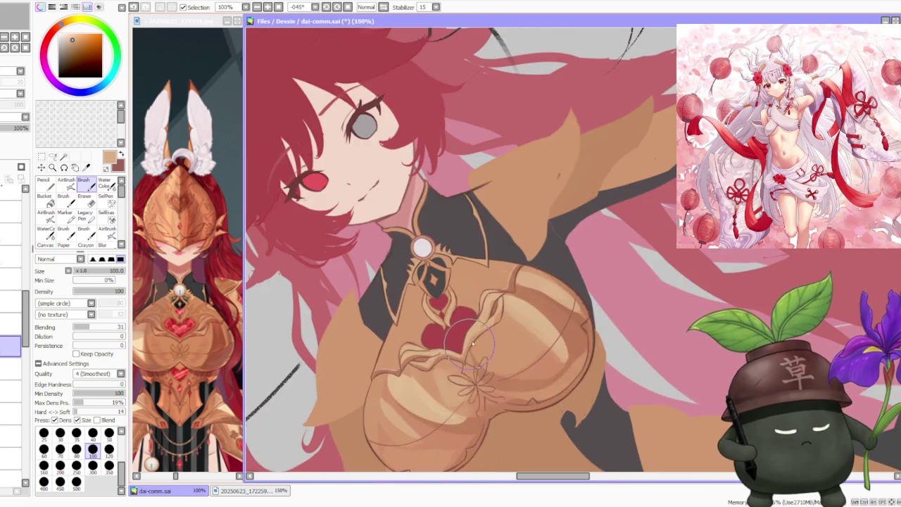
scroll(470, 345, up, 1)
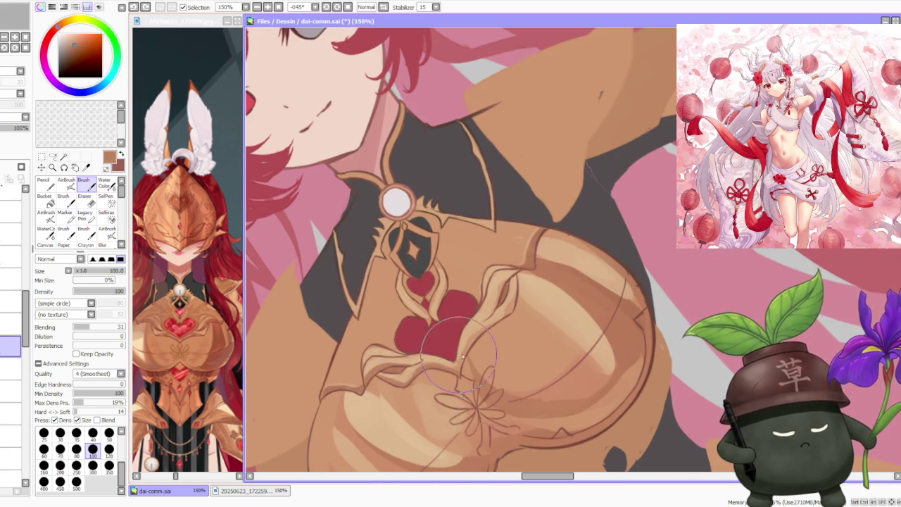
drag(461, 357, 493, 328)
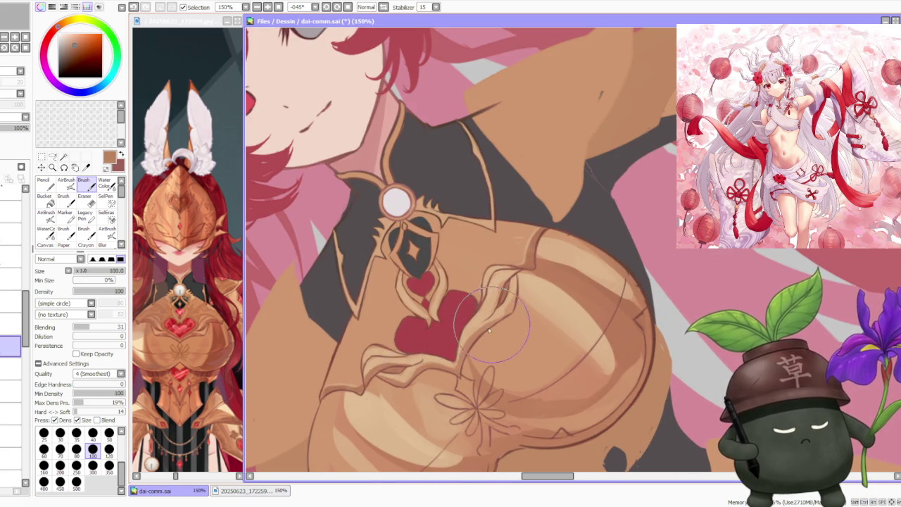
key(ctrl+z)
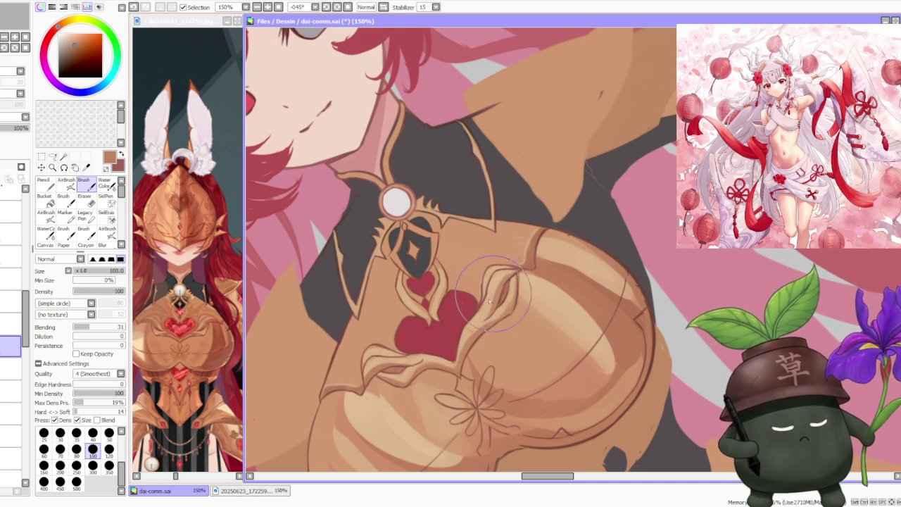
Sample a lighter brown from the chest and set a soft blending brush to size 50.
alt+click(407, 268)
click(66, 184)
click(109, 405)
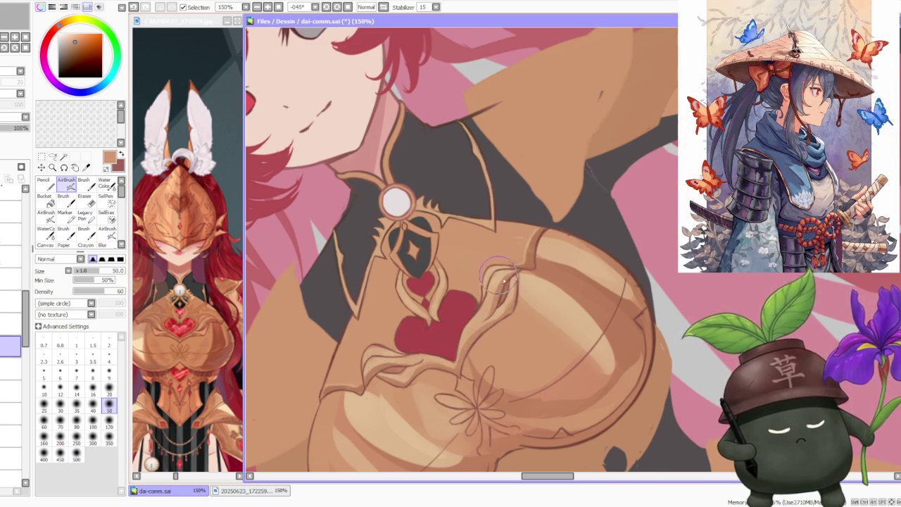
scroll(500, 278, down, 2)
scroll(540, 243, down, 2)
scroll(540, 239, up, 1)
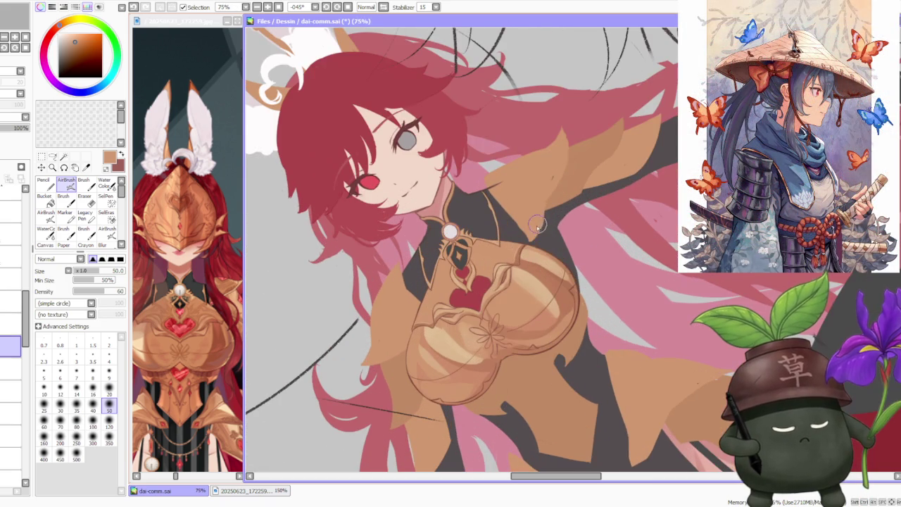
Straighten the view, set AirBrush size 120 and airbrush the heart in light orange and darker tan.
key(Home)
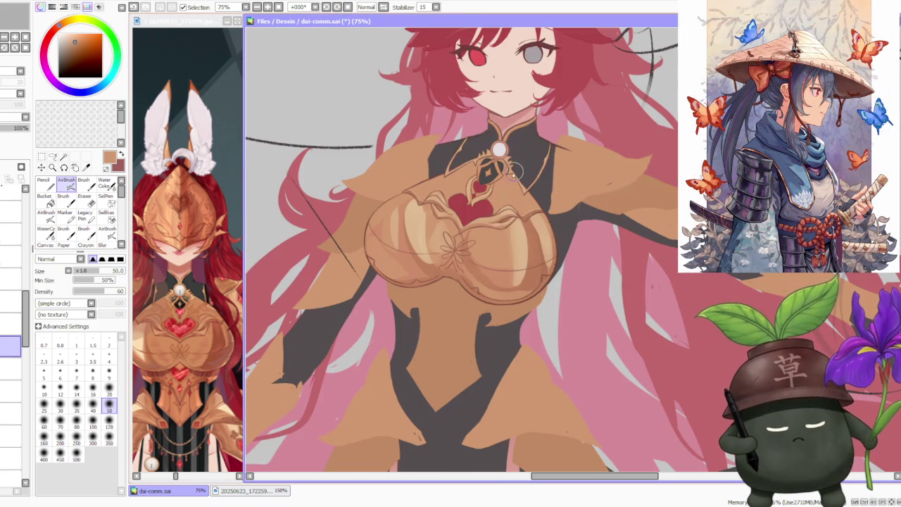
scroll(515, 173, down, 1)
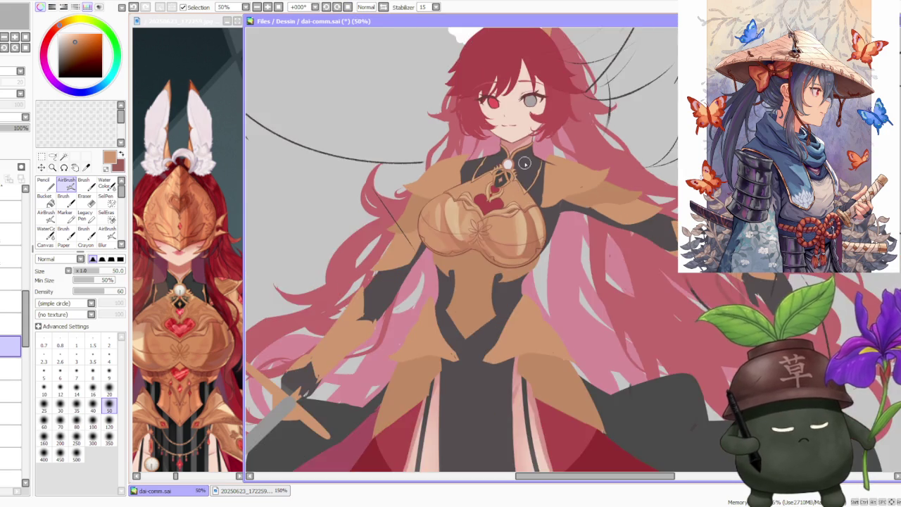
scroll(528, 192, up, 3)
right_click(504, 243)
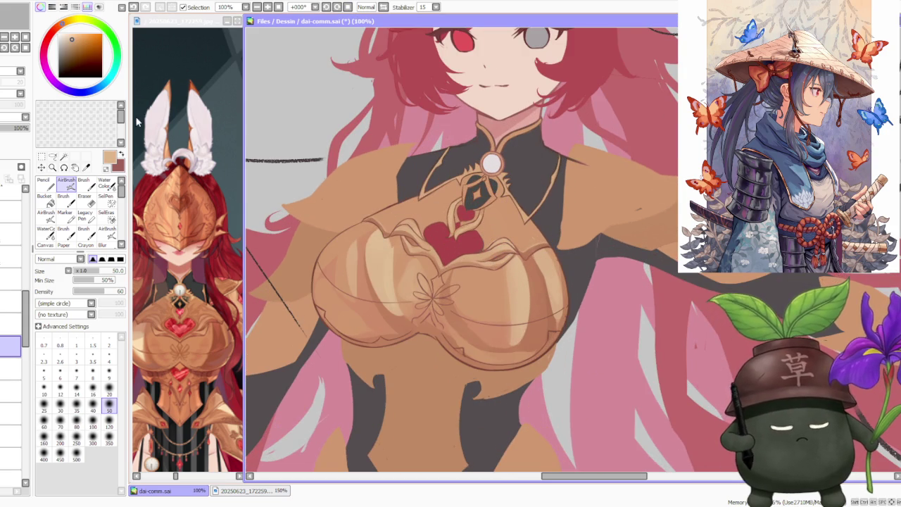
click(65, 181)
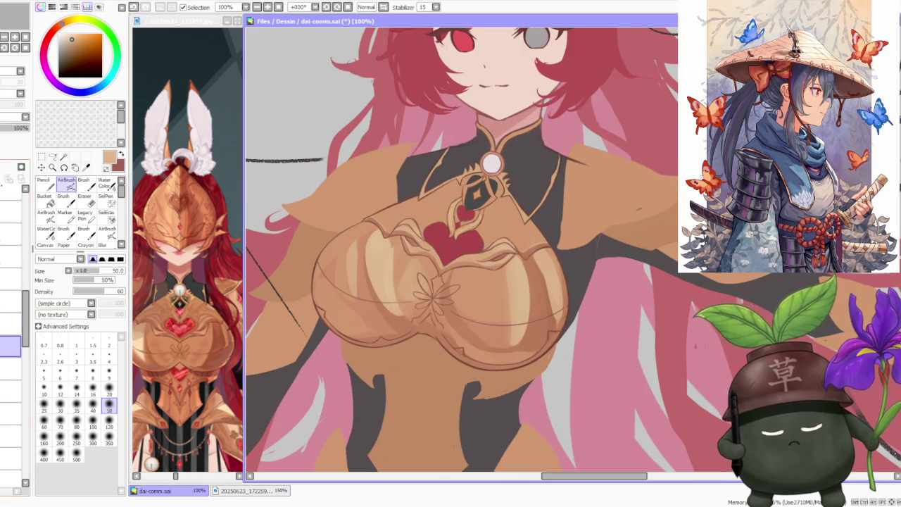
click(109, 421)
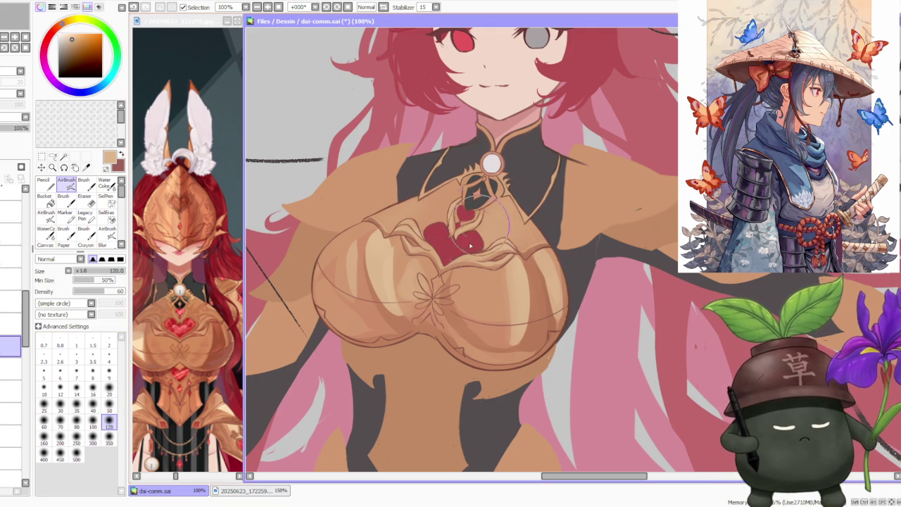
alt+click(438, 211)
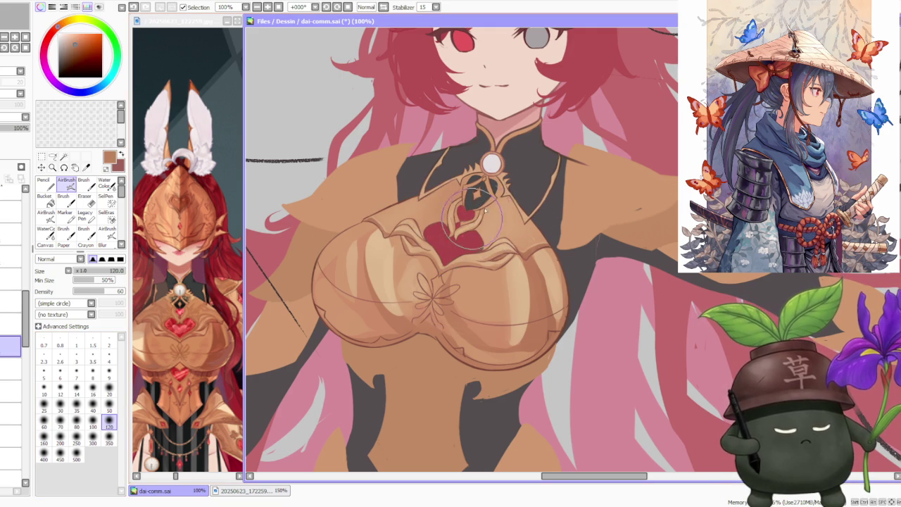
scroll(525, 221, down, 4)
scroll(493, 226, up, 4)
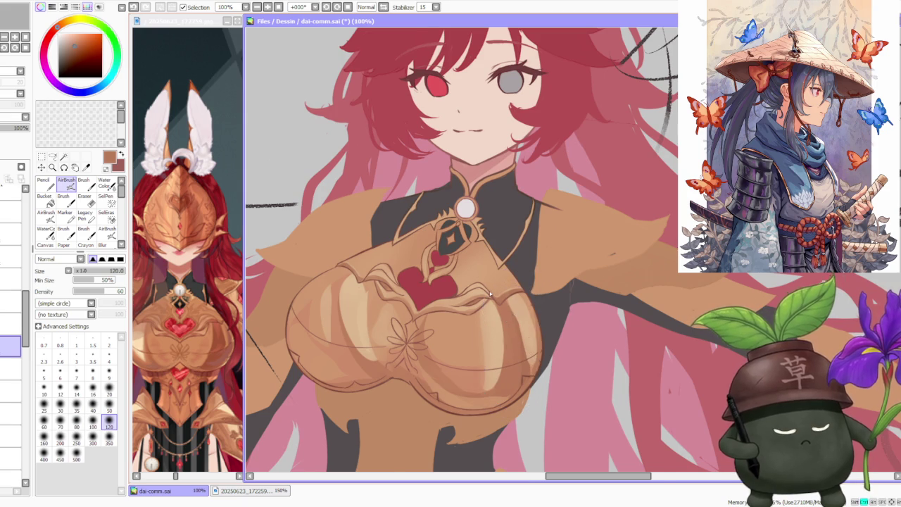
scroll(506, 296, down, 2)
click(83, 181)
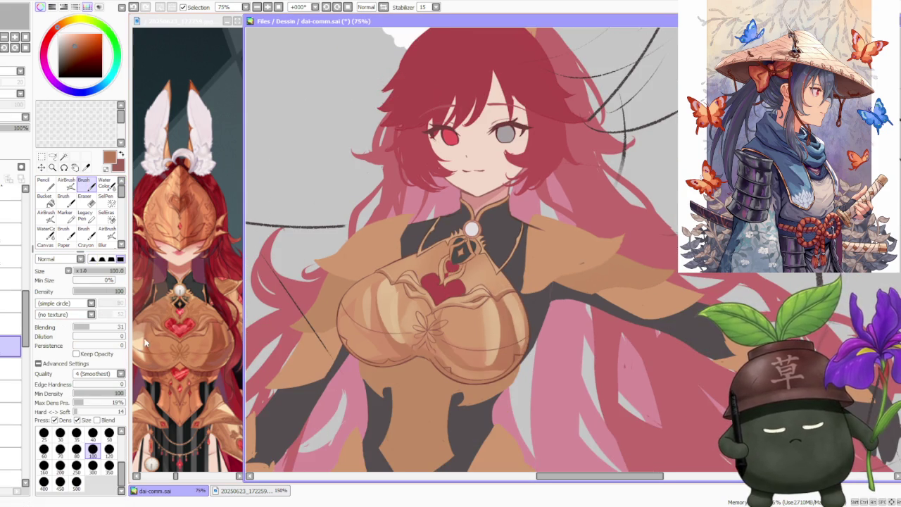
Paint a light diamond highlight on the brooch and shade it with darker tones.
scroll(486, 261, up, 1)
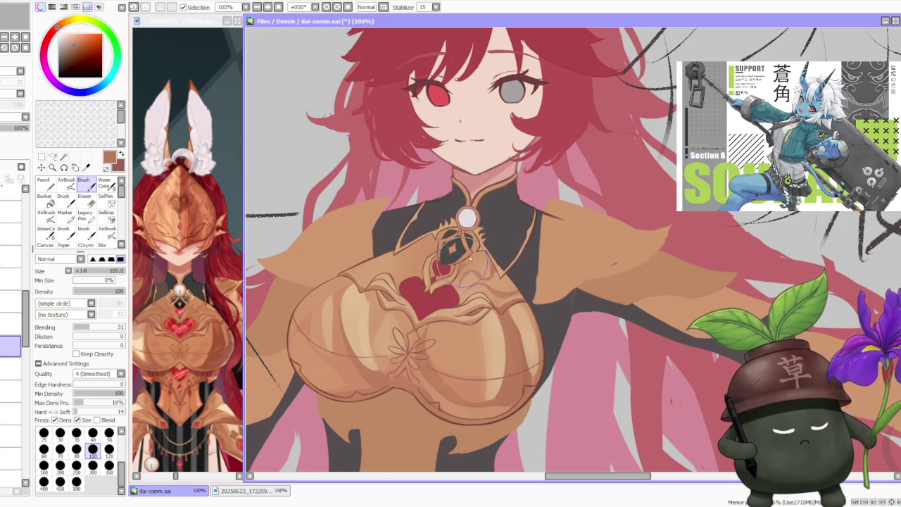
drag(460, 269, 468, 261)
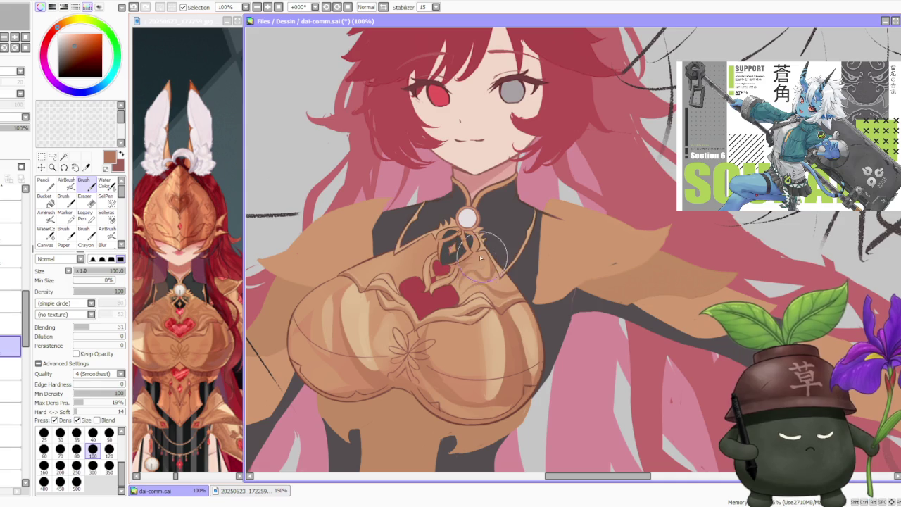
mouse_move(483, 273)
mouse_down()
mouse_move(482, 258)
mouse_move(495, 266)
mouse_up()
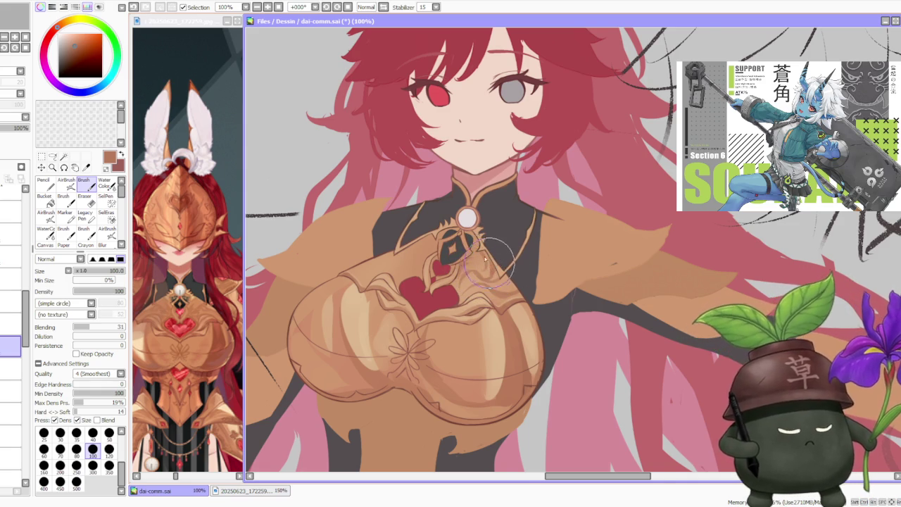
Reshade the plate around the heart and brooch with tan brushwork.
scroll(485, 274, down, 3)
scroll(465, 285, up, 1)
scroll(455, 291, up, 3)
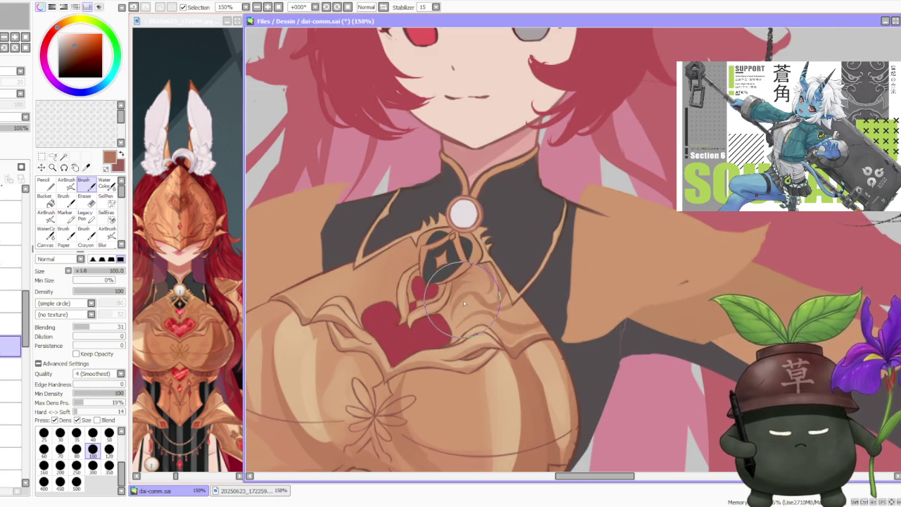
mouse_move(454, 290)
mouse_down()
mouse_move(454, 323)
mouse_move(472, 305)
mouse_up()
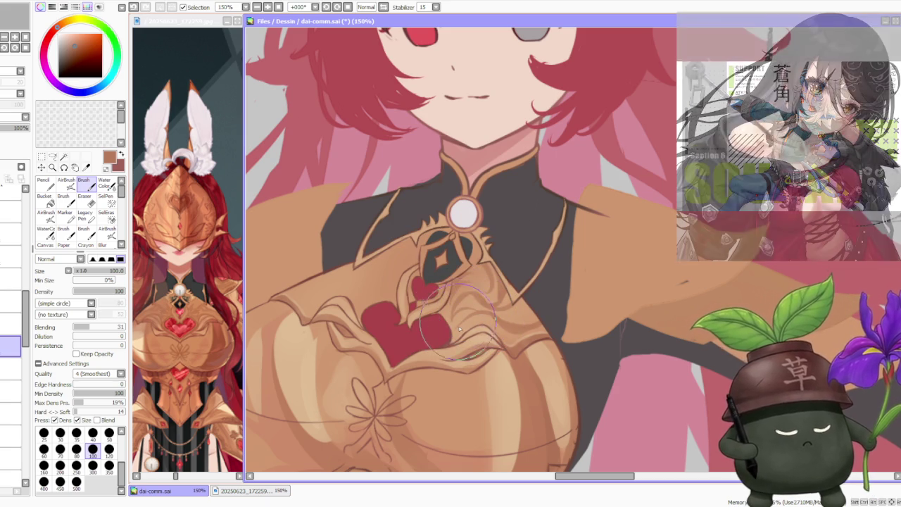
mouse_move(438, 318)
mouse_down()
mouse_move(457, 334)
mouse_move(457, 319)
mouse_move(455, 333)
mouse_up()
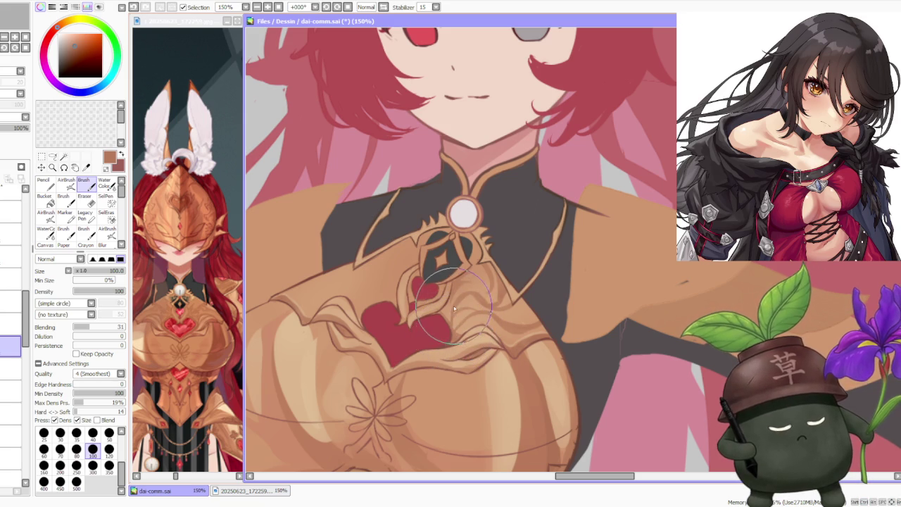
scroll(493, 233, down, 2)
Zoom to 200% on the brooch and eyedrop a light tan from the chest plate.
scroll(507, 204, down, 2)
scroll(524, 179, down, 1)
scroll(527, 179, up, 1)
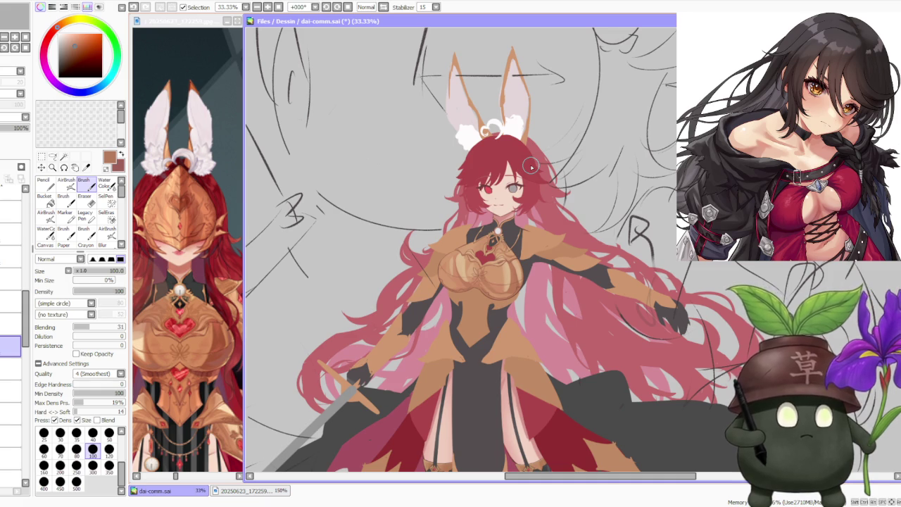
scroll(535, 173, up, 1)
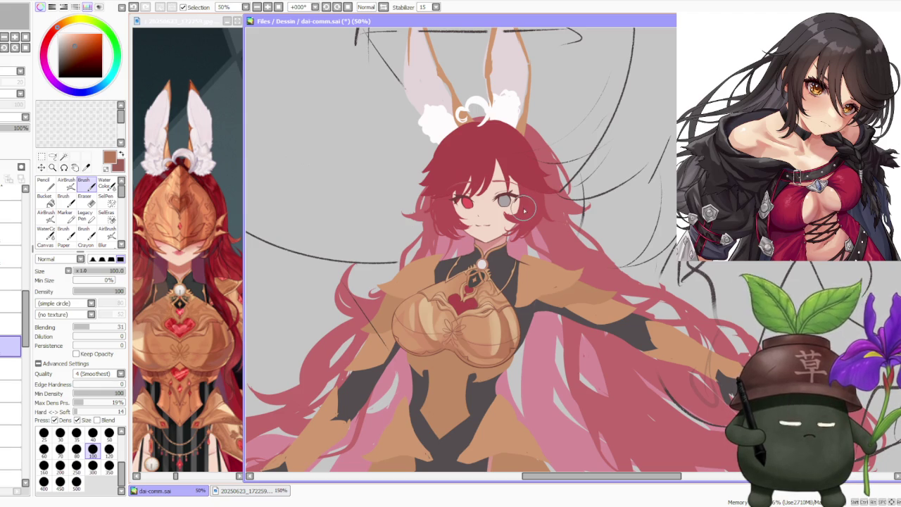
scroll(500, 247, up, 1)
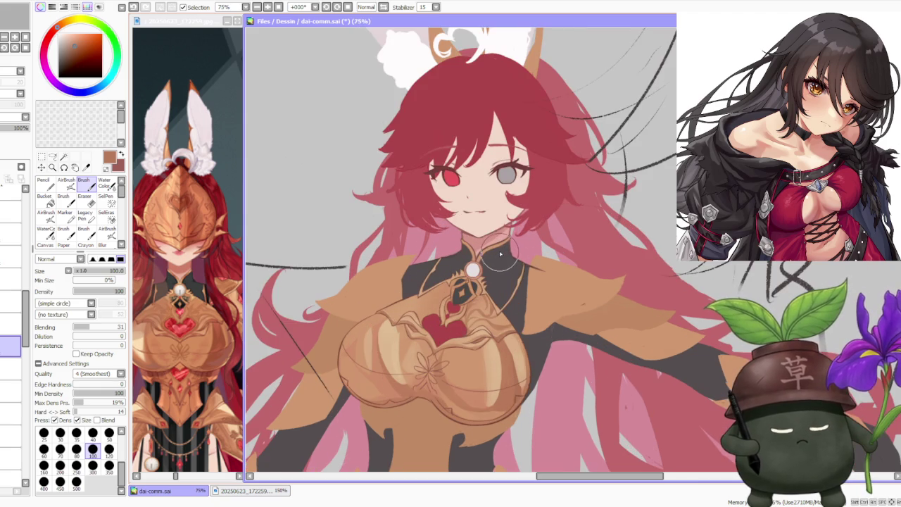
scroll(500, 246, up, 1)
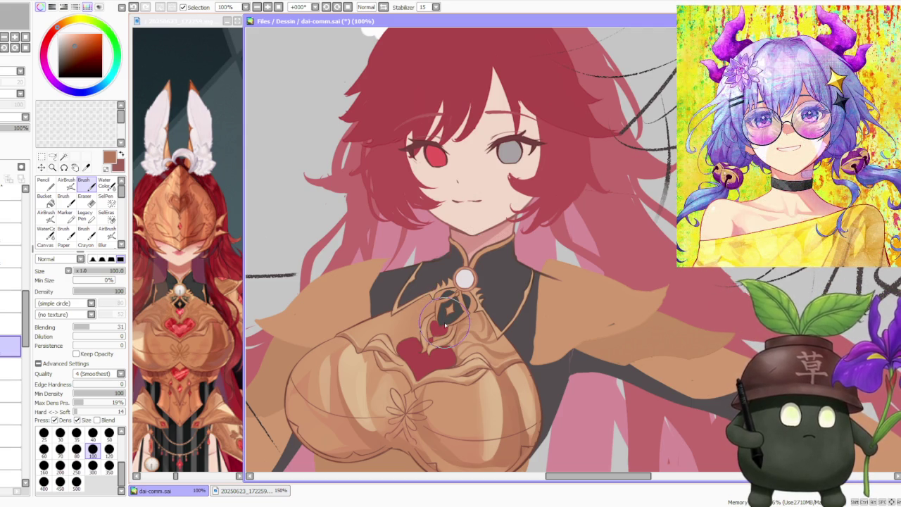
scroll(461, 282, up, 1)
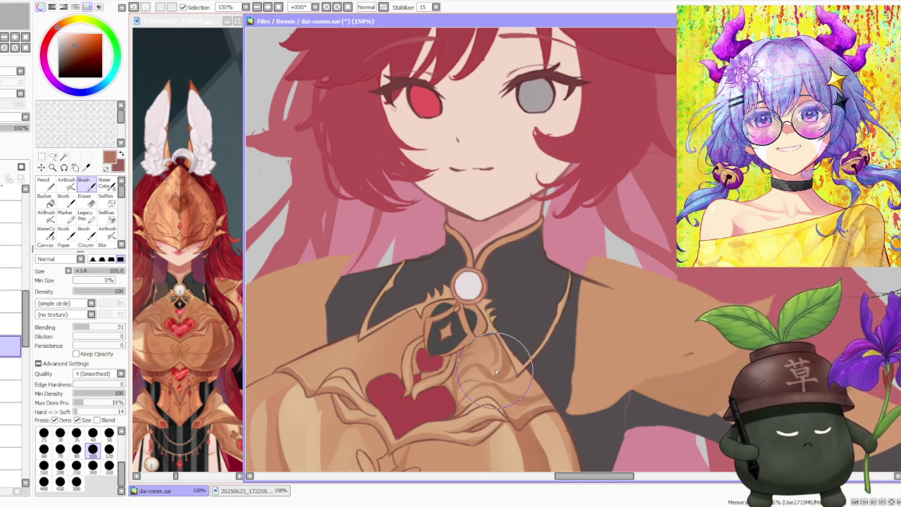
alt+click(495, 370)
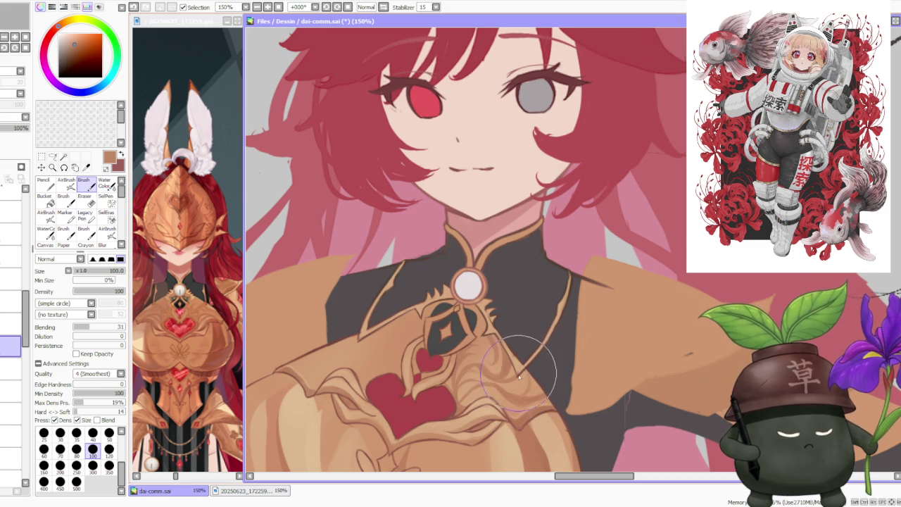
Repaint the gold swirls around the brooch's dark diamond as cleaner filigree.
scroll(494, 312, down, 1)
scroll(495, 312, down, 1)
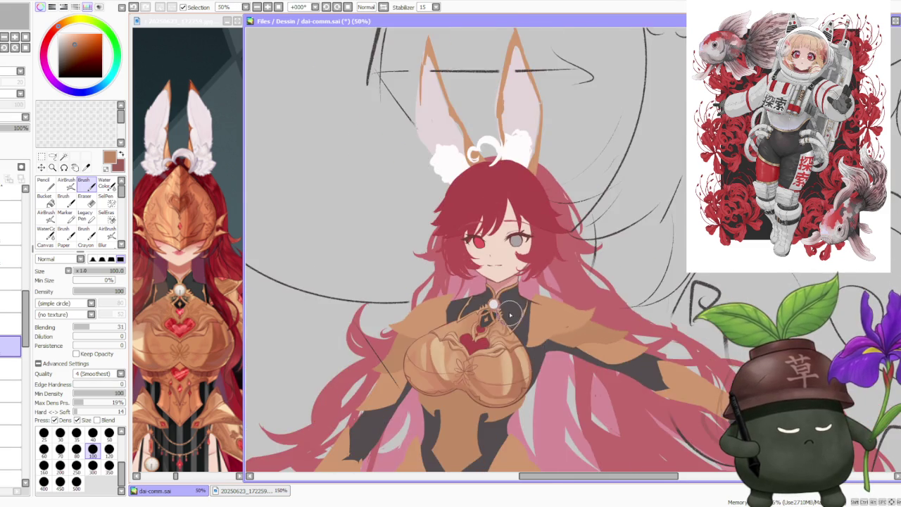
scroll(495, 312, up, 1)
scroll(493, 313, up, 1)
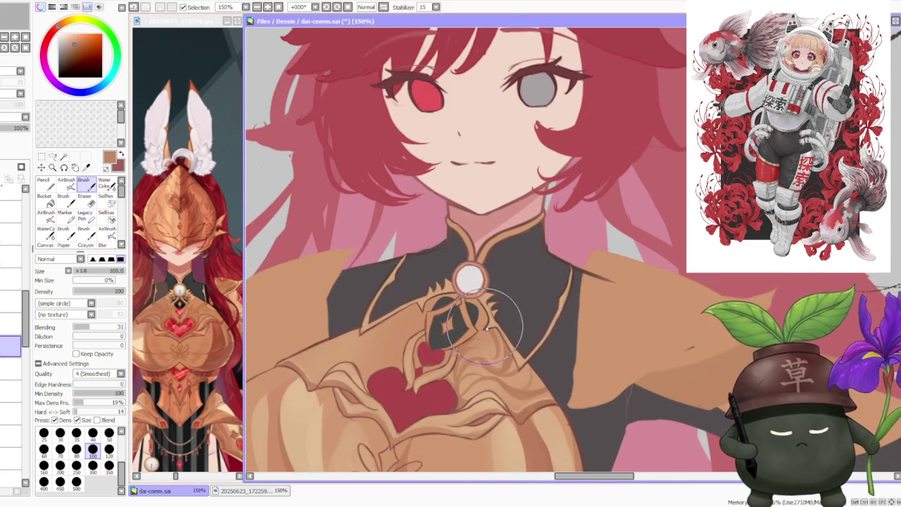
scroll(478, 331, up, 1)
mouse_move(452, 357)
mouse_down()
mouse_move(429, 321)
mouse_move(487, 366)
mouse_up()
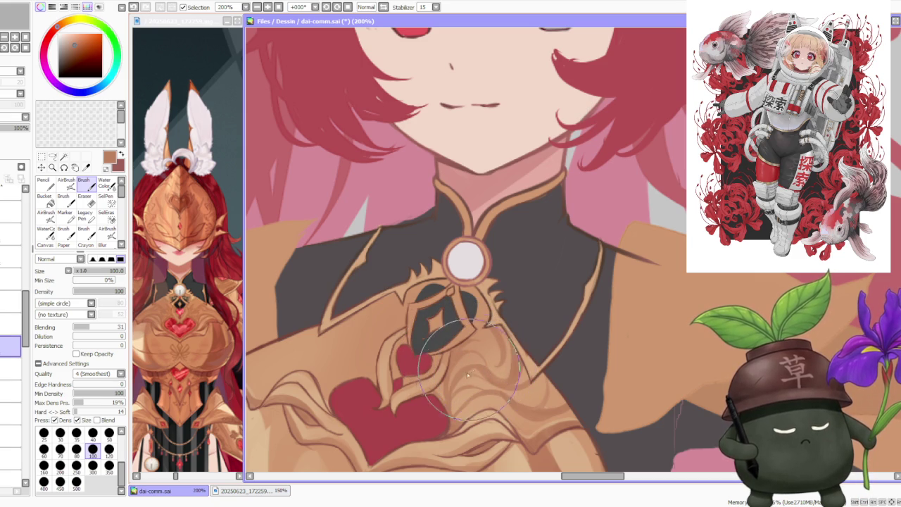
scroll(521, 338, down, 2)
scroll(532, 334, down, 2)
scroll(525, 310, down, 1)
scroll(517, 278, up, 1)
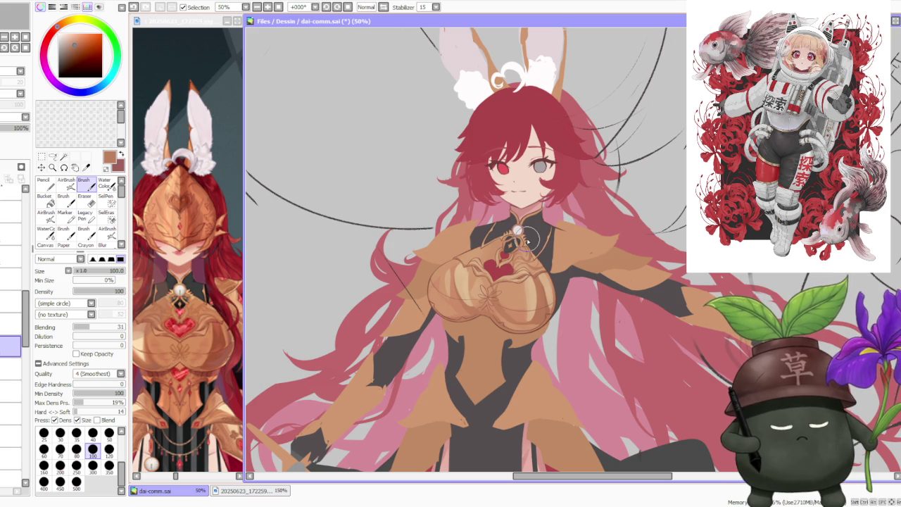
Tilt the canvas slightly and adjust the zoom on the heart filigree below the pendant.
click(328, 8)
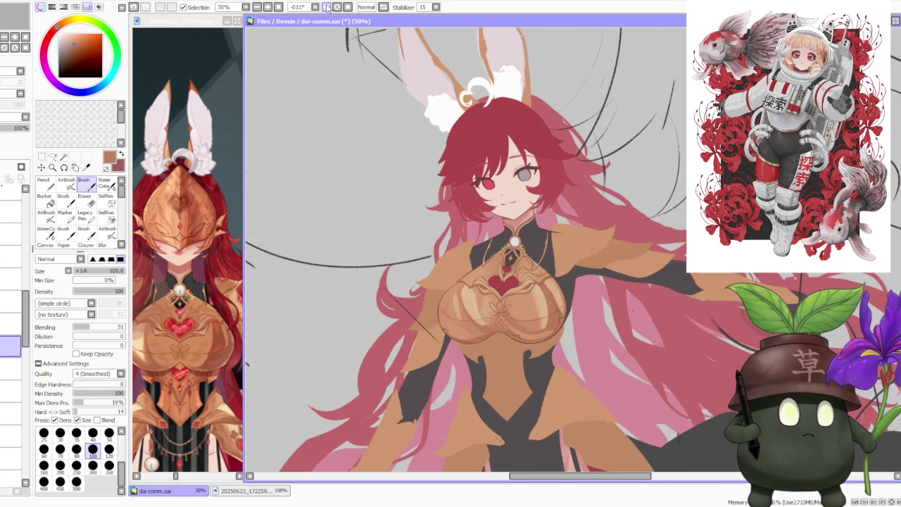
scroll(499, 298, down, 1)
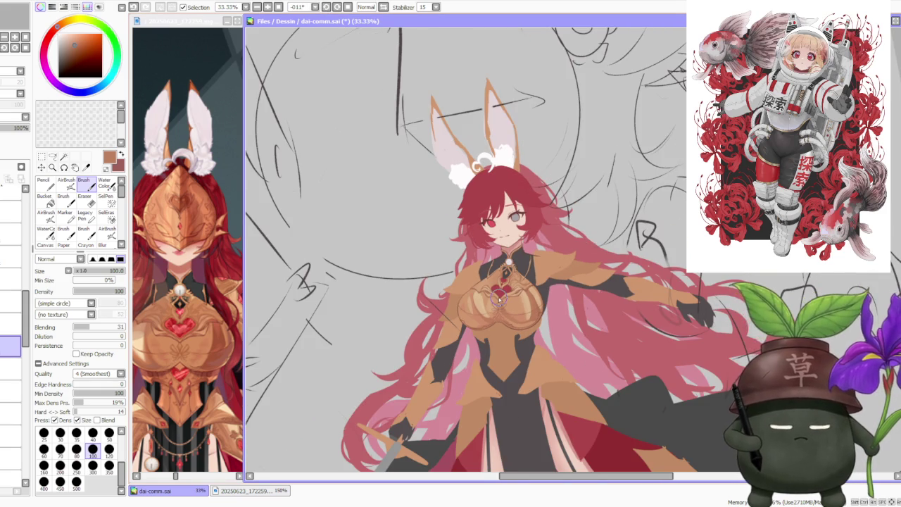
scroll(498, 299, up, 2)
scroll(493, 296, up, 1)
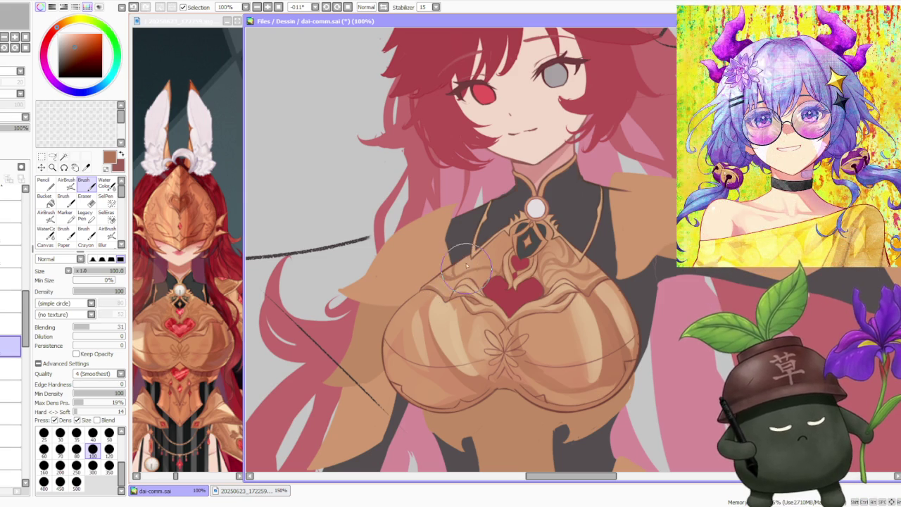
scroll(468, 205, down, 2)
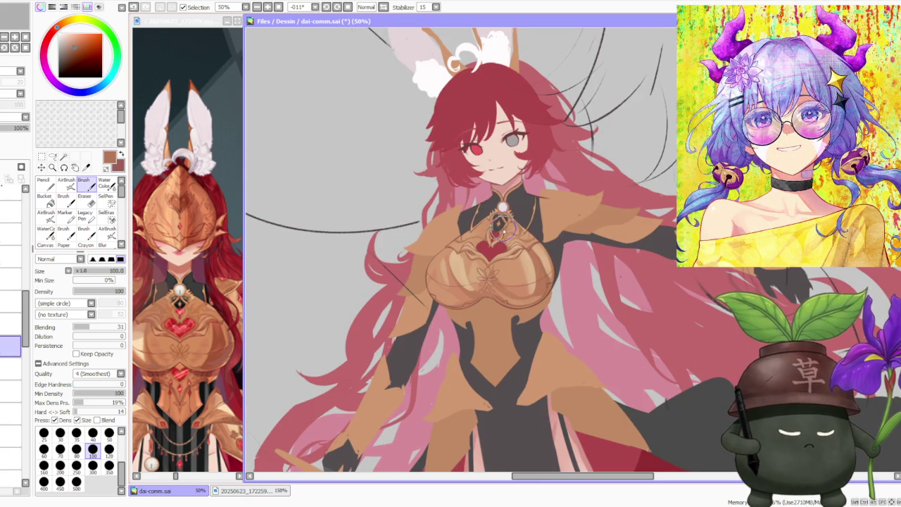
scroll(501, 224, up, 2)
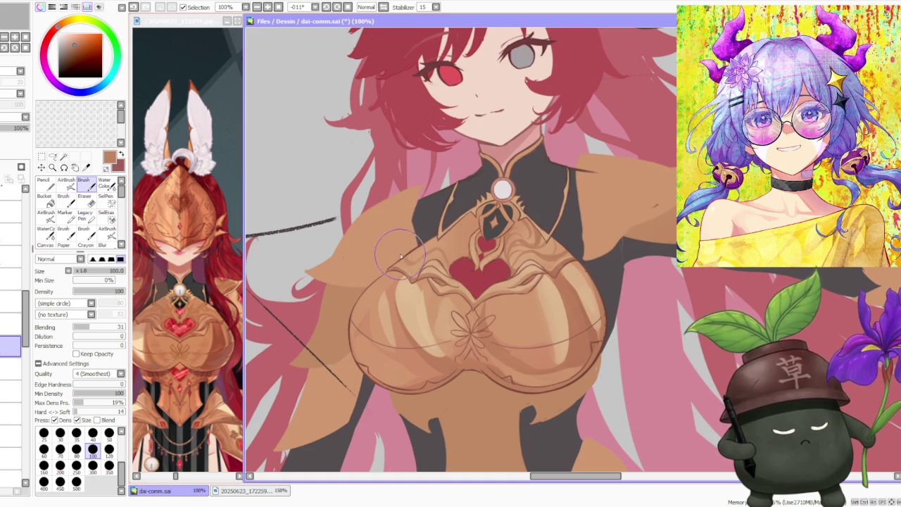
key(ctrl)
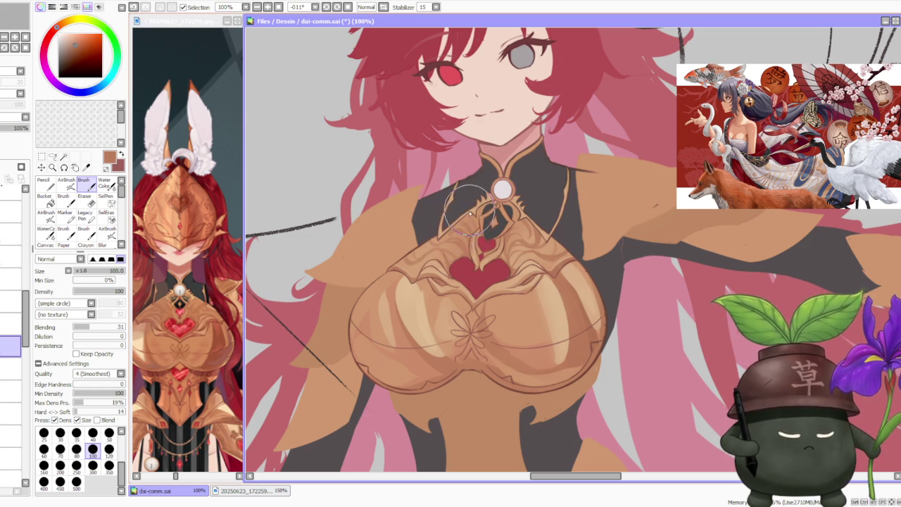
Pick a lighter tan from the chest armour and paint it over the upper red heart.
scroll(470, 201, down, 1)
scroll(478, 201, down, 1)
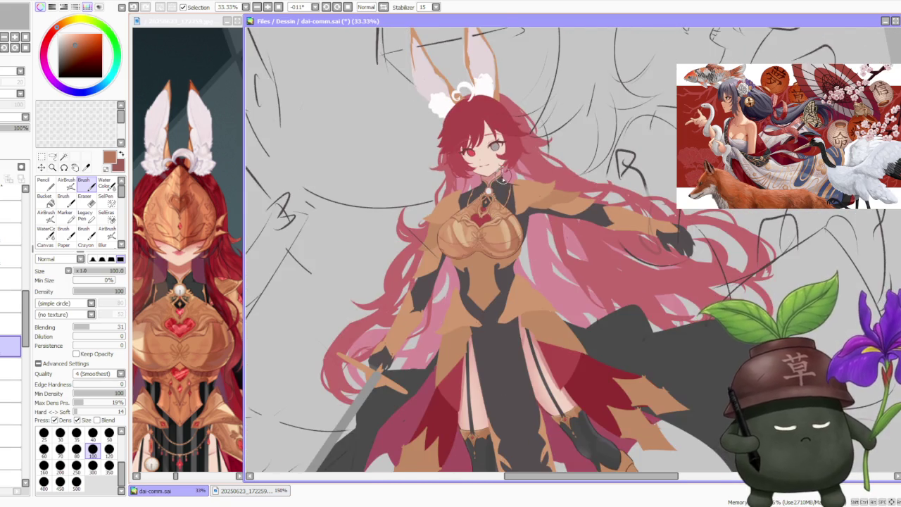
scroll(478, 200, up, 1)
scroll(486, 200, up, 2)
scroll(495, 199, up, 1)
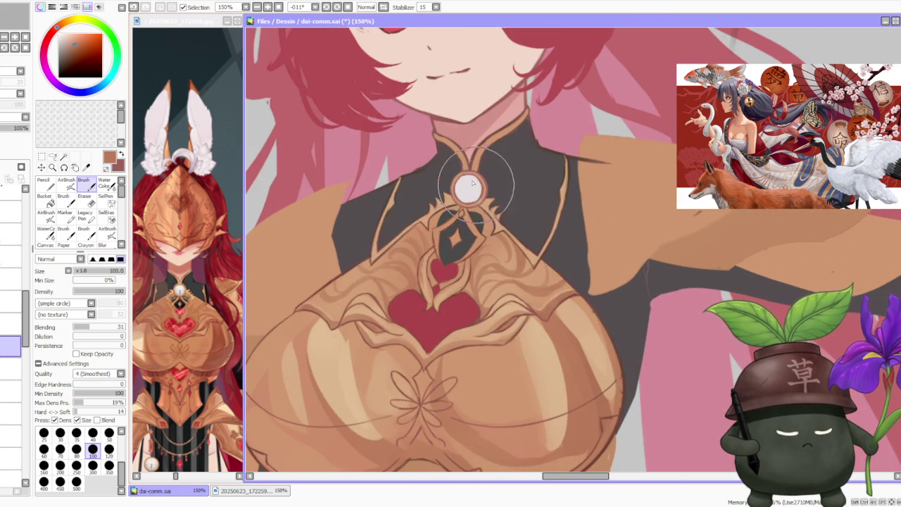
alt+click(379, 270)
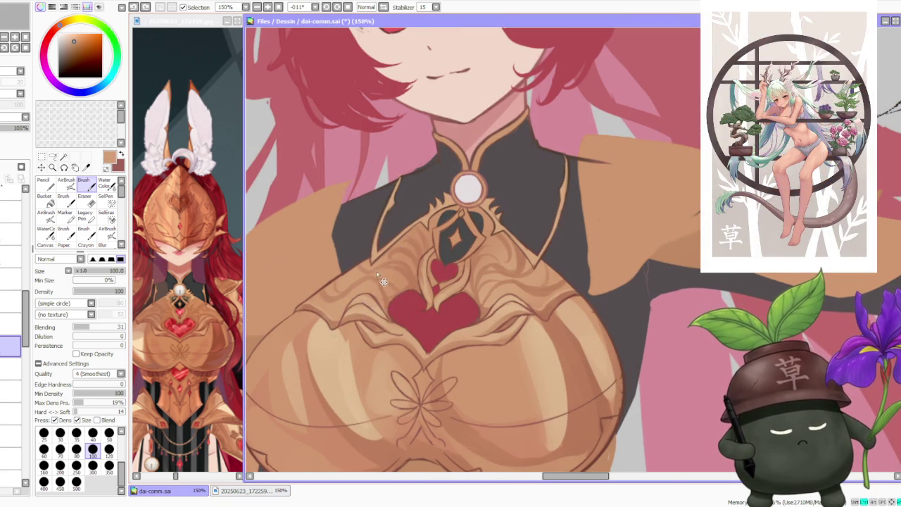
mouse_move(377, 270)
mouse_down()
mouse_move(412, 289)
mouse_move(380, 254)
mouse_move(405, 271)
mouse_up()
mouse_move(387, 226)
mouse_down()
mouse_move(419, 260)
mouse_move(394, 260)
mouse_move(429, 254)
mouse_move(437, 295)
mouse_move(416, 289)
mouse_up()
drag(363, 233, 422, 289)
Blend light tan across the chest plate below and right of the pendant.
mouse_move(366, 212)
mouse_down()
mouse_move(422, 289)
mouse_move(442, 256)
mouse_up()
drag(464, 218, 503, 285)
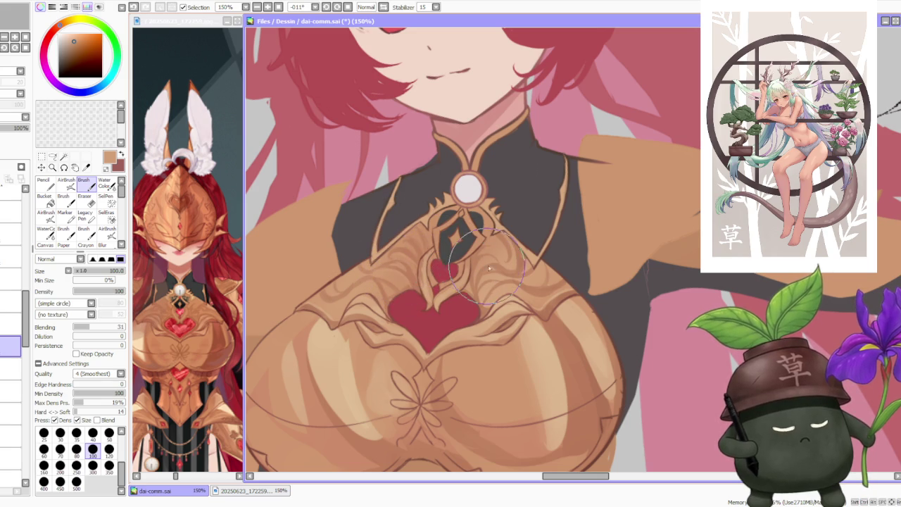
drag(507, 250, 454, 281)
mouse_move(458, 232)
mouse_down()
mouse_move(514, 303)
mouse_move(493, 281)
mouse_move(503, 303)
mouse_move(493, 306)
mouse_up()
key(ctrl+z)
drag(500, 232, 457, 288)
drag(454, 229, 524, 299)
drag(521, 240, 535, 285)
mouse_move(493, 229)
mouse_down()
mouse_move(508, 275)
mouse_move(464, 236)
mouse_move(479, 306)
mouse_up()
key(ctrl+z)
Soften the chest plate on both sides of the pendant and around the heart.
mouse_move(521, 239)
mouse_down()
mouse_move(486, 273)
mouse_move(521, 240)
mouse_move(485, 259)
mouse_up()
drag(422, 222, 352, 281)
mouse_move(345, 246)
mouse_down()
mouse_move(393, 267)
mouse_move(423, 295)
mouse_up()
drag(366, 232, 433, 289)
drag(373, 254, 430, 310)
mouse_move(366, 225)
mouse_down()
mouse_move(412, 249)
mouse_move(423, 303)
mouse_move(418, 237)
mouse_move(444, 296)
mouse_up()
drag(443, 260, 417, 284)
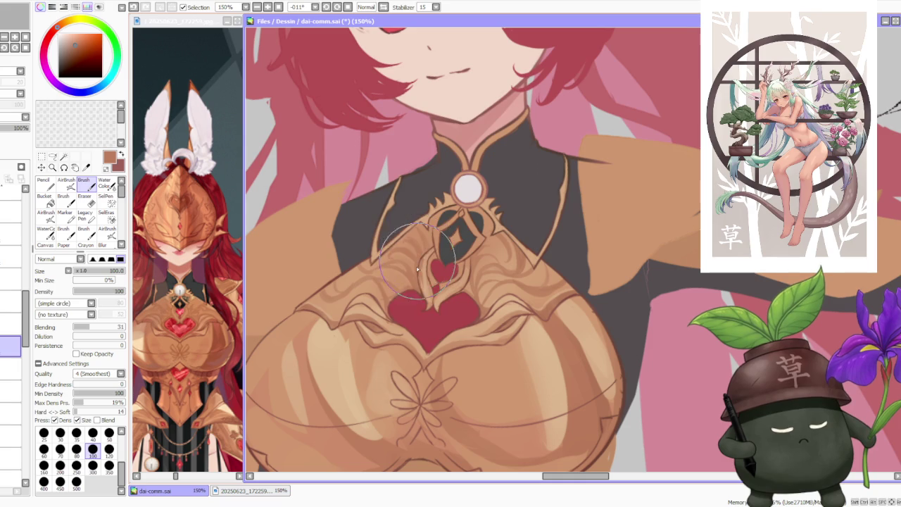
scroll(416, 284, down, 2)
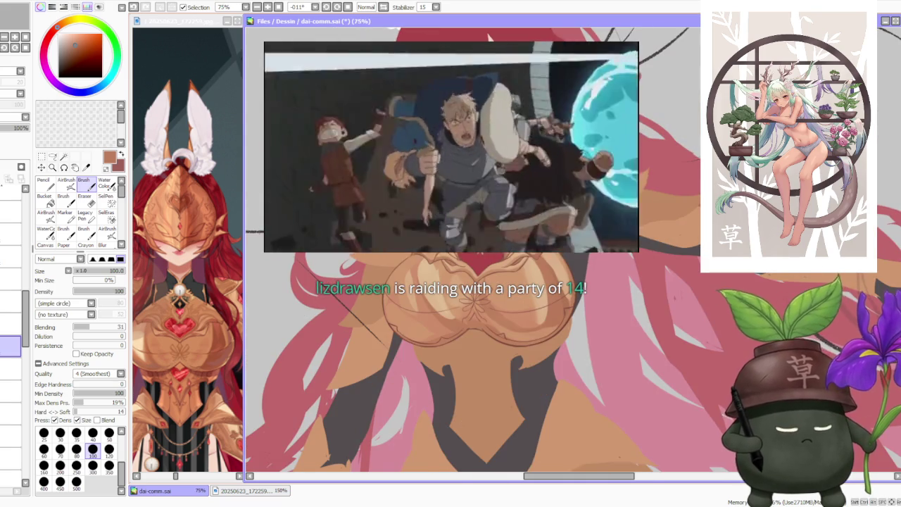
scroll(417, 284, down, 1)
scroll(417, 285, down, 1)
scroll(416, 284, down, 1)
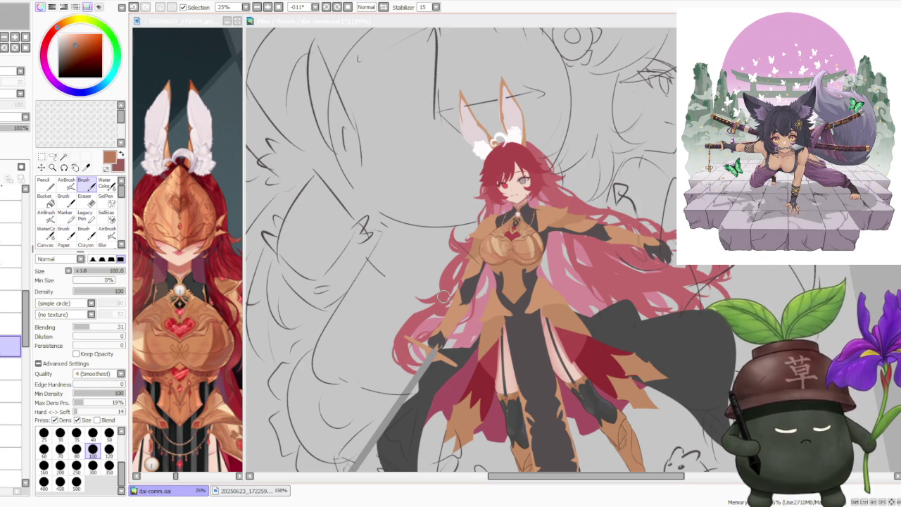
key(minus)
scroll(697, 331, up, 1)
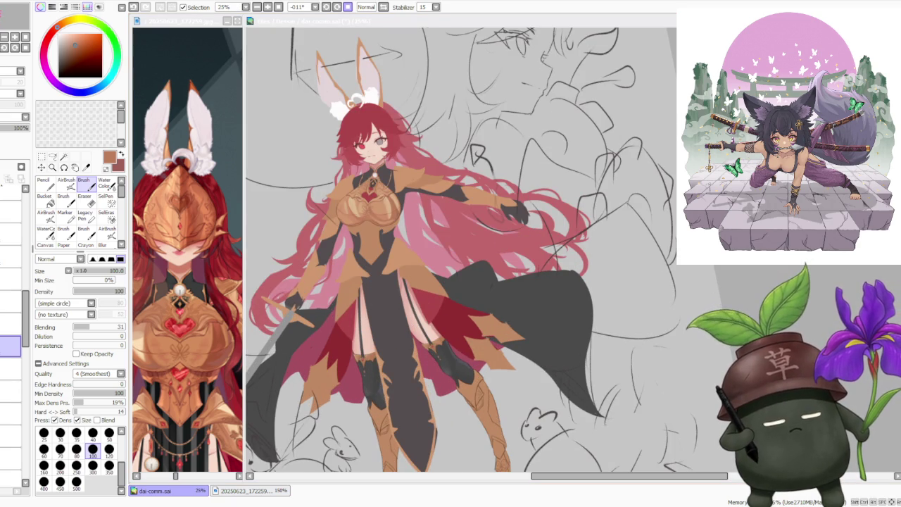
click(350, 9)
scroll(475, 163, down, 1)
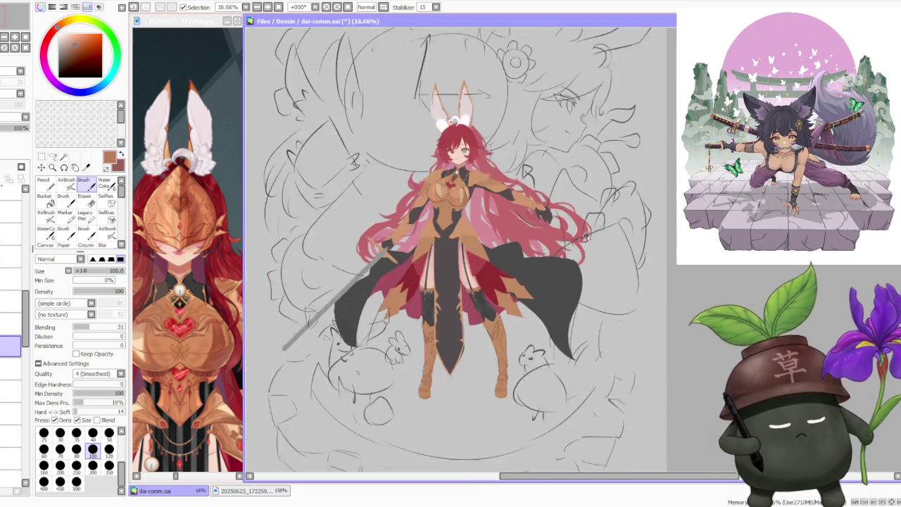
scroll(475, 163, down, 1)
scroll(475, 164, up, 2)
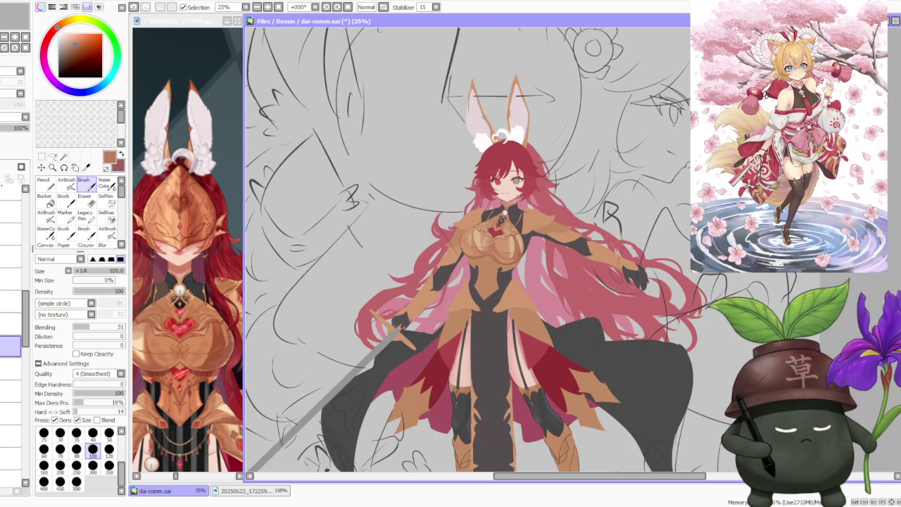
scroll(564, 308, down, 1)
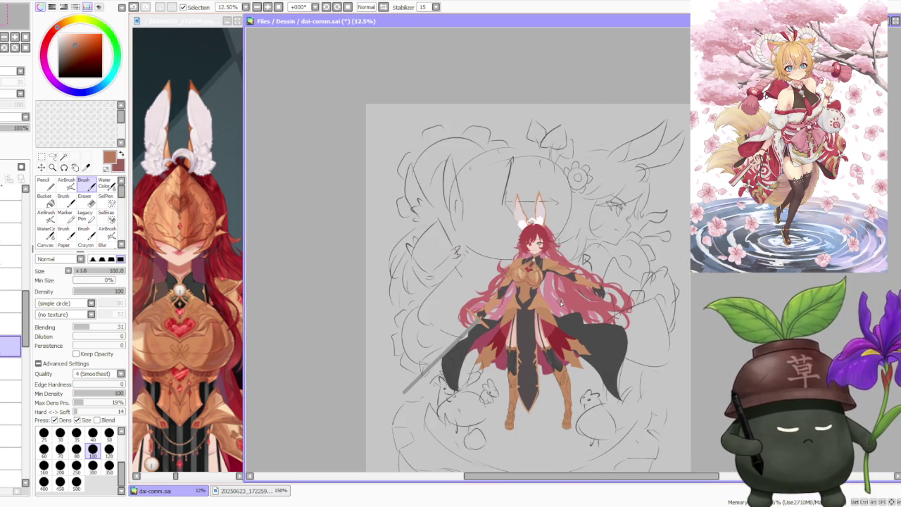
scroll(561, 303, up, 1)
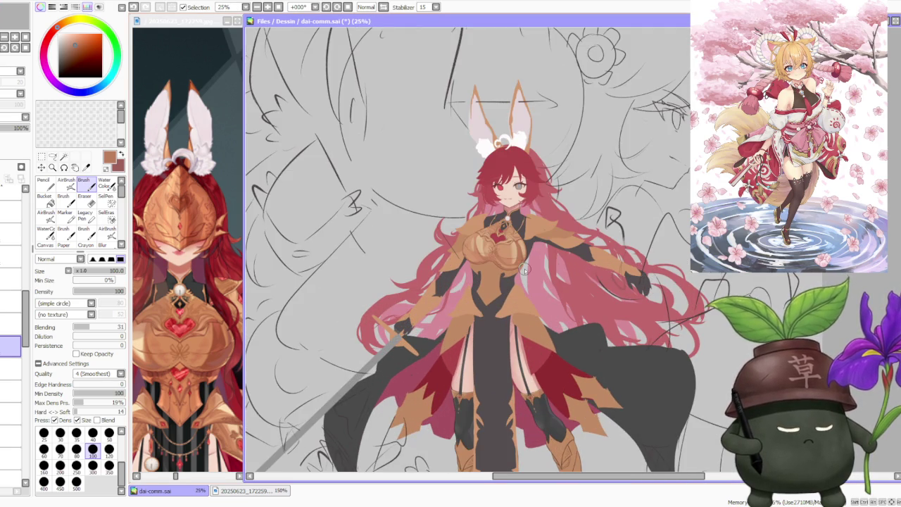
scroll(560, 301, down, 2)
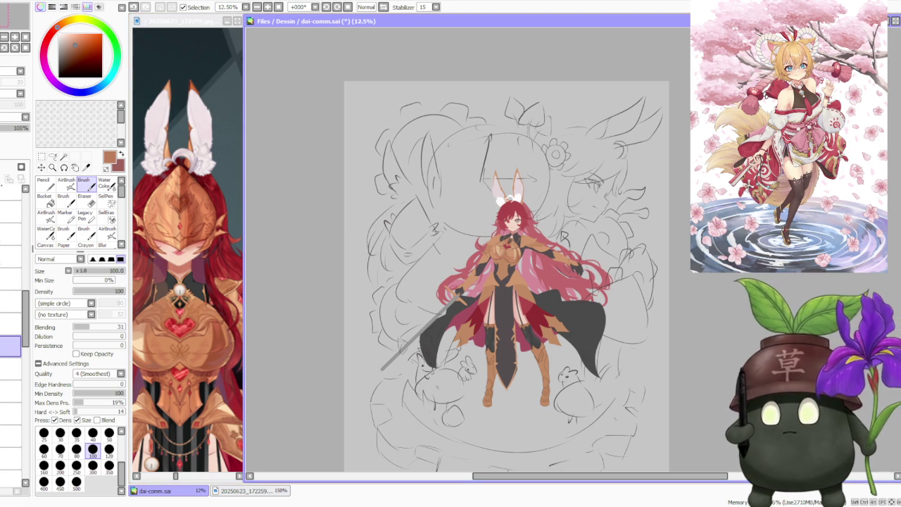
key(alt+Tab)
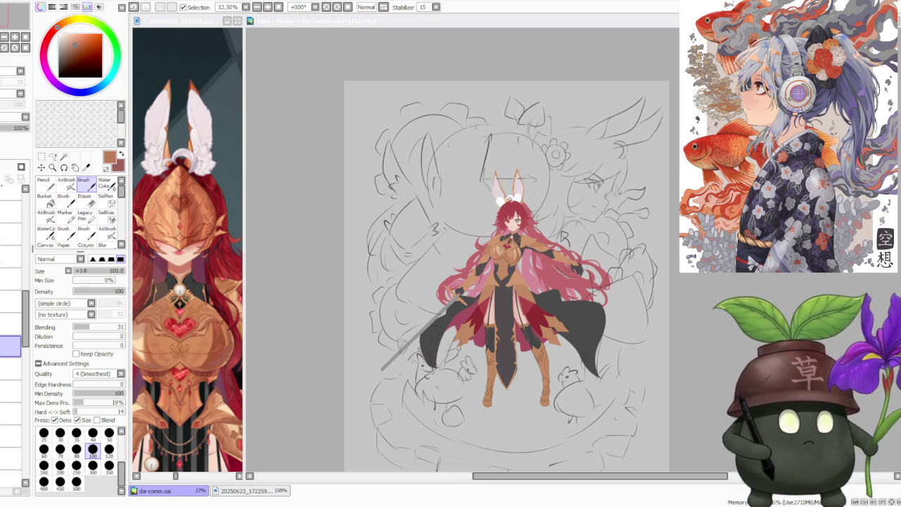
key(alt+Tab)
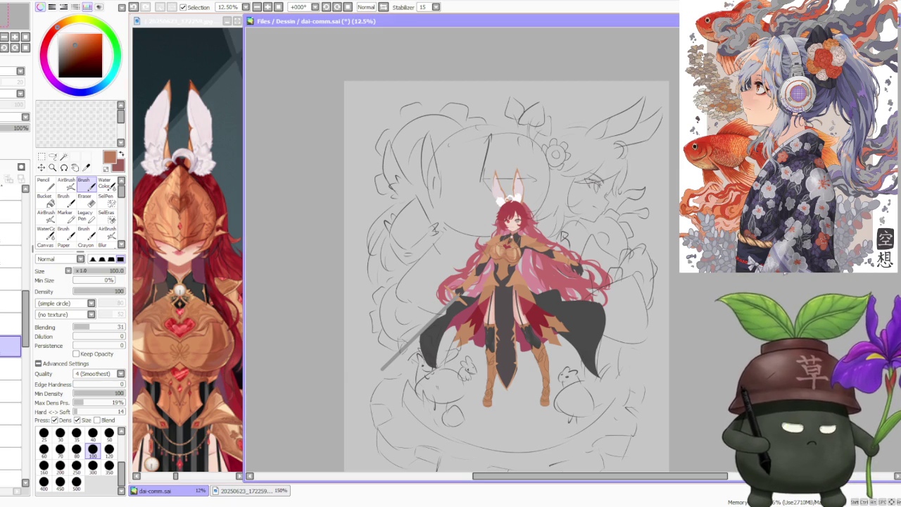
scroll(568, 288, down, 1)
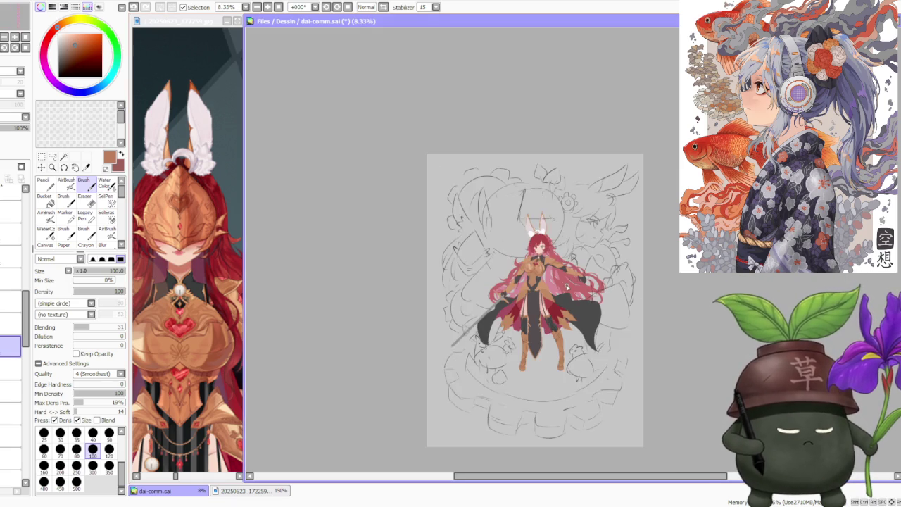
scroll(560, 274, up, 2)
scroll(557, 259, up, 1)
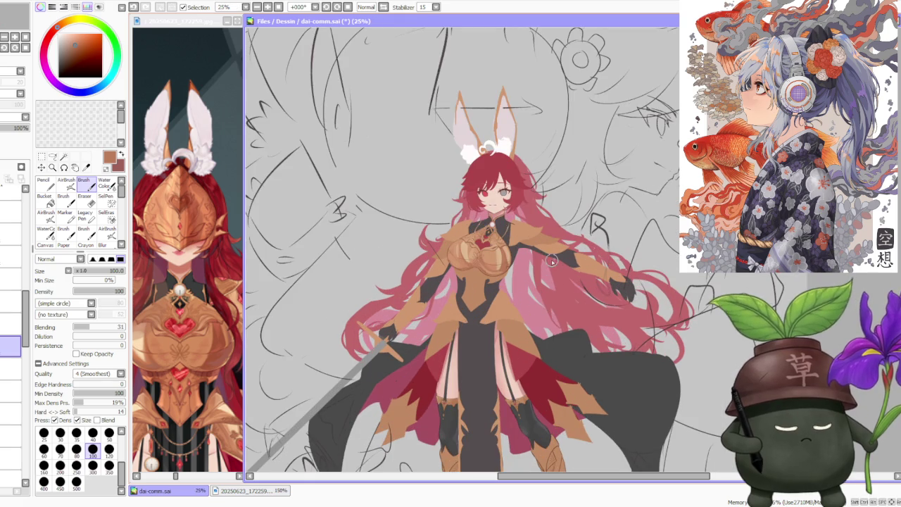
scroll(547, 261, down, 1)
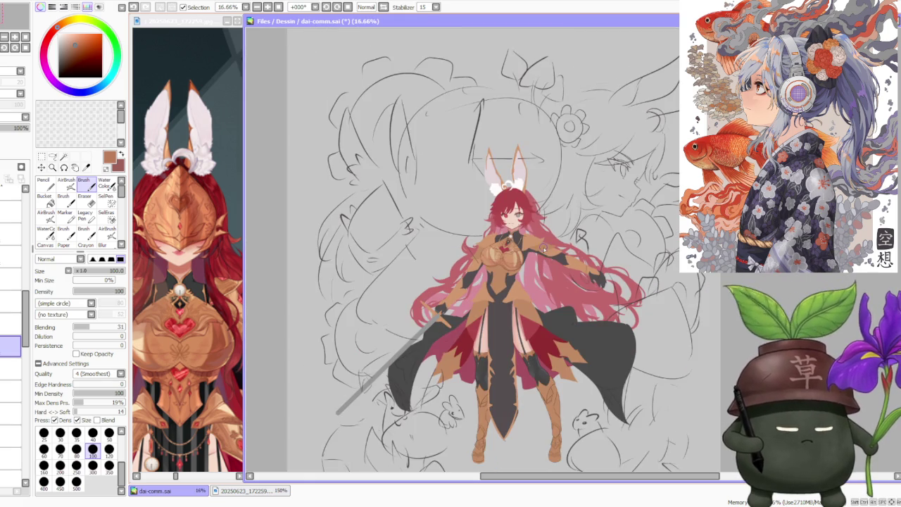
scroll(543, 257, up, 2)
scroll(521, 246, up, 1)
scroll(486, 232, up, 2)
scroll(473, 230, down, 2)
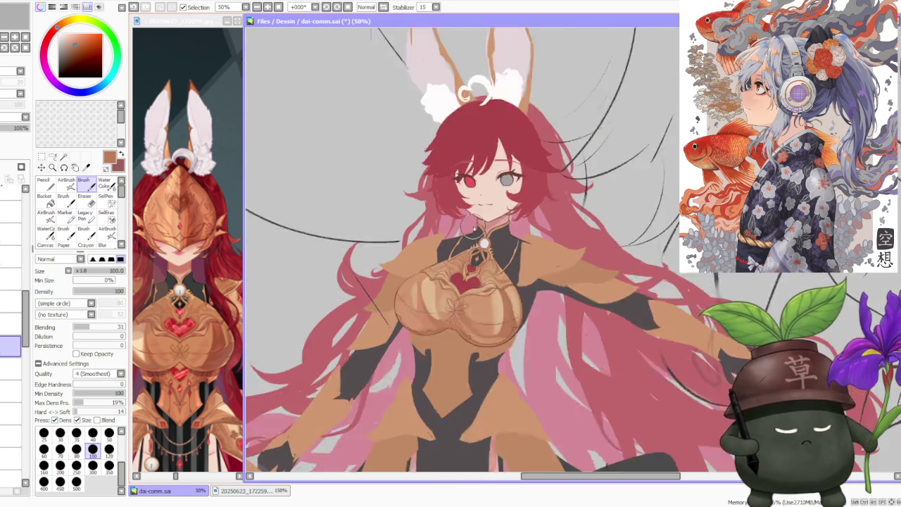
scroll(474, 229, down, 1)
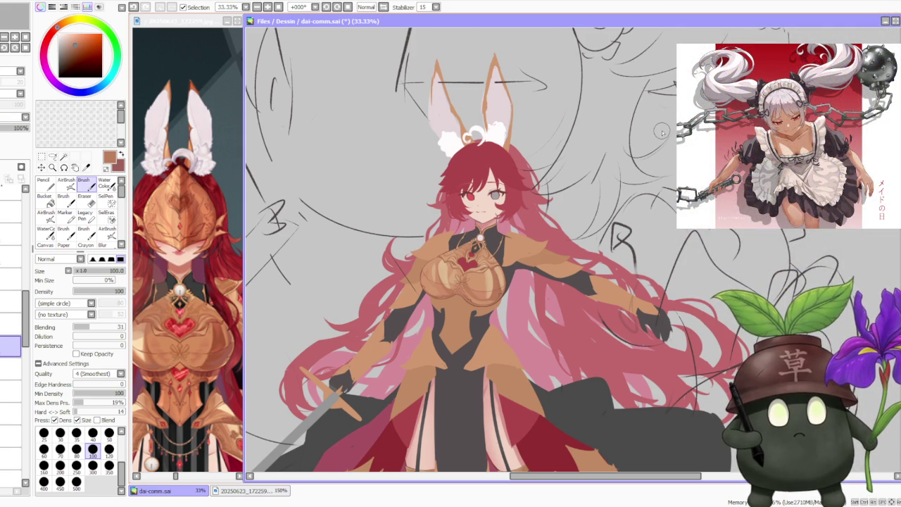
scroll(434, 352, down, 1)
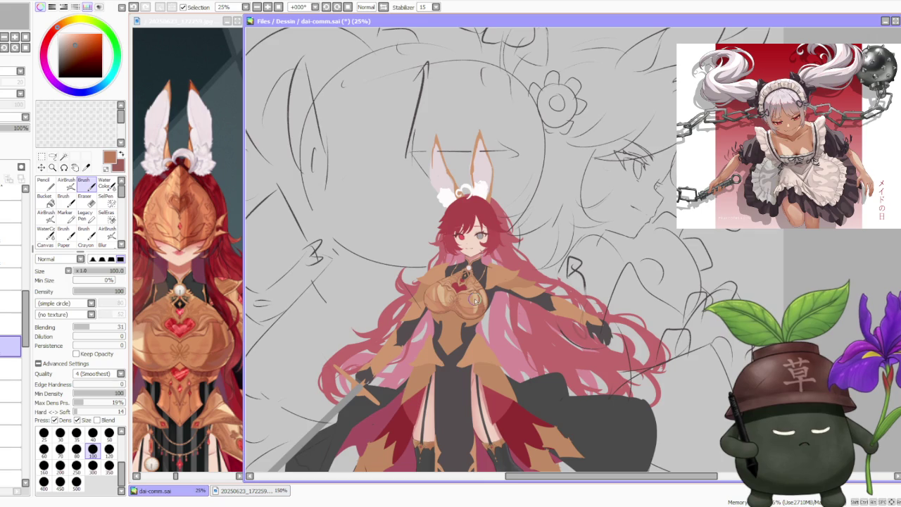
scroll(511, 272, up, 1)
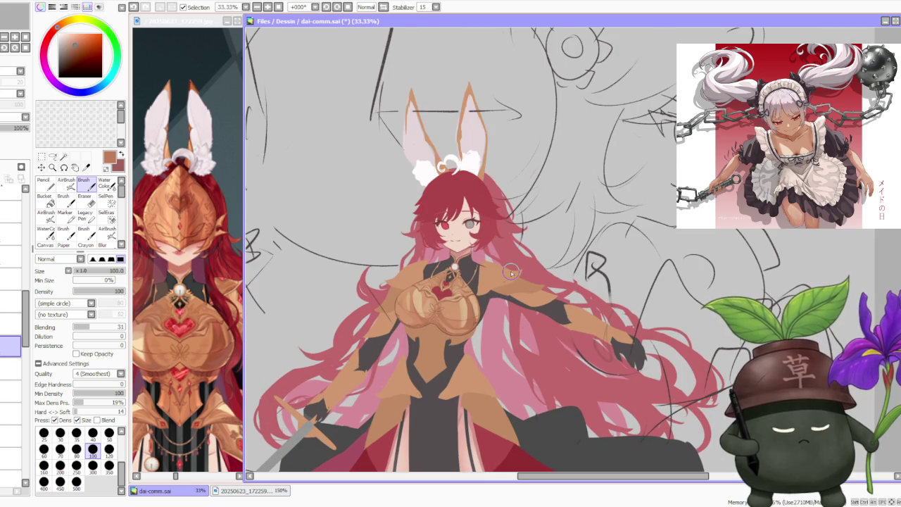
scroll(511, 271, up, 1)
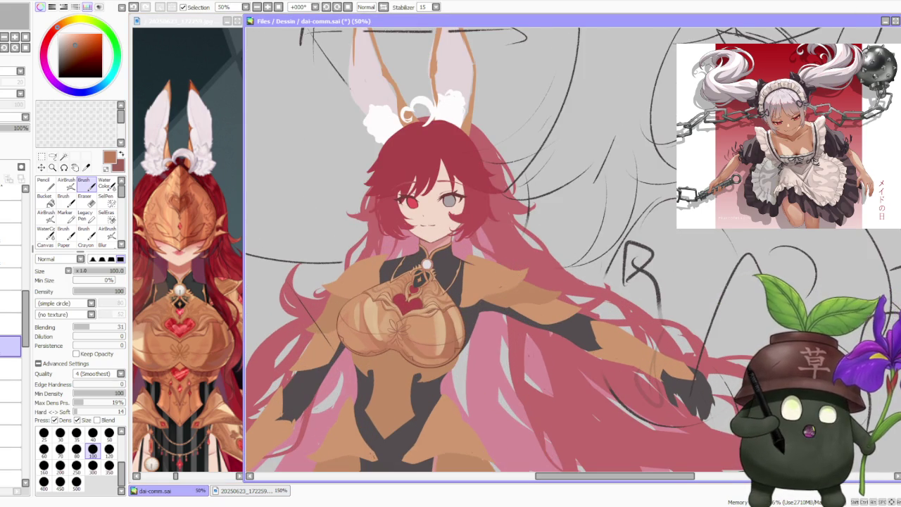
key(alt+Tab)
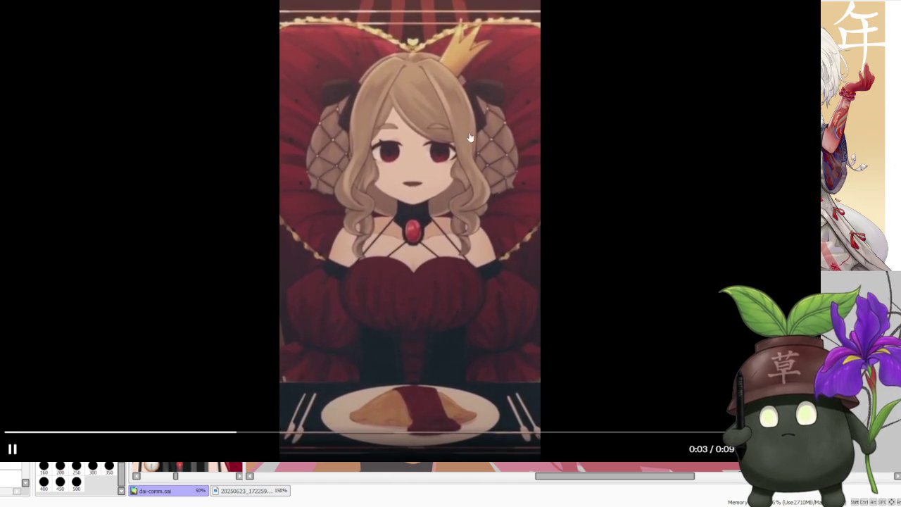
click(543, 192)
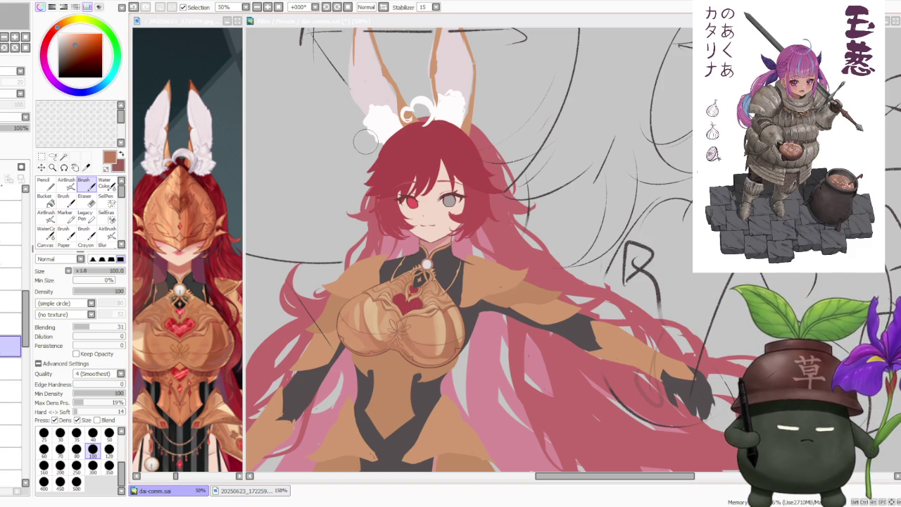
Zoom in and out to check the chest-plate filigree against the whole figure.
scroll(528, 330, down, 2)
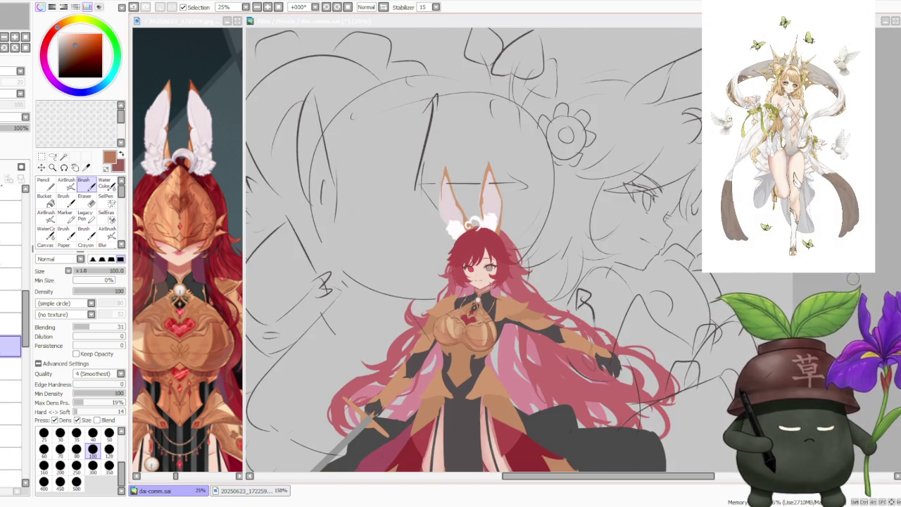
scroll(664, 257, down, 1)
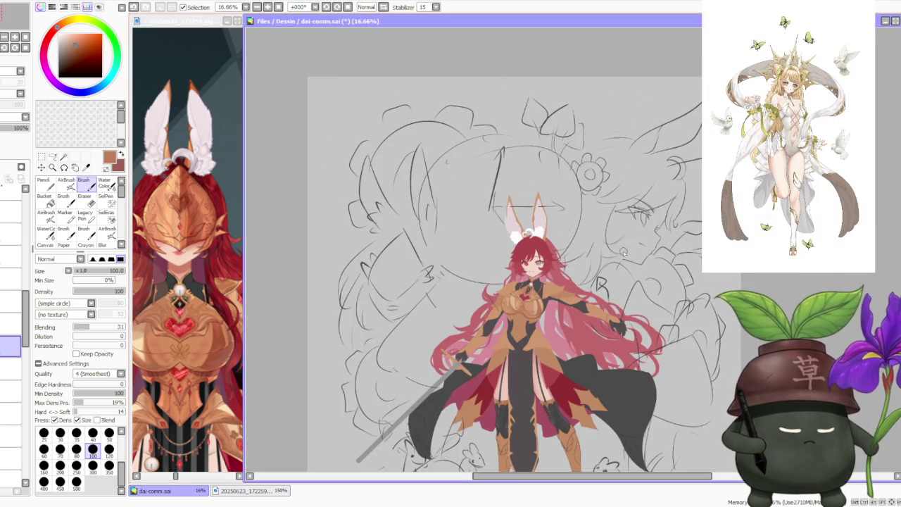
scroll(576, 291, up, 2)
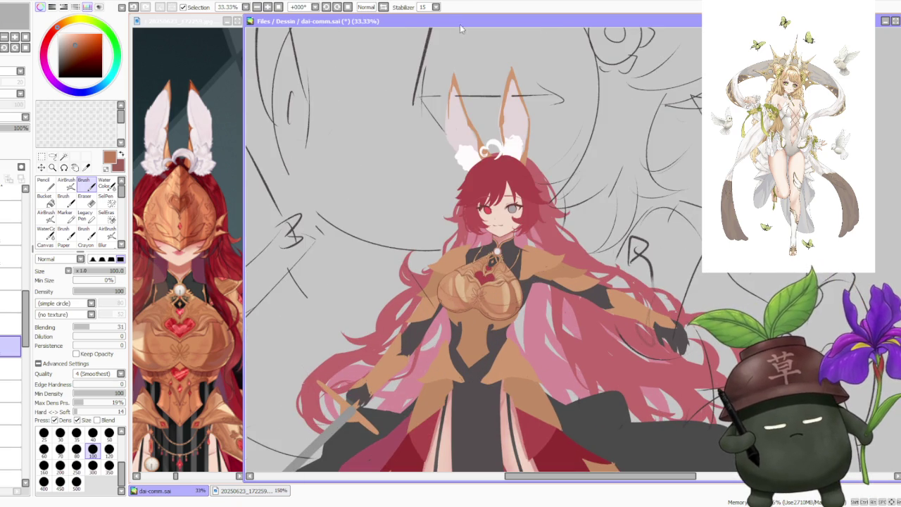
scroll(545, 259, down, 1)
scroll(545, 259, down, 1)
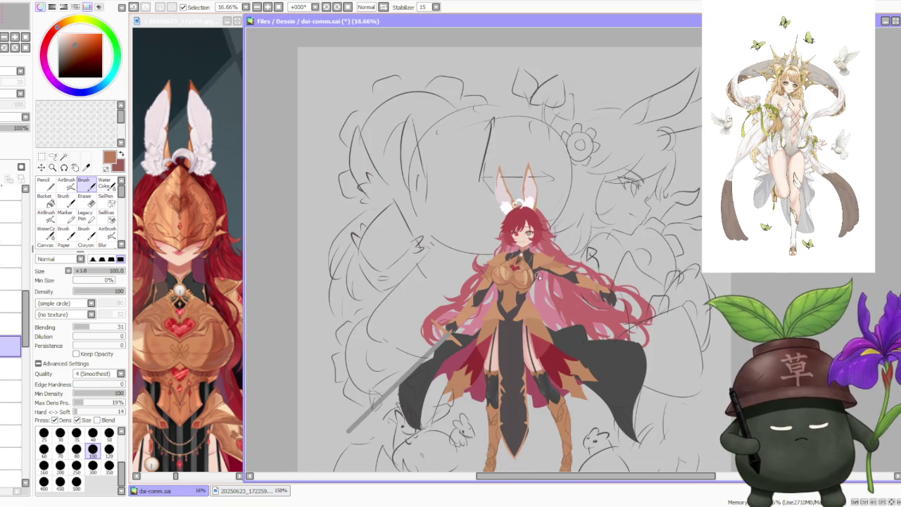
scroll(540, 277, up, 1)
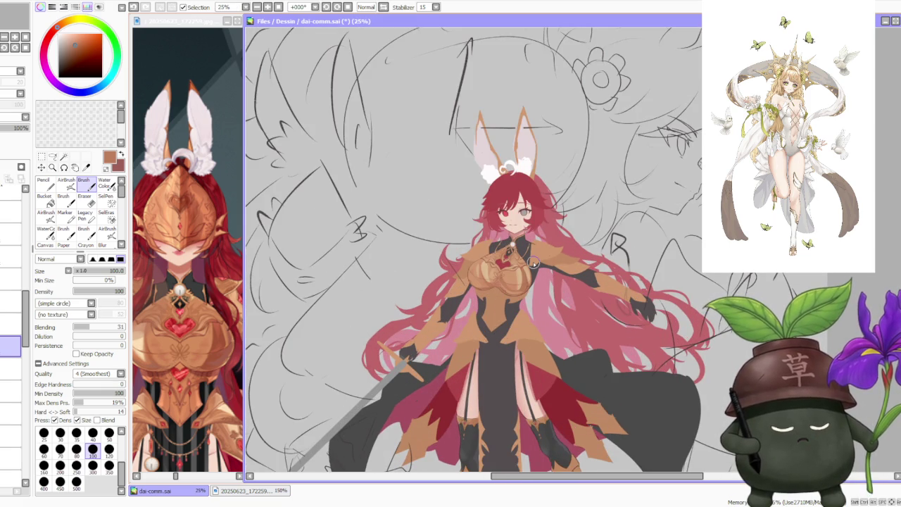
scroll(534, 263, down, 1)
scroll(533, 264, up, 2)
scroll(532, 264, down, 1)
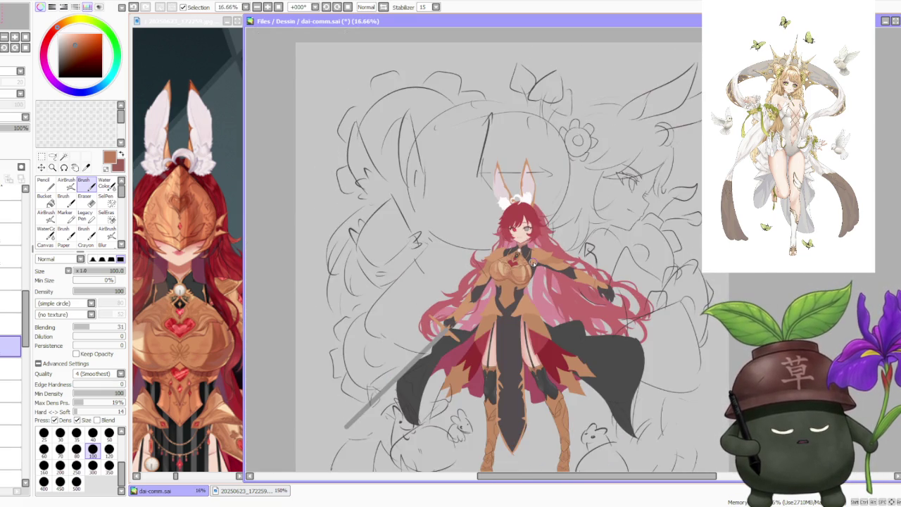
scroll(532, 264, up, 2)
scroll(534, 266, up, 1)
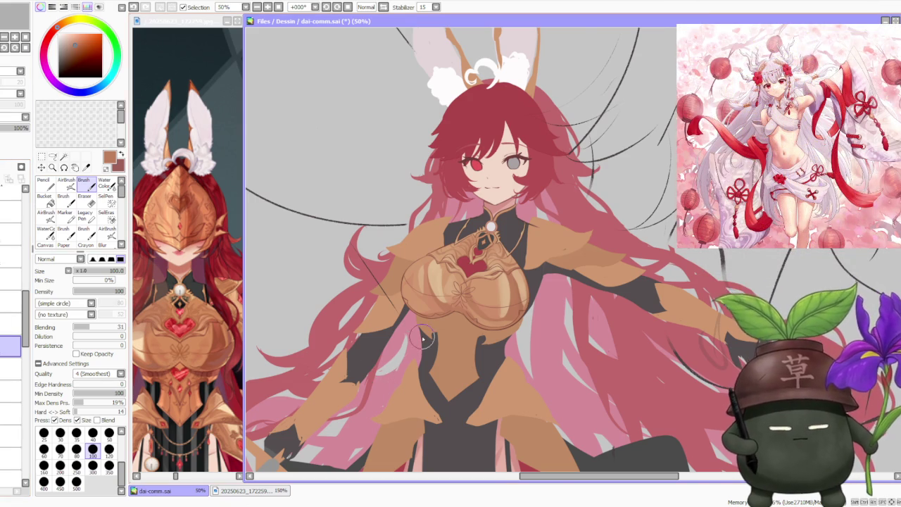
scroll(423, 339, down, 2)
scroll(458, 273, up, 1)
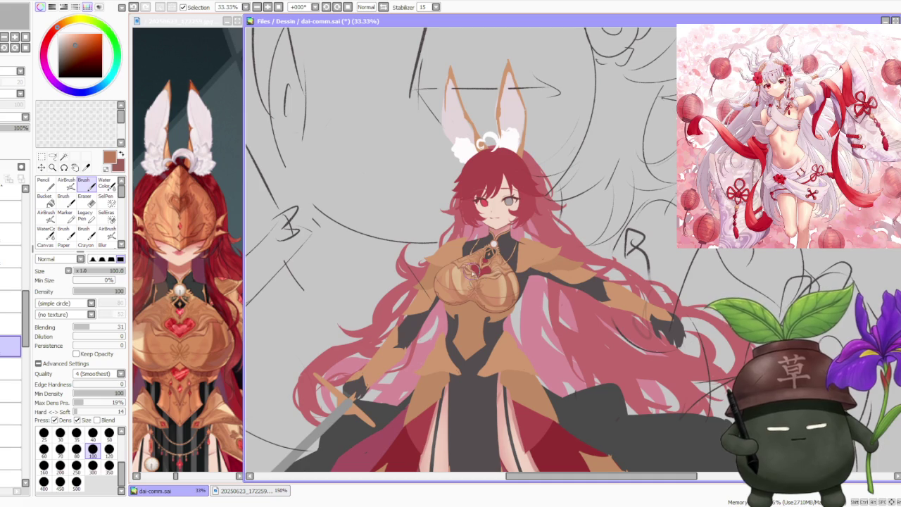
scroll(493, 262, down, 1)
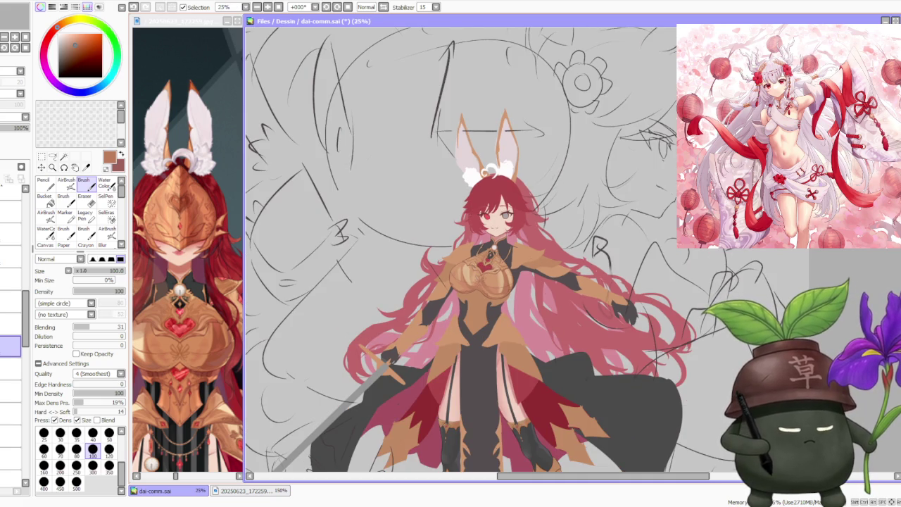
scroll(446, 281, up, 1)
scroll(484, 280, up, 1)
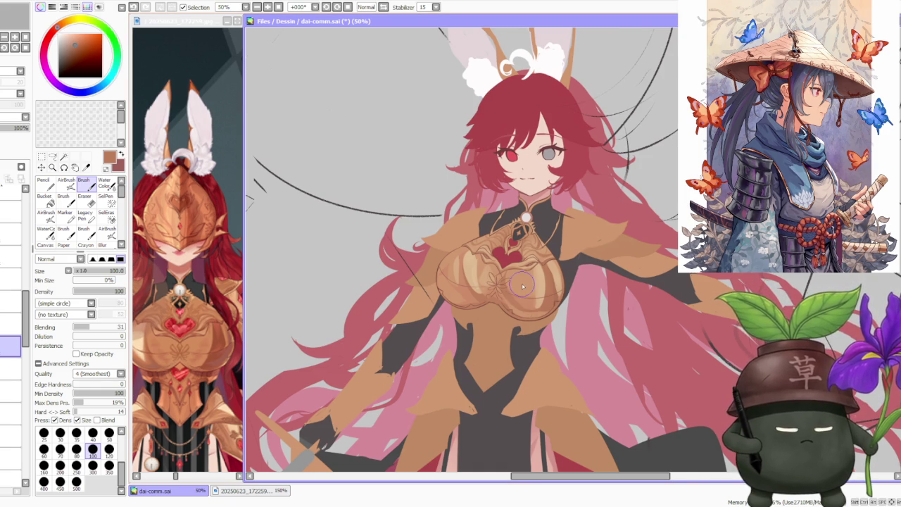
Zoom to 150%, briefly hide the chest layer to compare, and tilt the canvas slightly.
scroll(517, 271, down, 1)
scroll(527, 222, down, 1)
scroll(545, 229, up, 1)
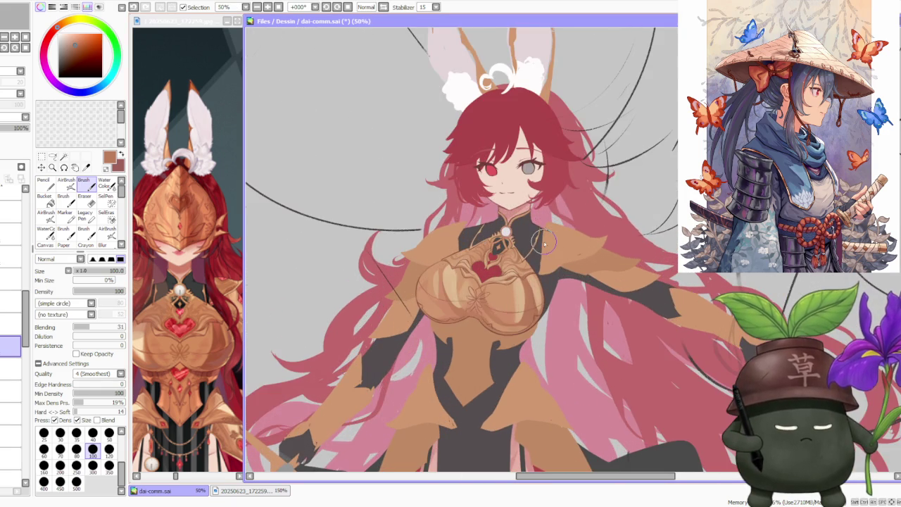
scroll(539, 243, up, 1)
scroll(522, 252, down, 1)
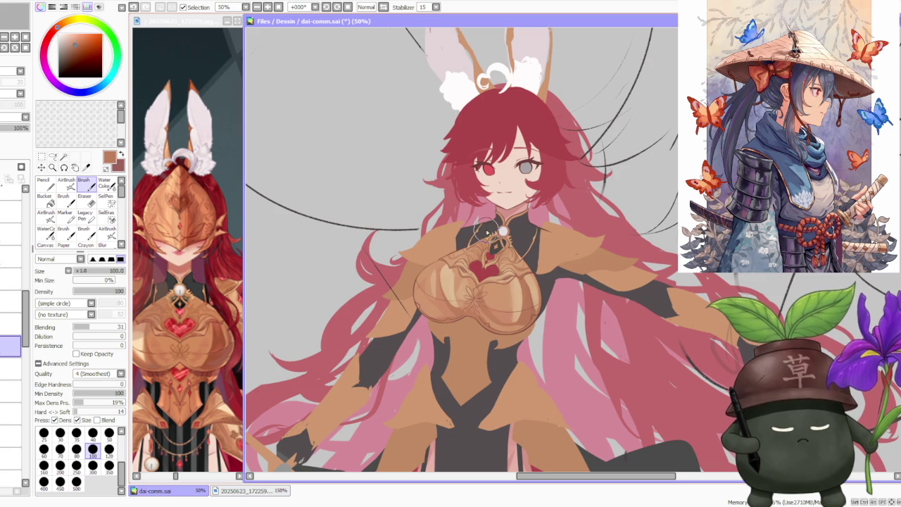
scroll(484, 232, up, 1)
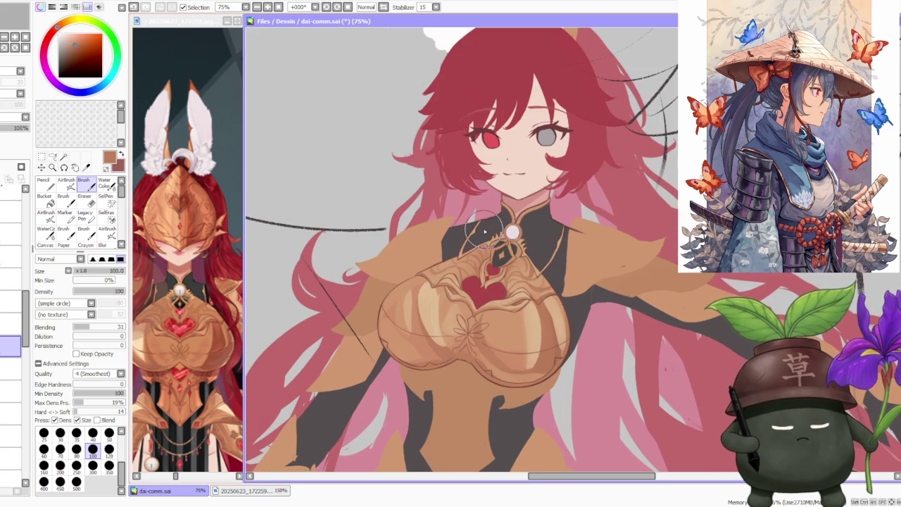
scroll(484, 232, up, 1)
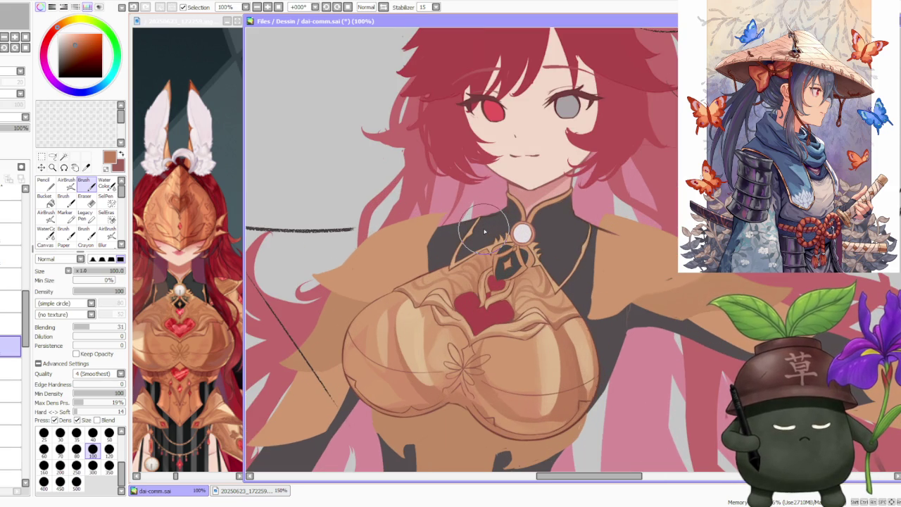
scroll(484, 232, down, 1)
scroll(484, 232, up, 1)
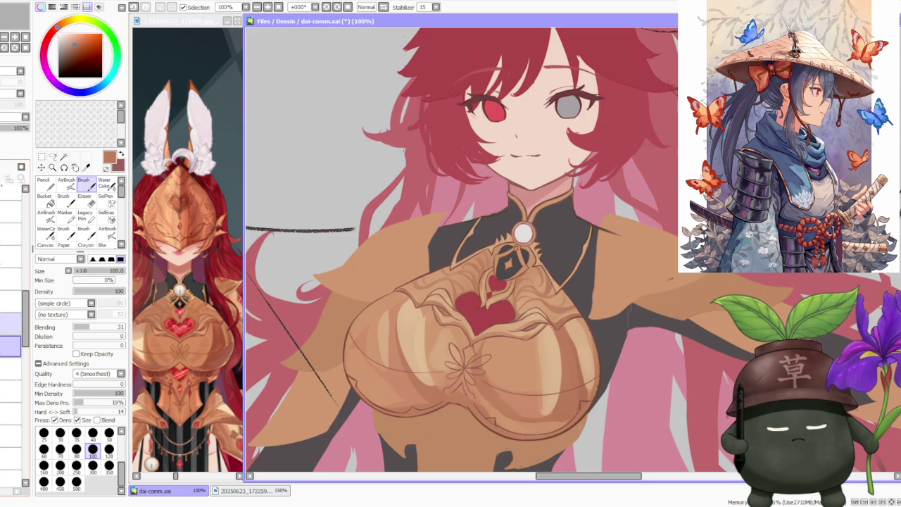
click(16, 121)
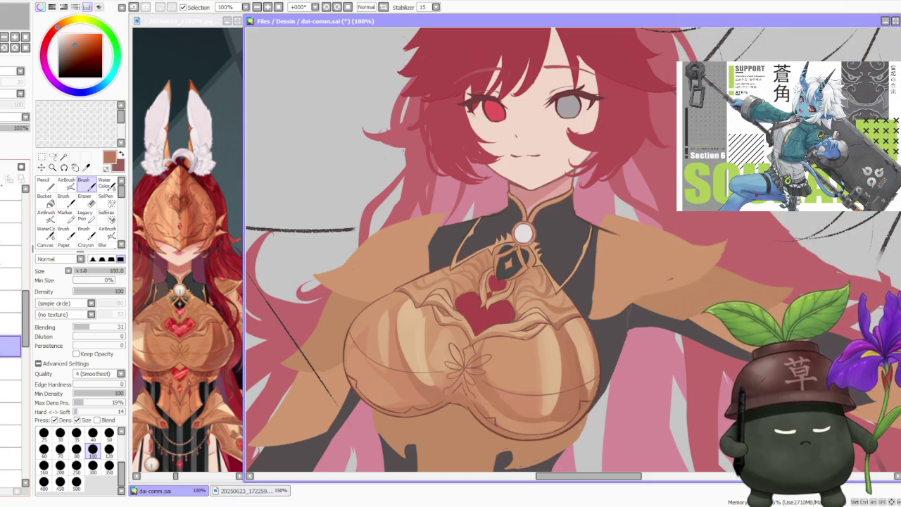
scroll(419, 285, up, 1)
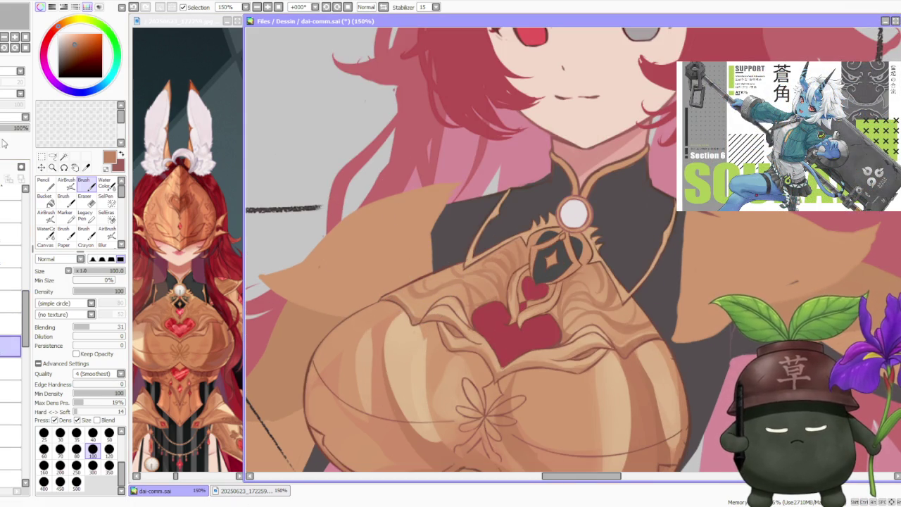
click(328, 8)
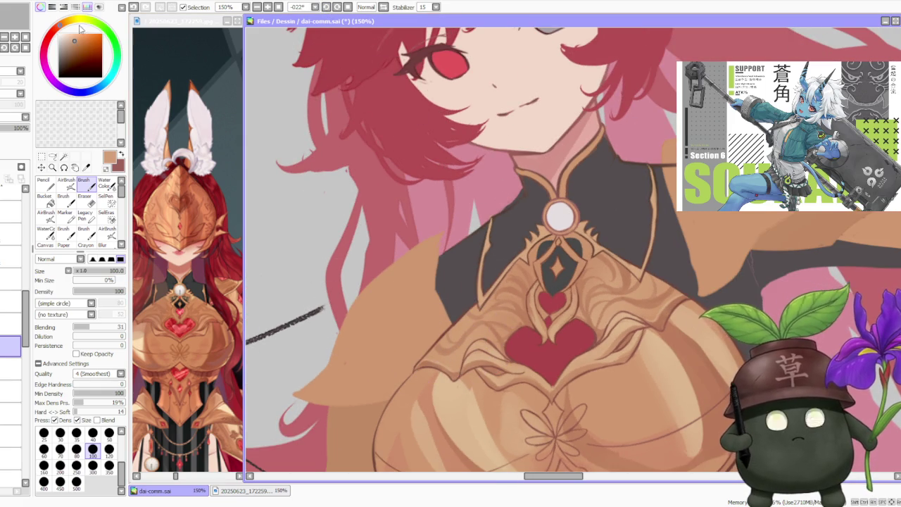
Pick a light peach highlight colour and set the brush size to 120.
drag(72, 38, 76, 34)
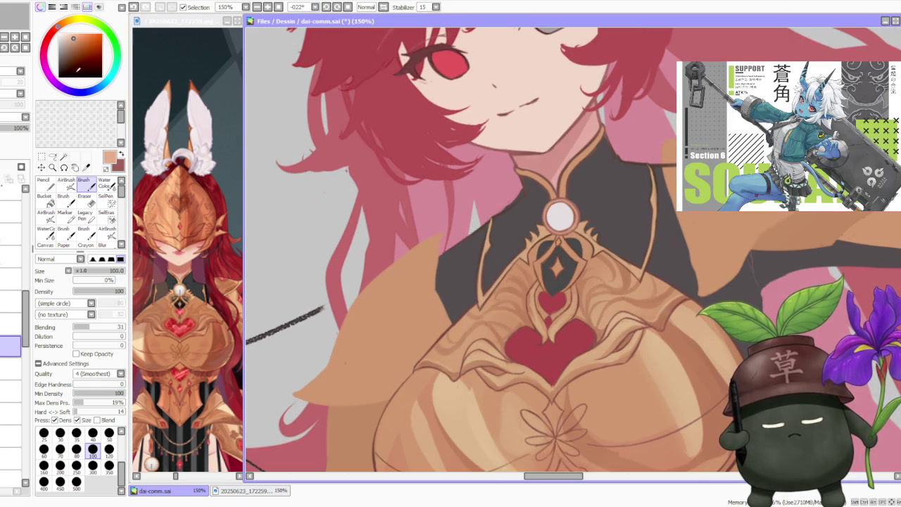
click(110, 448)
scroll(437, 338, up, 1)
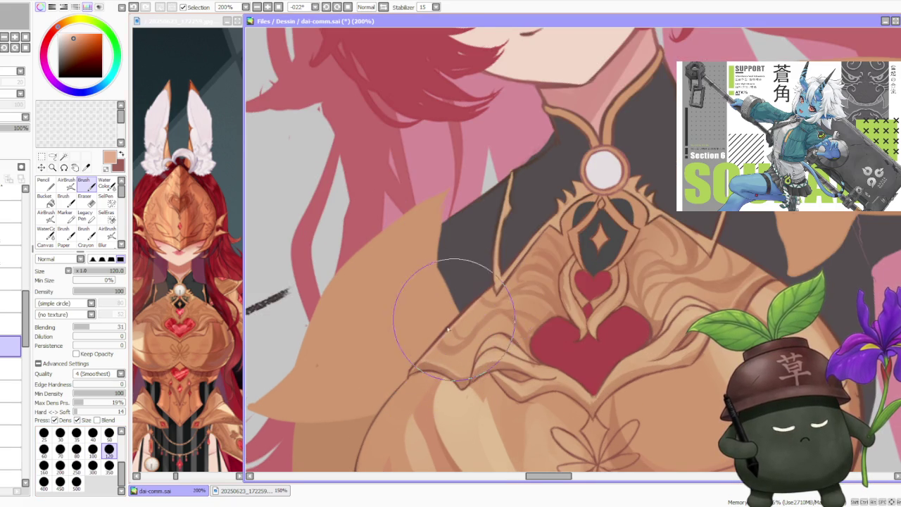
scroll(522, 253, down, 3)
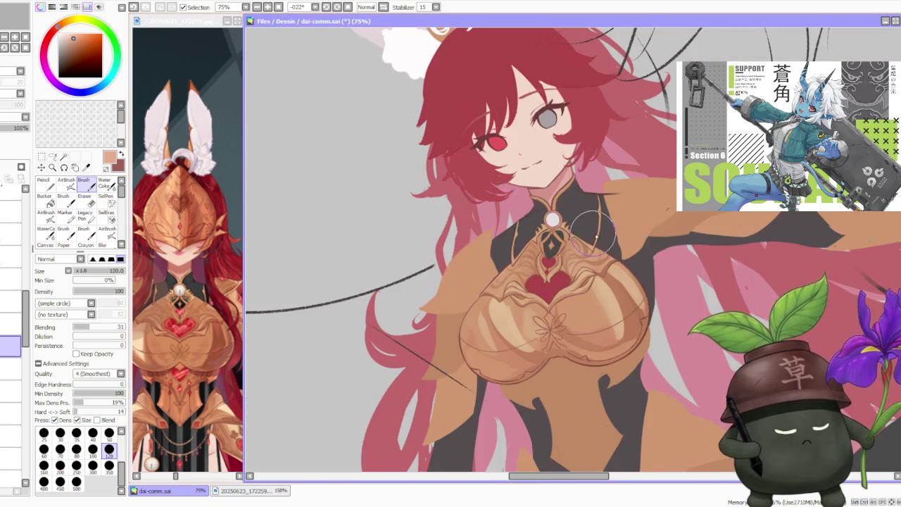
scroll(598, 234, up, 1)
scroll(602, 235, up, 2)
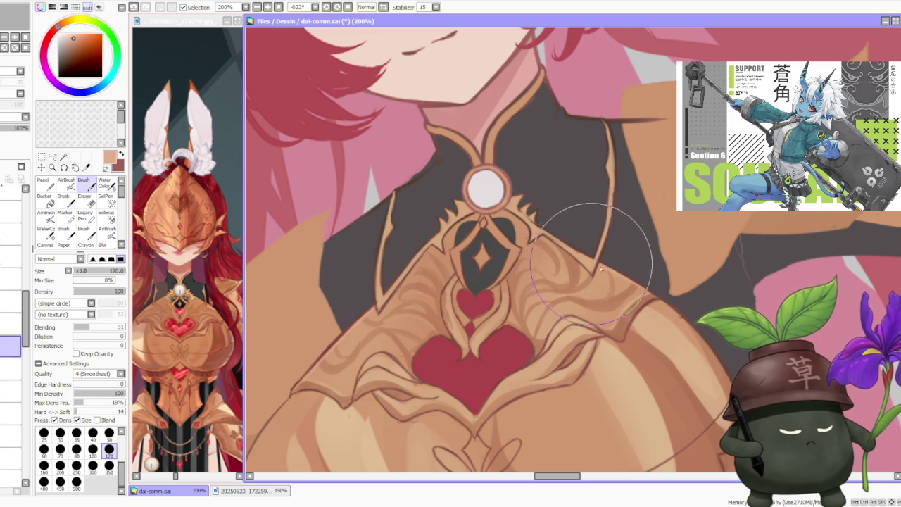
Sample tans from the armour and shift them toward a rosier, muted pink hue.
alt+click(618, 288)
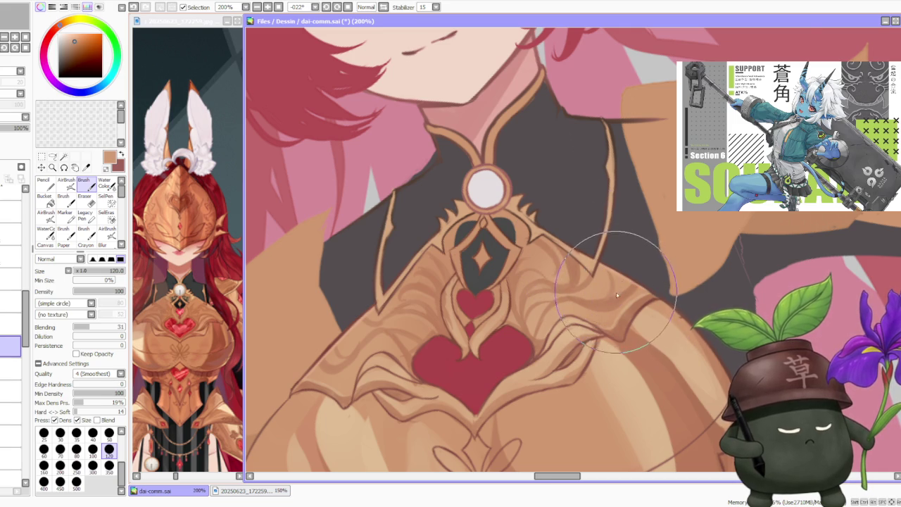
scroll(611, 274, down, 2)
scroll(611, 274, down, 2)
scroll(626, 234, down, 2)
scroll(627, 234, up, 1)
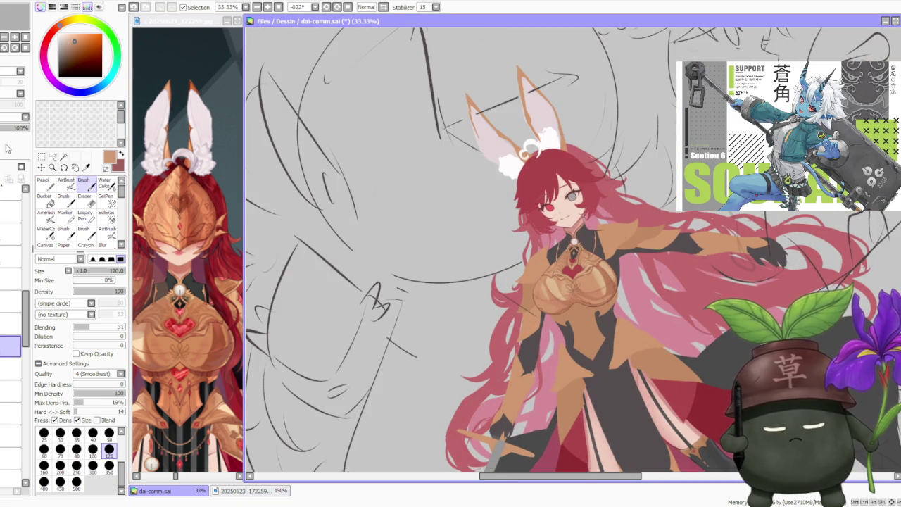
scroll(615, 243, up, 2)
scroll(614, 243, up, 1)
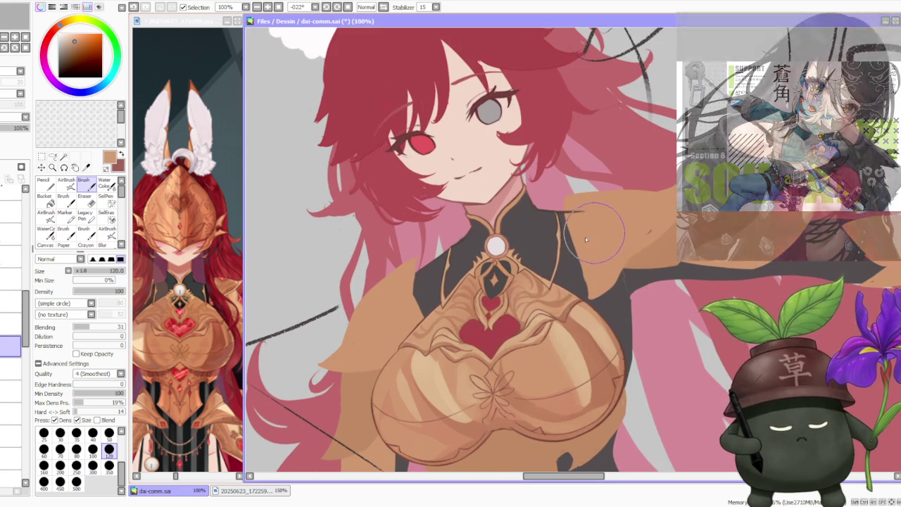
click(75, 33)
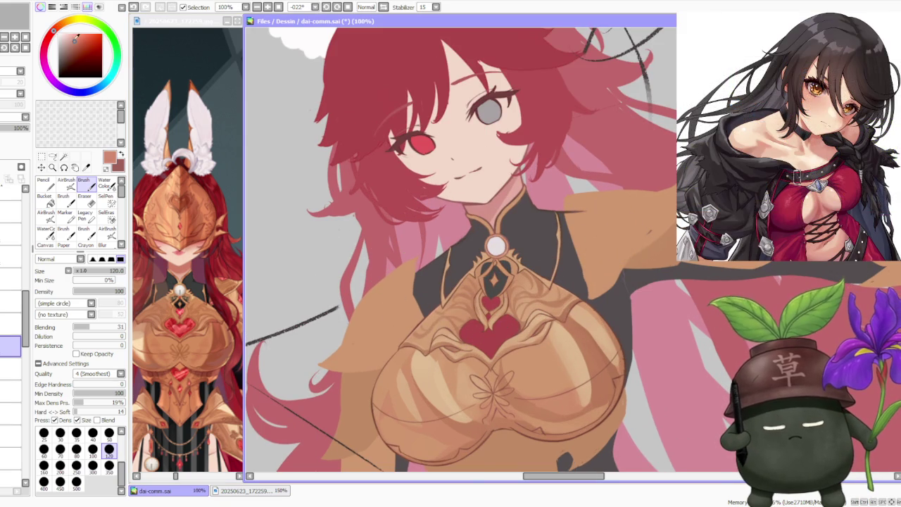
click(66, 182)
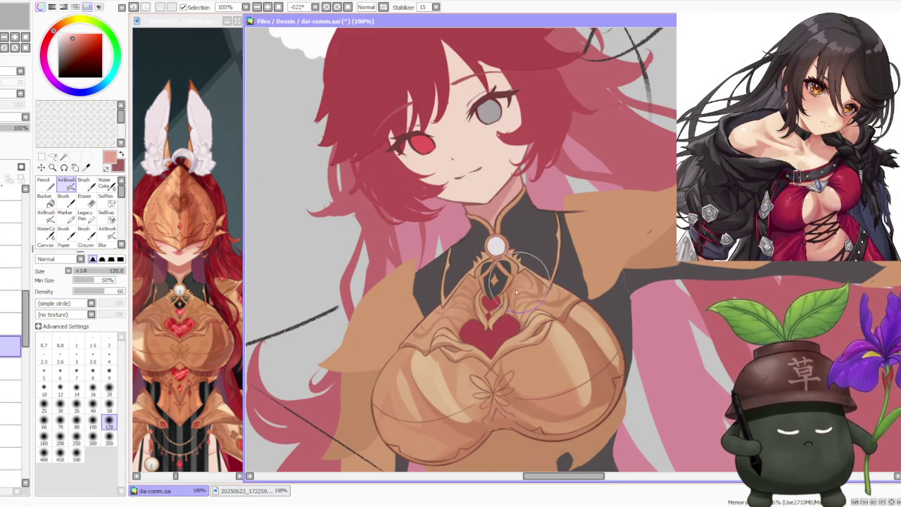
alt+click(534, 352)
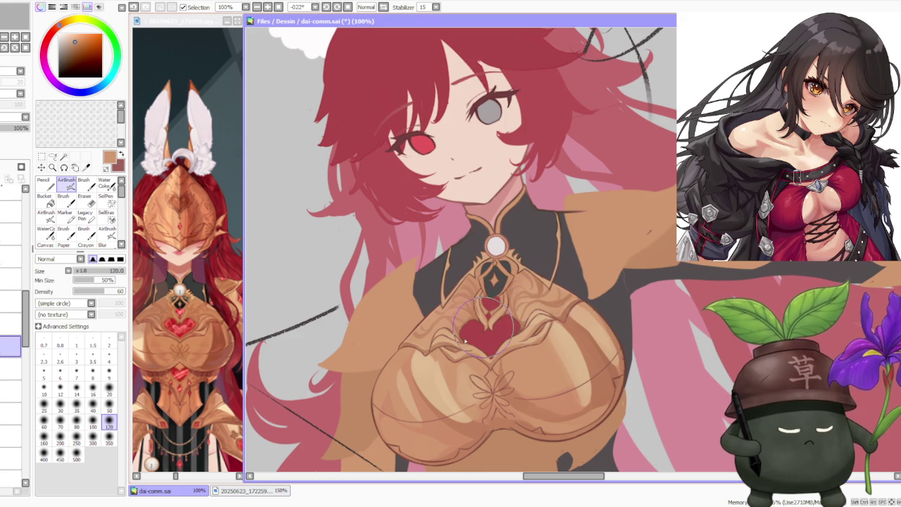
click(57, 28)
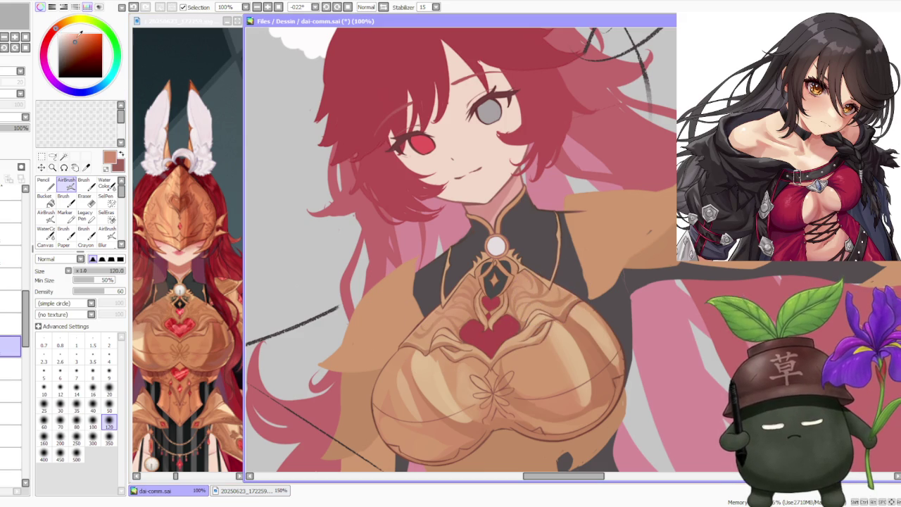
click(84, 182)
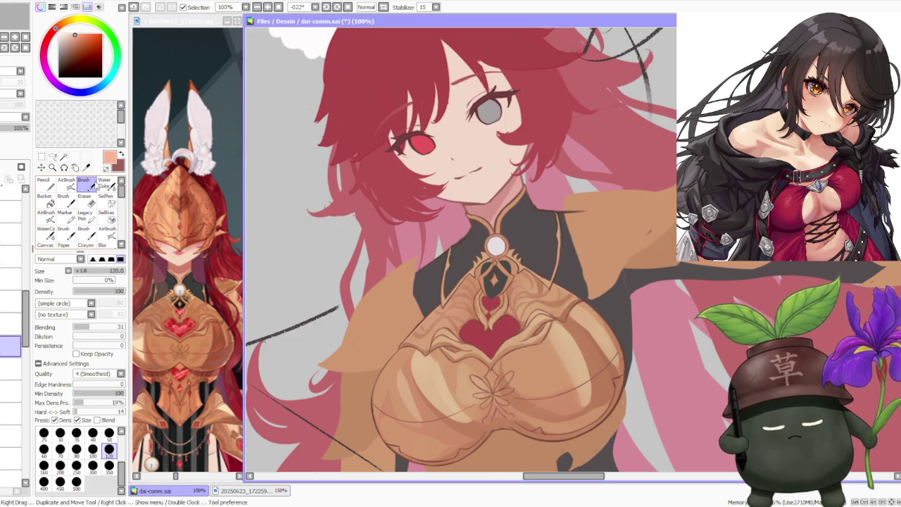
Softly airbrush light shading onto the left and right chest plates.
mouse_move(416, 352)
mouse_down()
mouse_move(395, 384)
mouse_move(426, 405)
mouse_up()
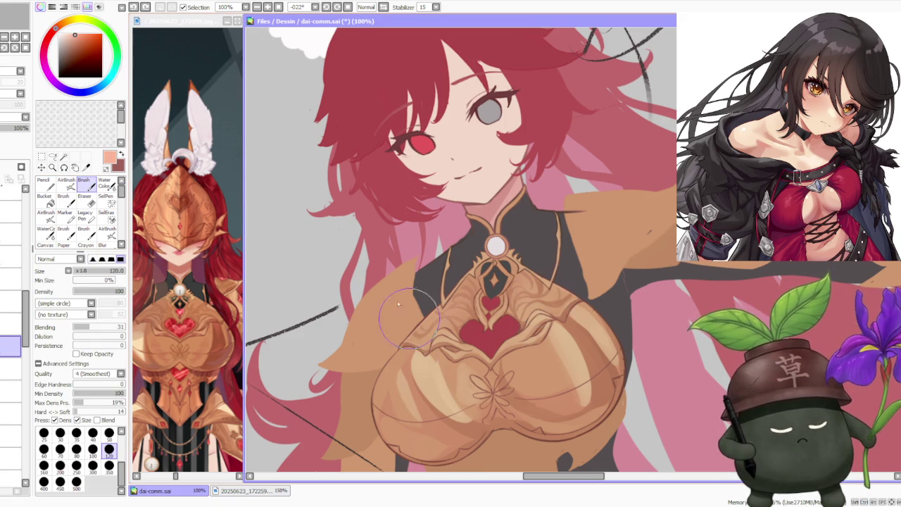
click(66, 181)
mouse_move(410, 357)
mouse_down()
mouse_move(436, 422)
mouse_move(429, 415)
mouse_up()
drag(613, 331, 591, 395)
drag(563, 302, 584, 422)
drag(570, 331, 591, 401)
scroll(550, 318, down, 3)
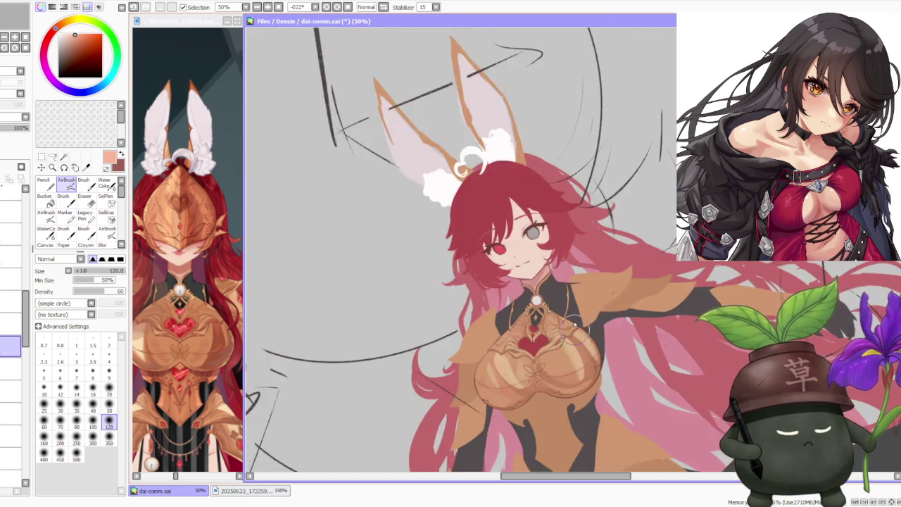
Sample the gold tan and raise the Brush's Blending to 83.
scroll(493, 338, up, 3)
alt+click(472, 349)
key(b)
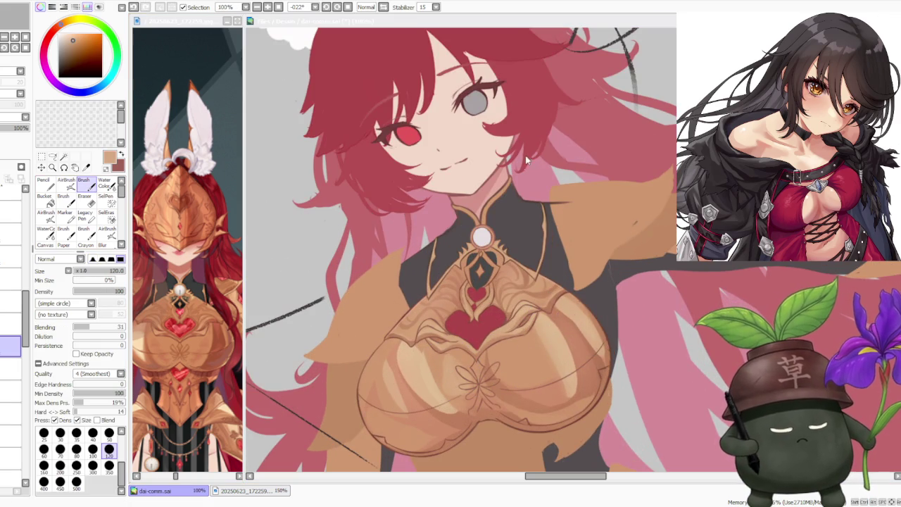
click(511, 216)
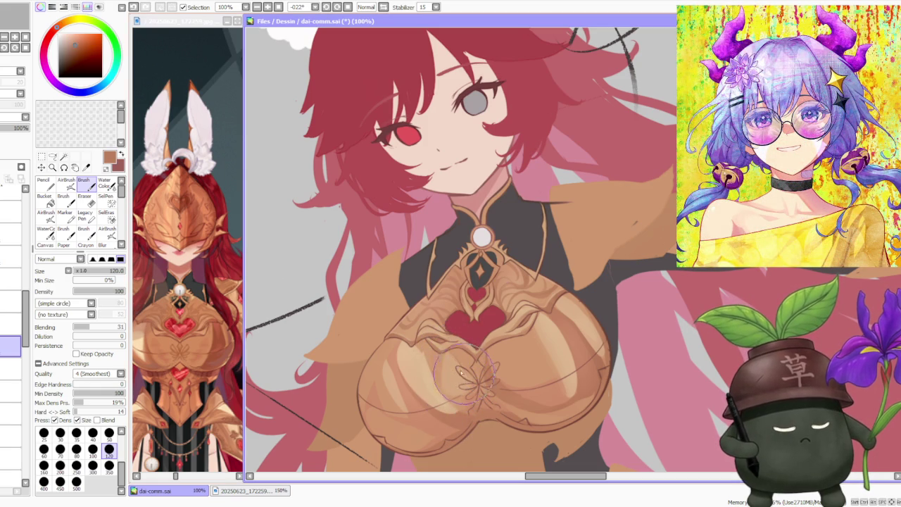
click(115, 326)
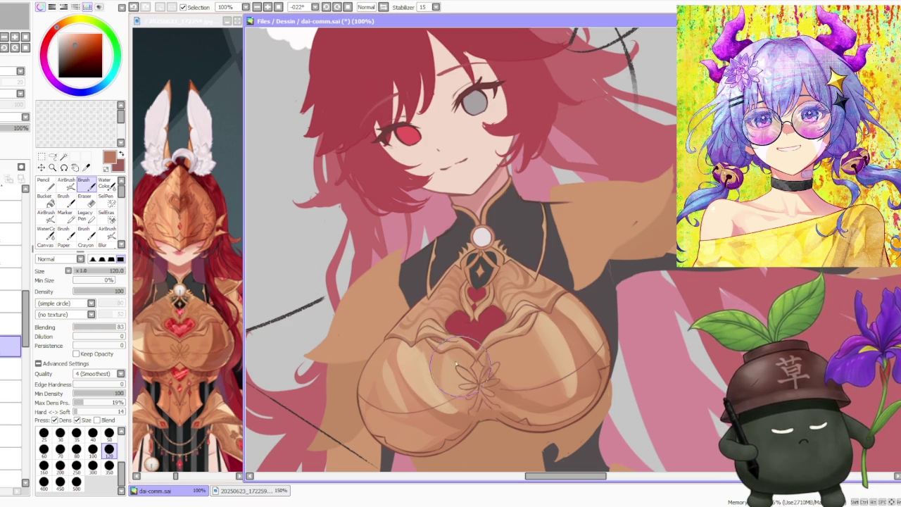
Resample the chest-plate tan and switch to the Water Color brush.
scroll(465, 376, down, 2)
scroll(458, 366, up, 2)
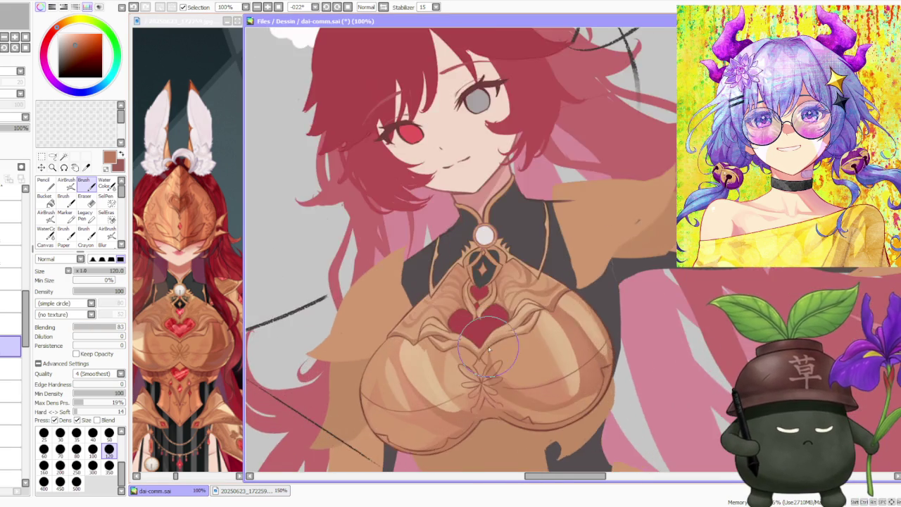
scroll(451, 356, down, 2)
scroll(444, 343, up, 2)
alt+click(459, 355)
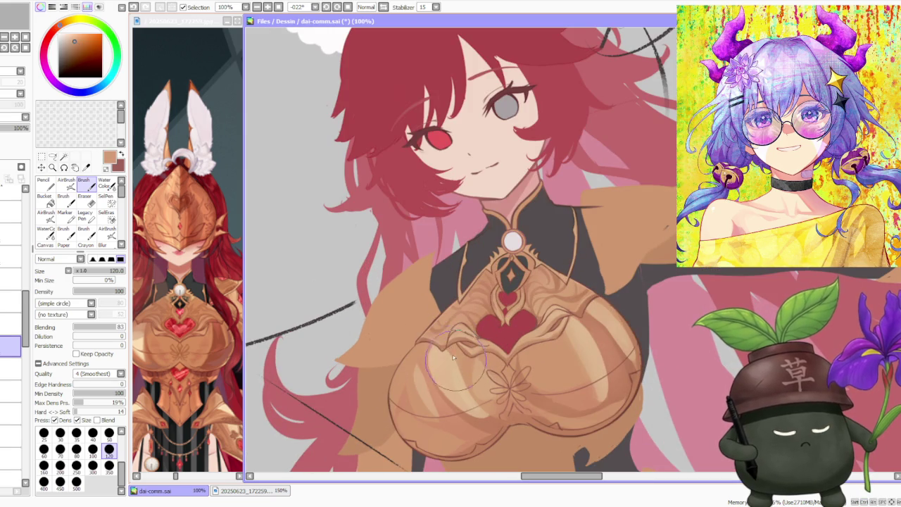
scroll(454, 353, down, 2)
scroll(438, 358, up, 2)
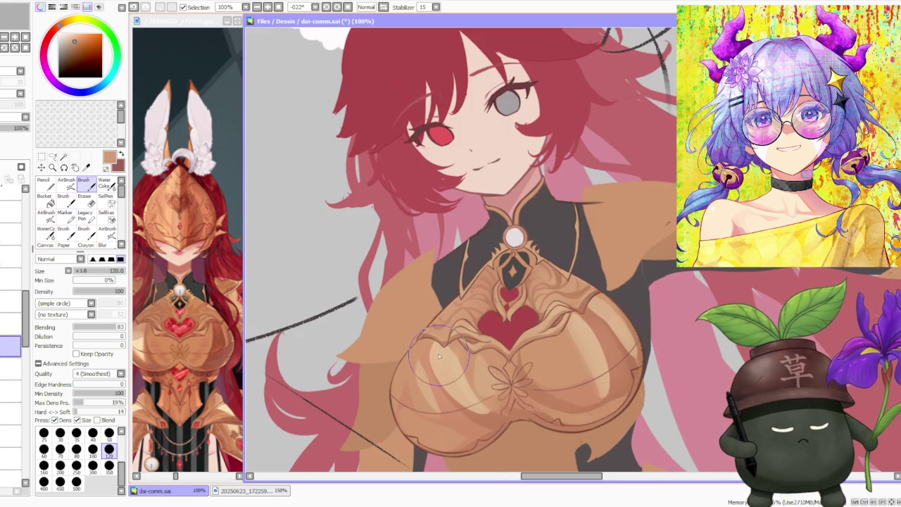
key(c)
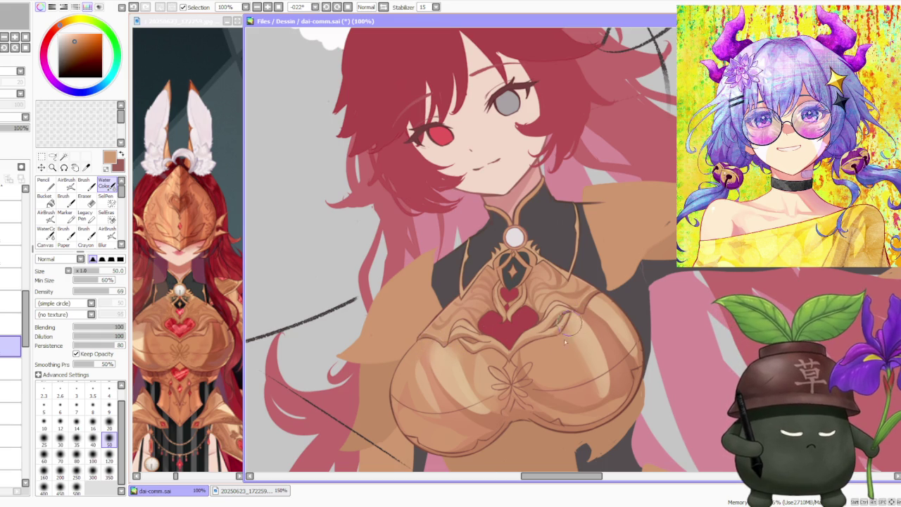
Zoom out to the whole figure, reset rotation upright, and zoom back to 100% on the chest.
scroll(583, 308, down, 5)
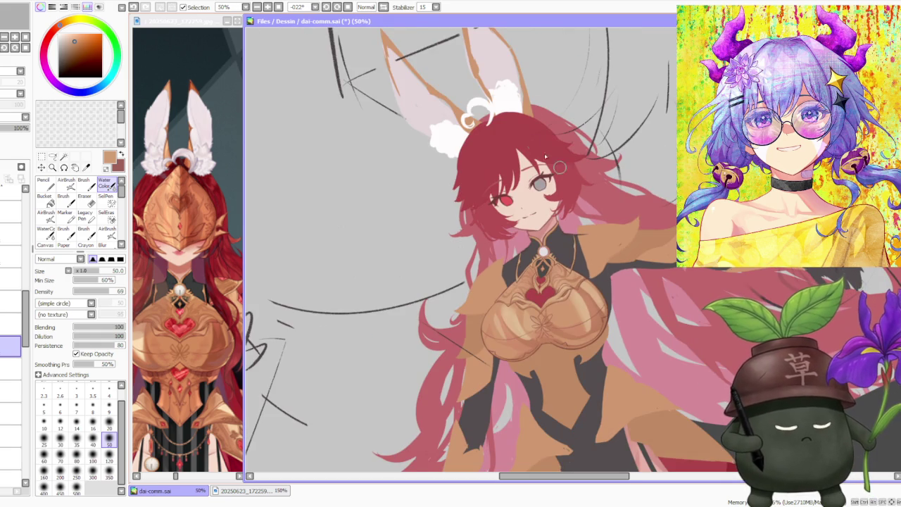
click(348, 7)
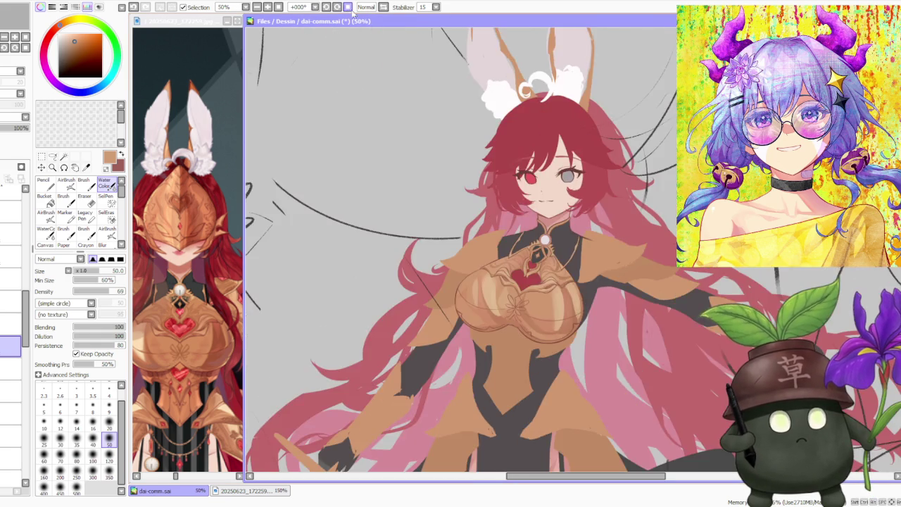
scroll(593, 187, down, 3)
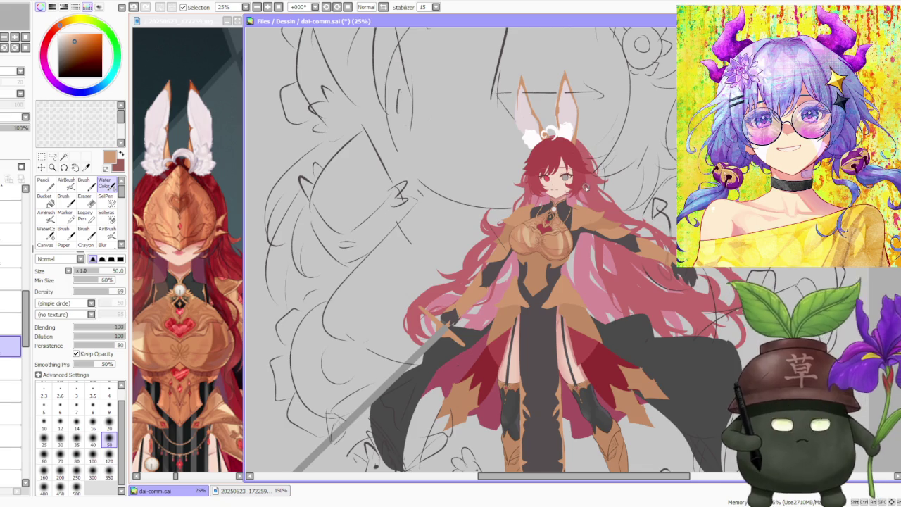
scroll(593, 187, up, 3)
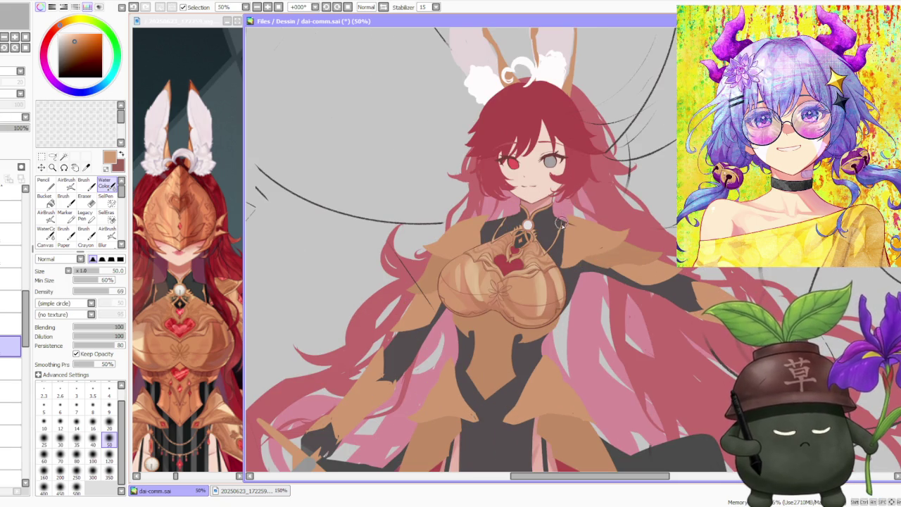
scroll(561, 223, up, 3)
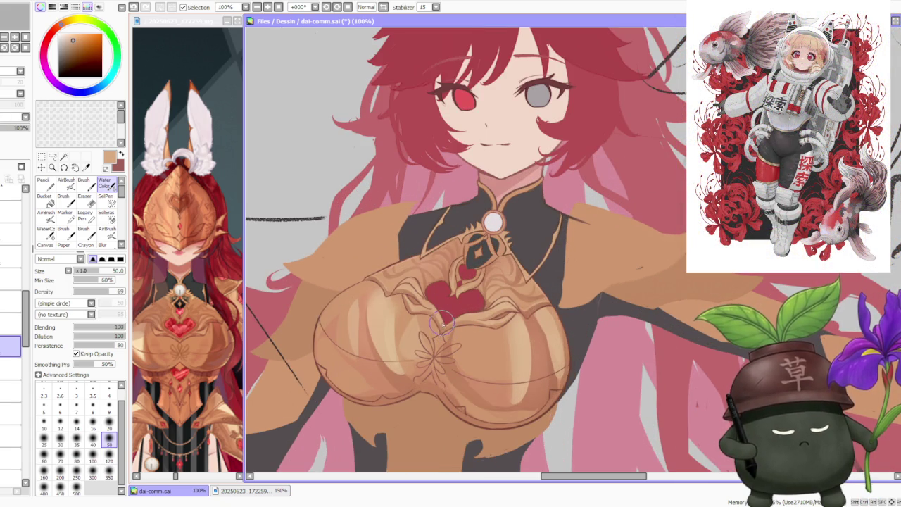
With the Brush at Blending 21, paint armour tans over the red heart's lobe edges.
click(84, 183)
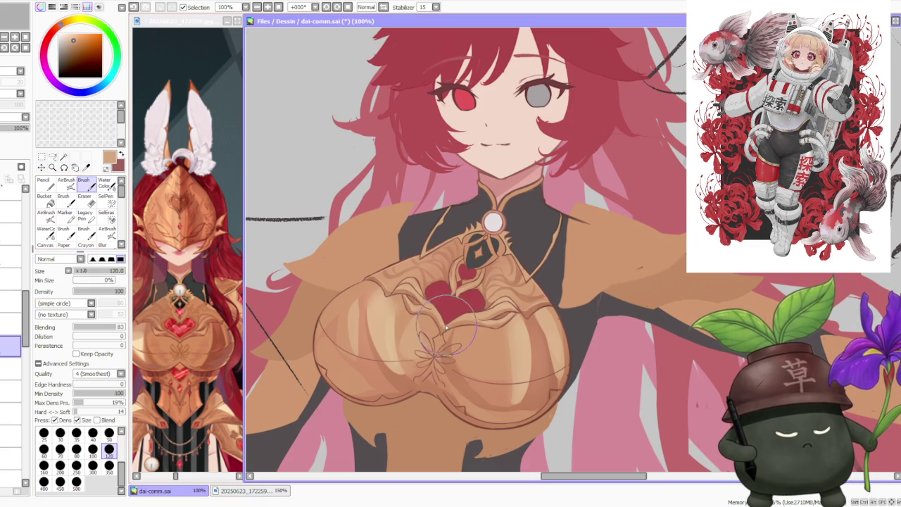
drag(116, 326, 85, 327)
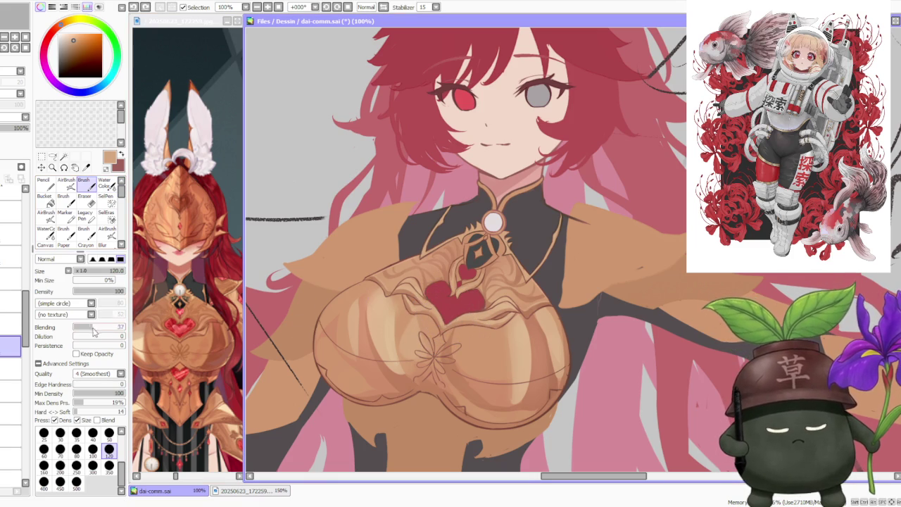
alt+click(435, 310)
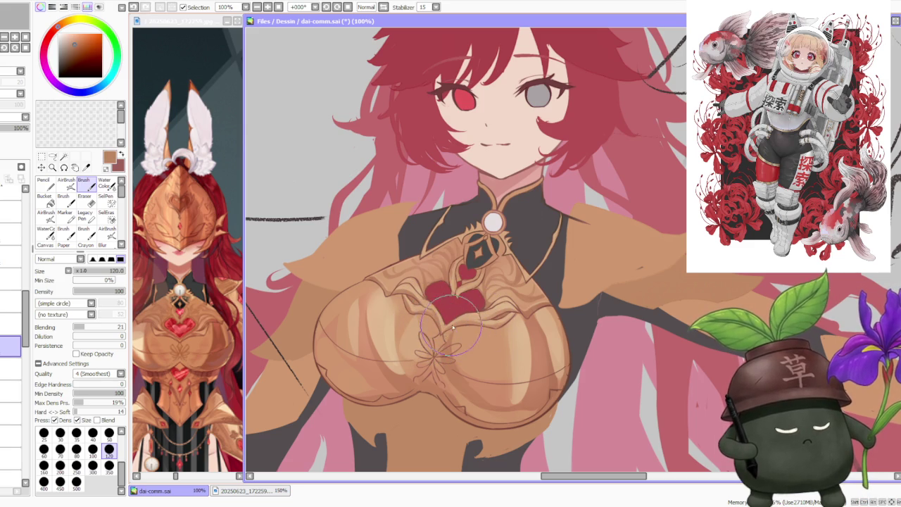
mouse_move(442, 339)
mouse_down()
mouse_move(493, 326)
mouse_move(456, 326)
mouse_move(438, 313)
mouse_up()
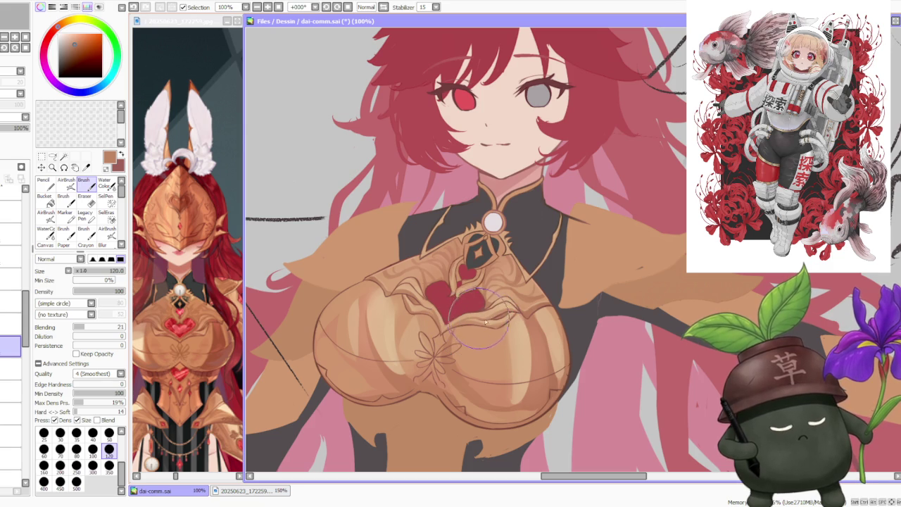
alt+click(433, 310)
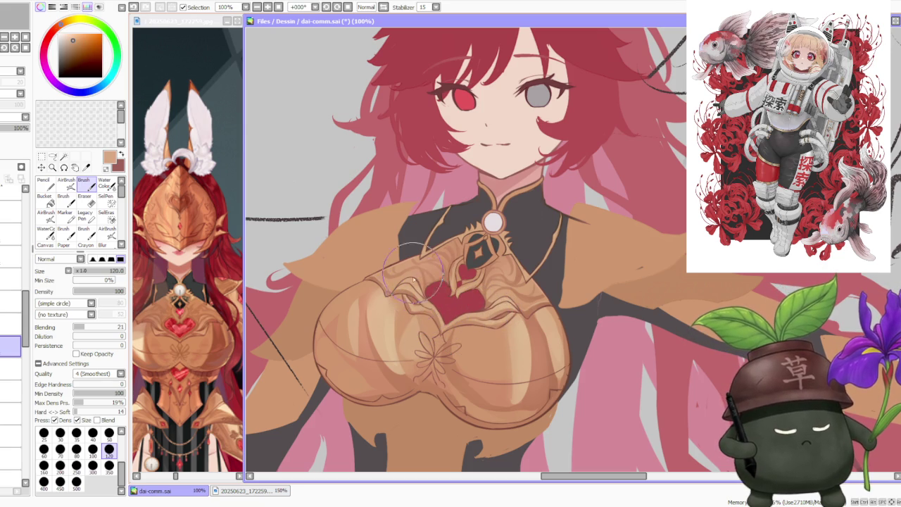
mouse_move(433, 310)
mouse_down()
mouse_move(425, 310)
mouse_move(433, 315)
mouse_move(425, 311)
mouse_move(444, 303)
mouse_move(481, 330)
mouse_up()
scroll(481, 331, down, 1)
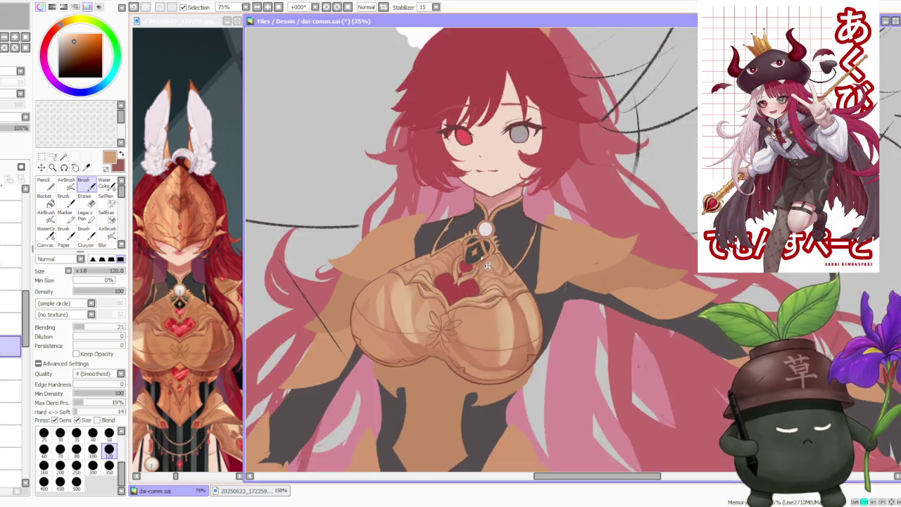
Zoom in on the flower emblem below the heart and add a short fine Brush stroke.
scroll(483, 282, down, 1)
scroll(484, 232, down, 1)
scroll(484, 232, up, 4)
scroll(486, 236, down, 2)
scroll(487, 239, up, 3)
scroll(489, 244, down, 2)
scroll(489, 244, down, 1)
scroll(451, 289, up, 1)
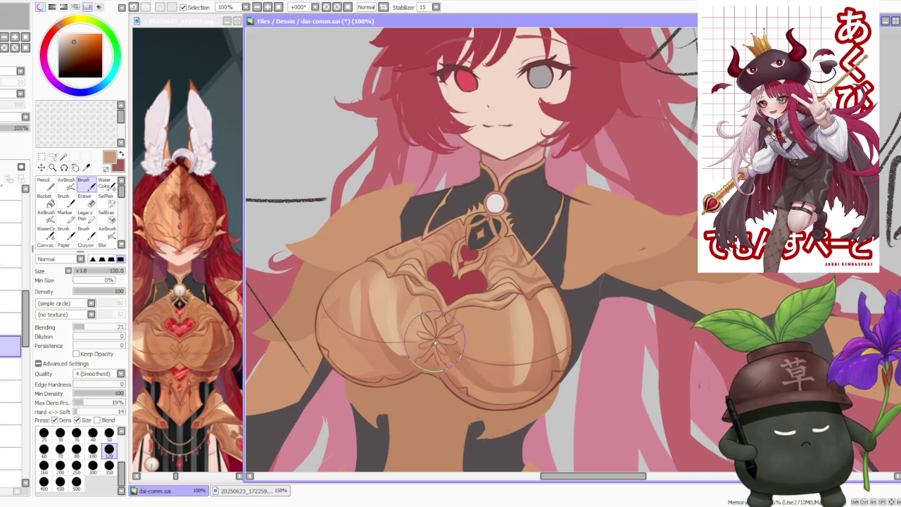
drag(427, 345, 432, 341)
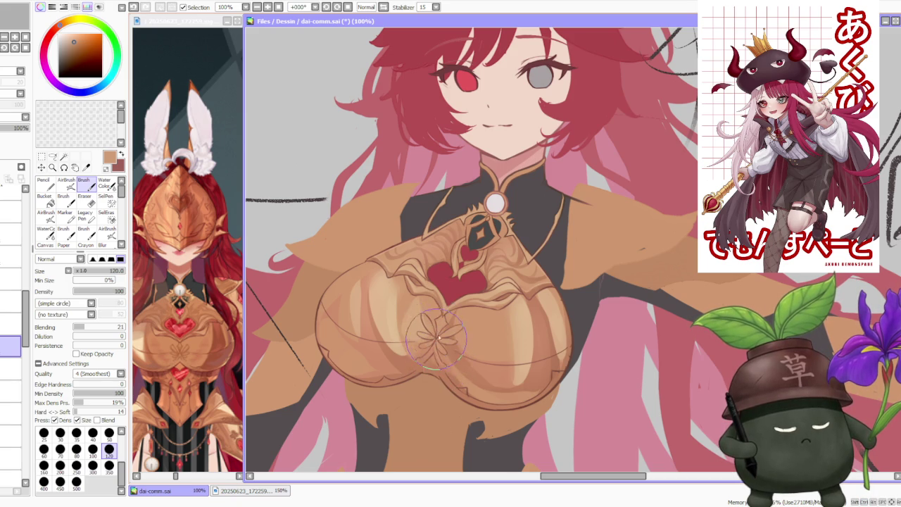
Change the active tool to AirBrush, then to Water Color.
scroll(437, 342, down, 1)
scroll(437, 341, up, 1)
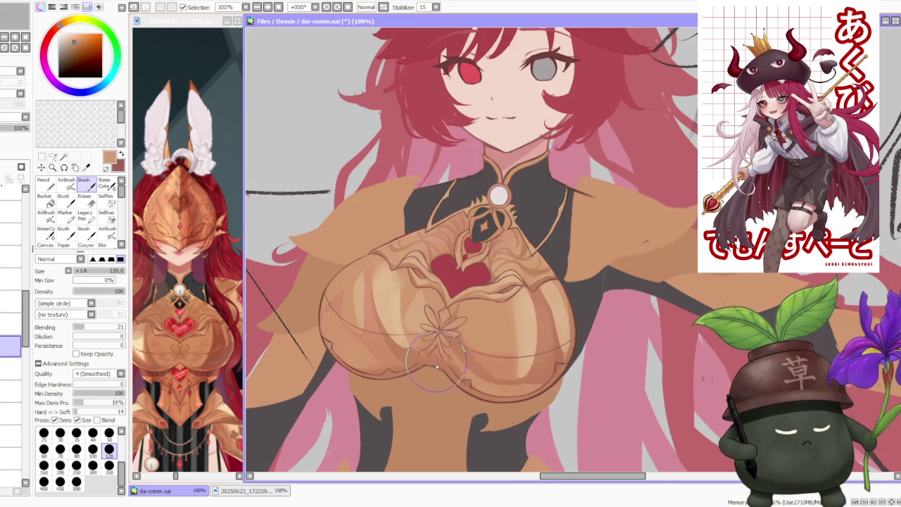
click(66, 182)
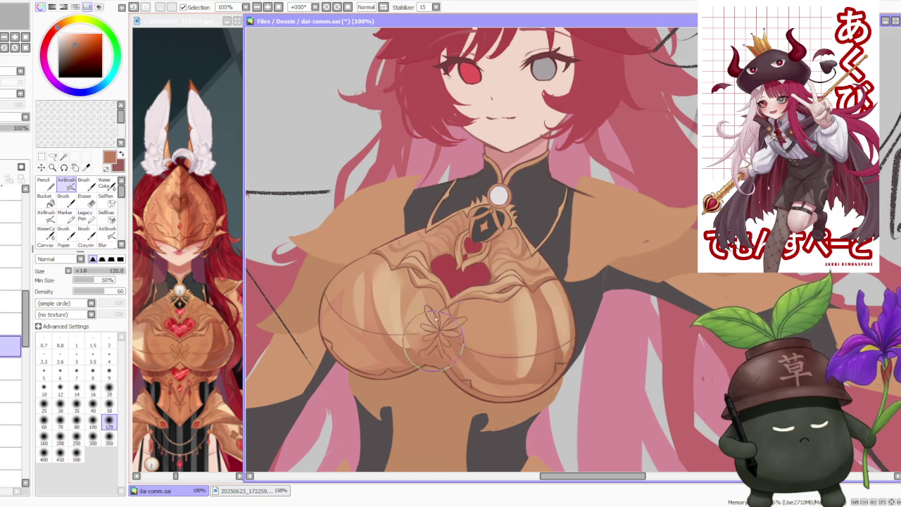
key(c)
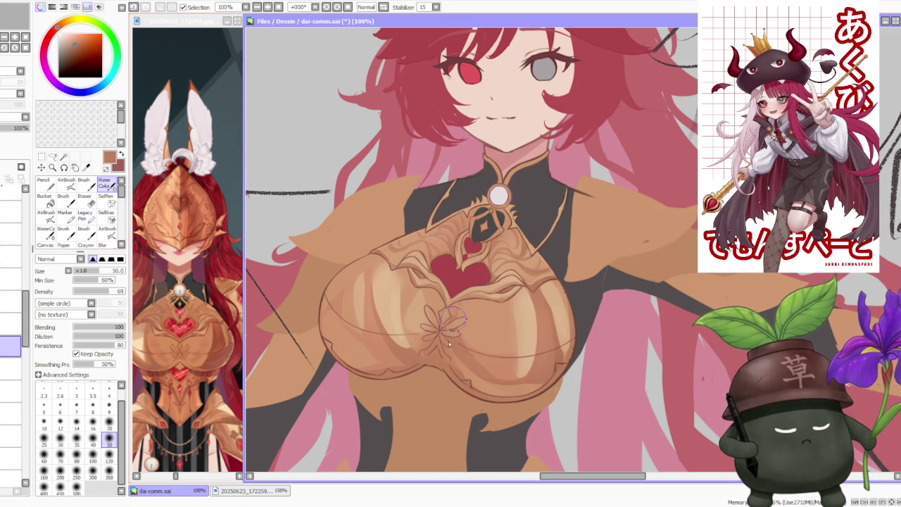
scroll(480, 248, down, 1)
scroll(493, 243, down, 1)
scroll(505, 240, down, 1)
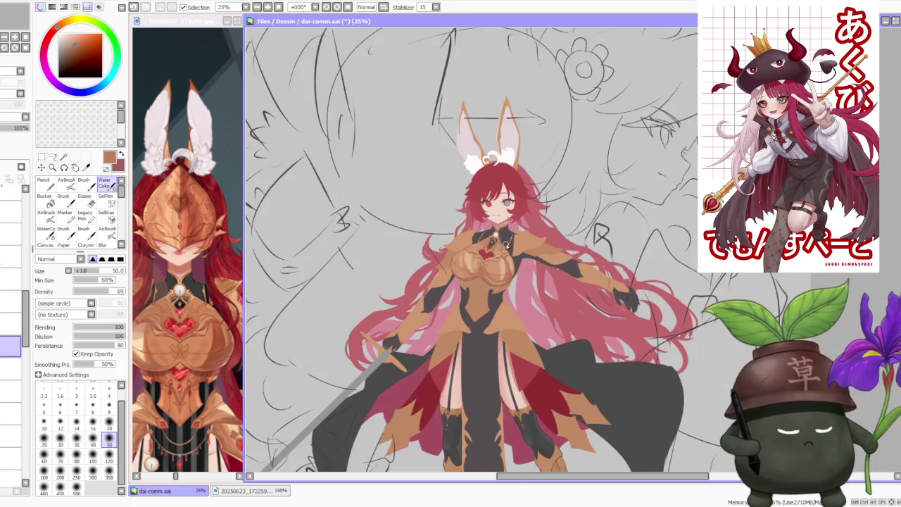
scroll(515, 250, up, 2)
scroll(515, 249, up, 1)
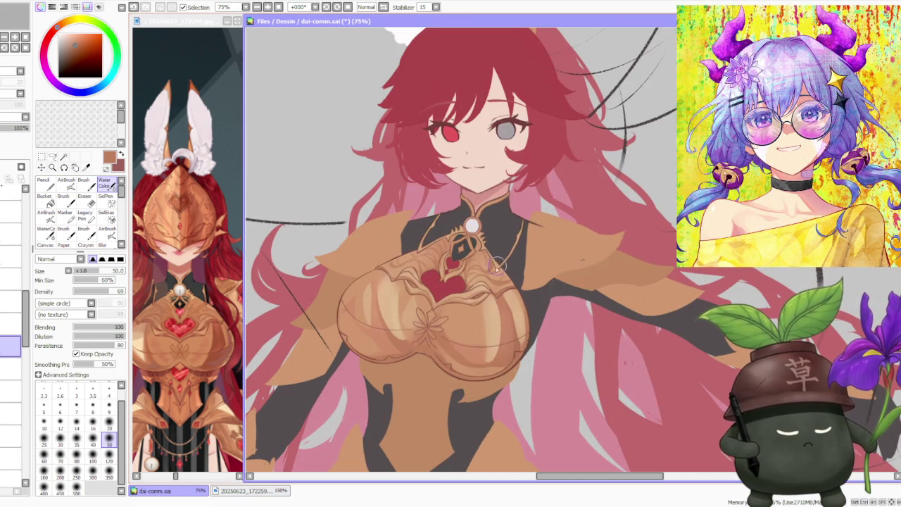
key(b)
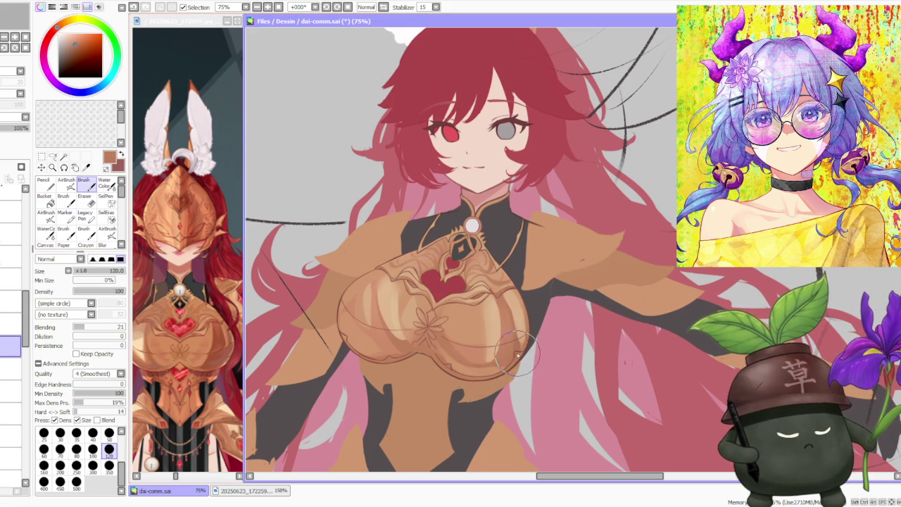
alt+click(479, 373)
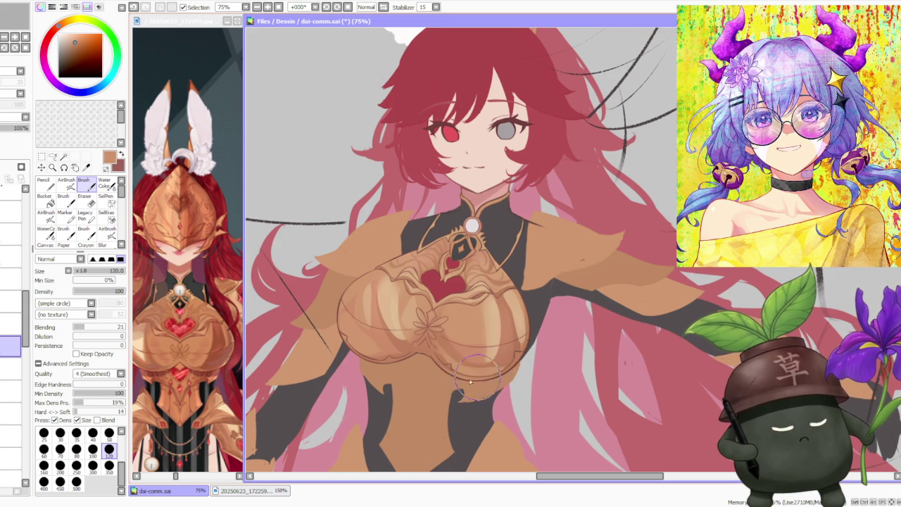
scroll(508, 340, down, 1)
scroll(507, 340, down, 1)
scroll(506, 331, up, 2)
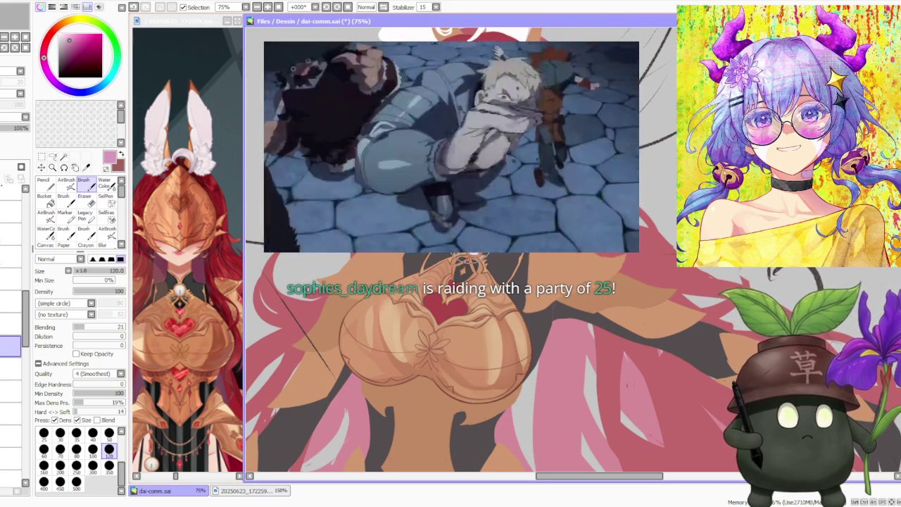
scroll(476, 247, down, 2)
scroll(478, 246, down, 1)
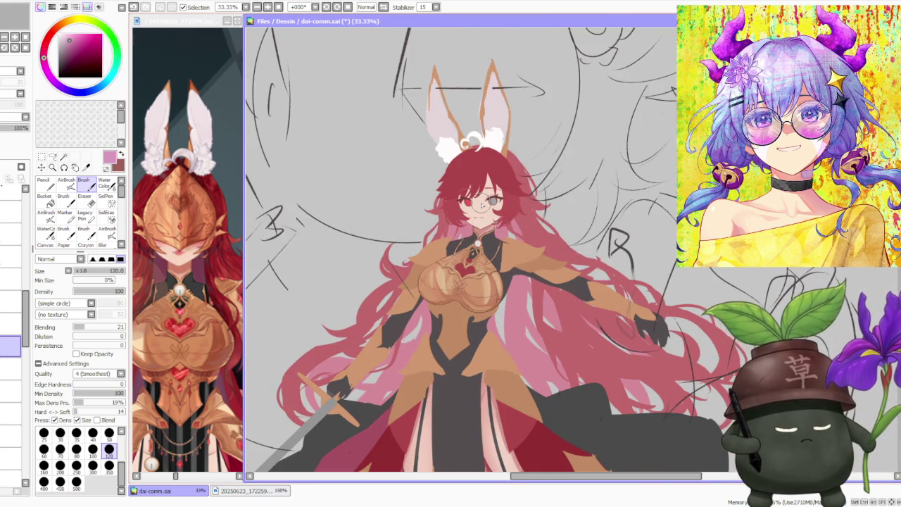
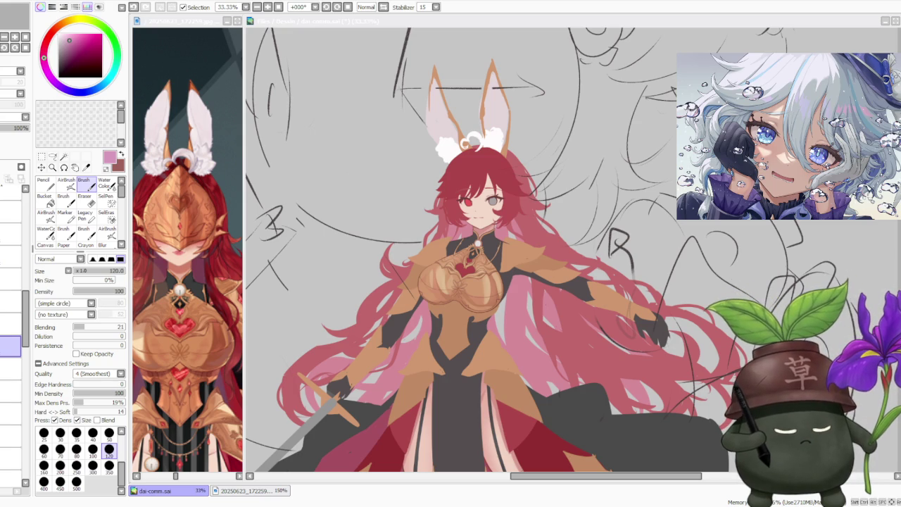
Airbrush a faint pink tint over the breastplate's lower chest shading.
scroll(484, 404, down, 1)
scroll(475, 369, down, 1)
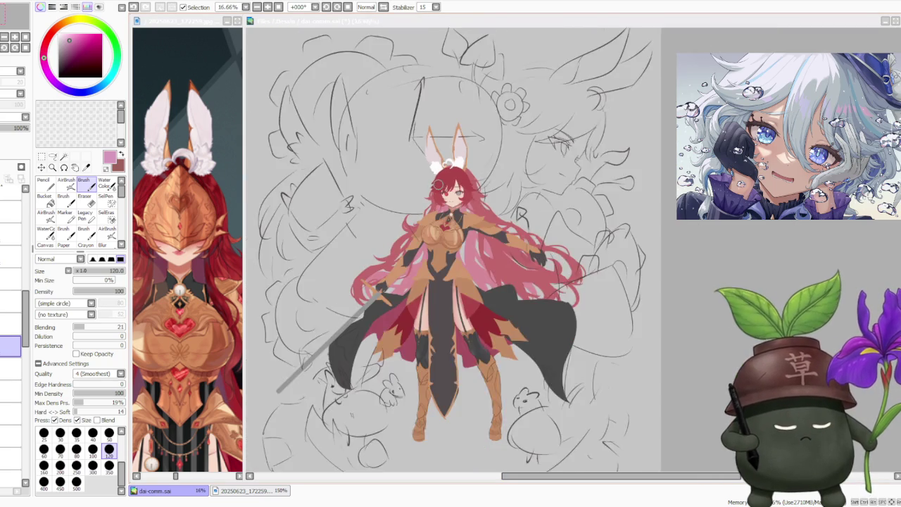
scroll(465, 338, down, 1)
scroll(448, 273, down, 1)
scroll(448, 272, up, 1)
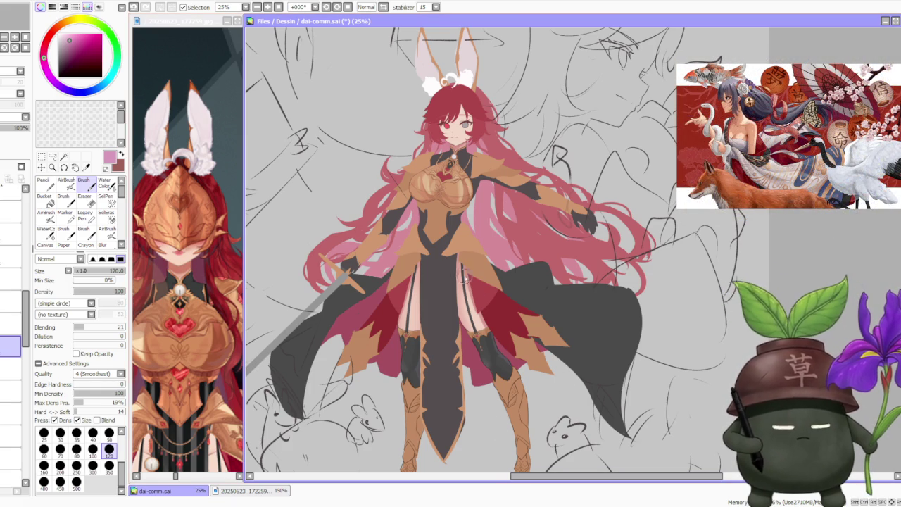
scroll(550, 207, down, 1)
scroll(477, 175, up, 3)
scroll(475, 176, up, 2)
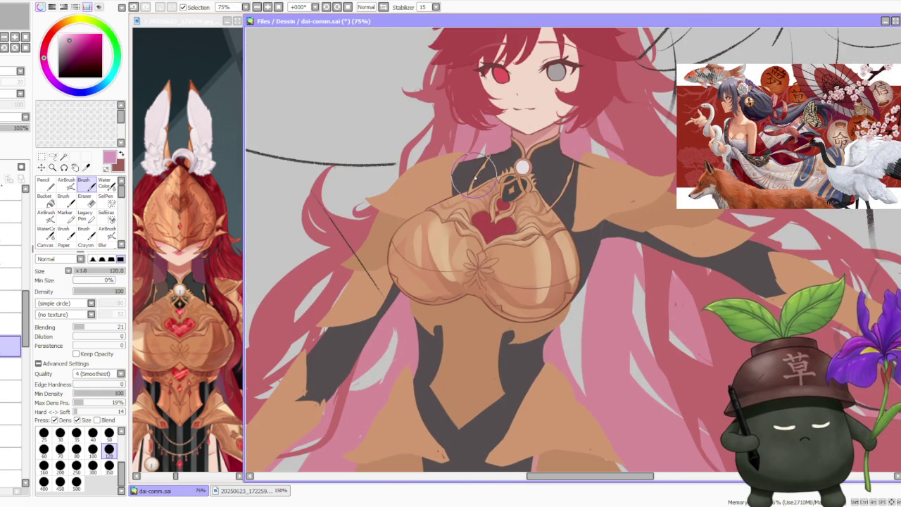
key(v)
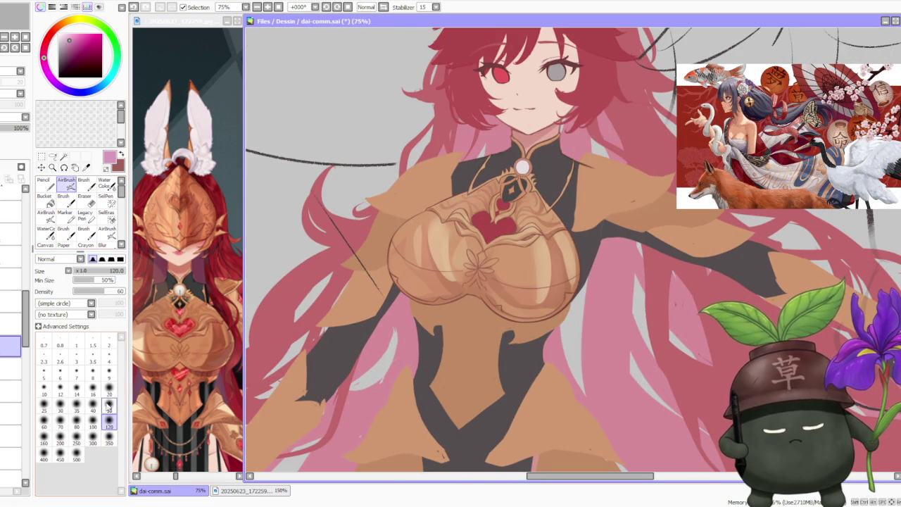
drag(410, 275, 456, 275)
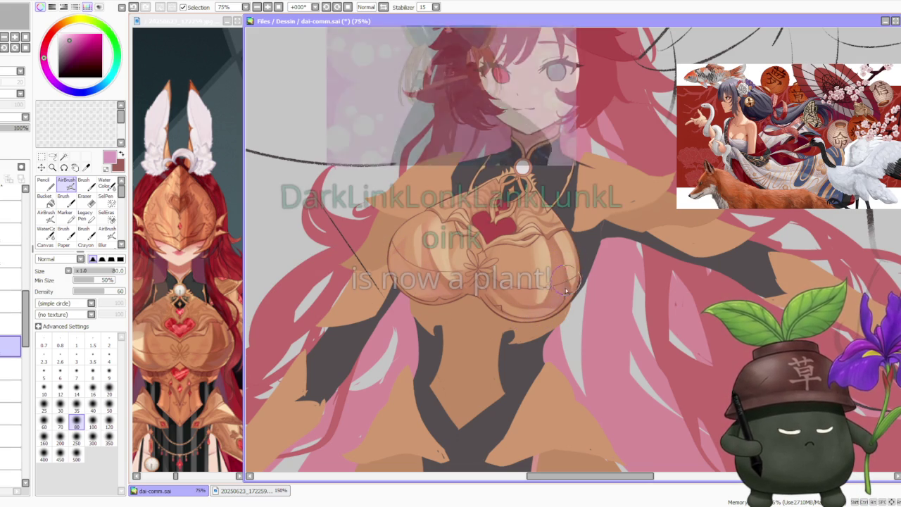
Eyedrop the tan armour colour from the reference and return to the Brush tool.
scroll(541, 315, down, 2)
scroll(540, 314, down, 2)
scroll(587, 214, up, 1)
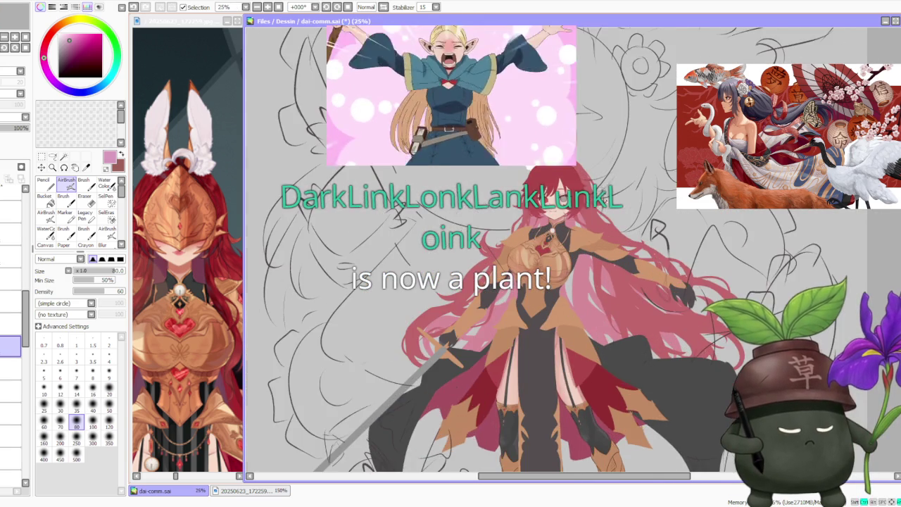
scroll(587, 213, up, 1)
scroll(590, 215, up, 1)
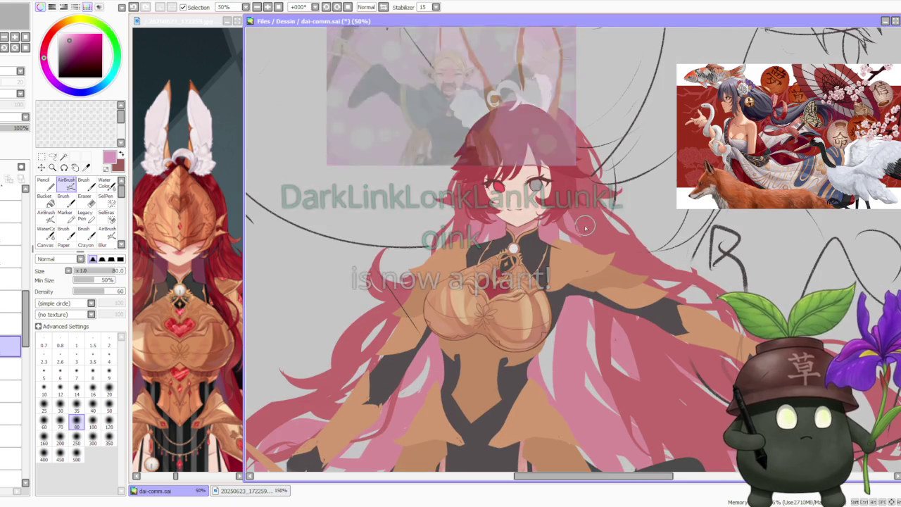
scroll(590, 205, down, 1)
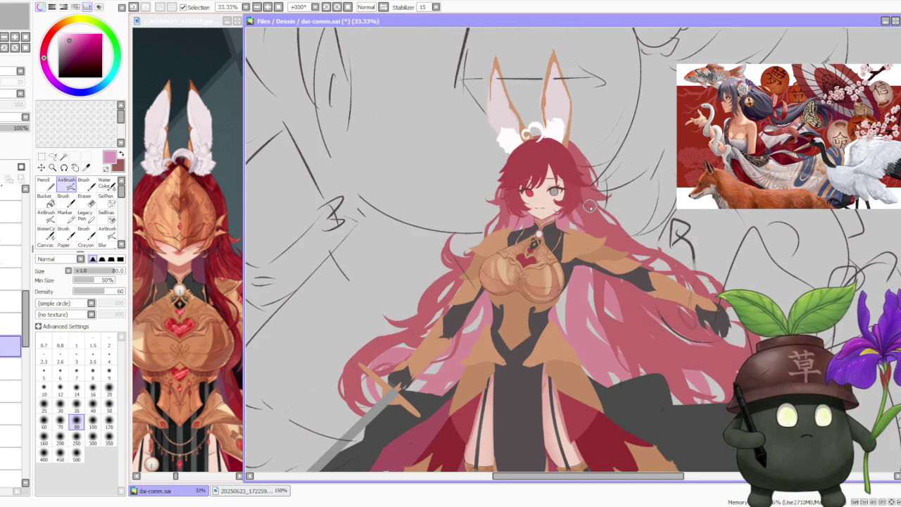
scroll(591, 204, up, 1)
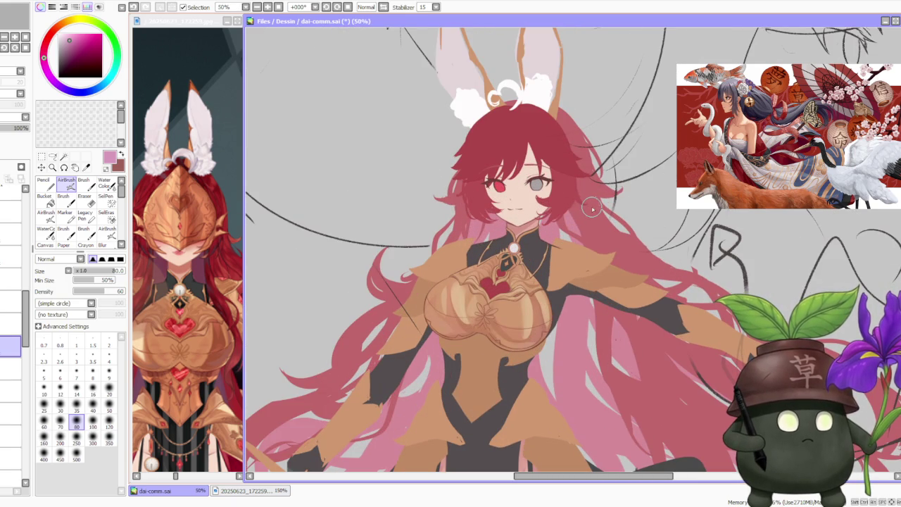
scroll(579, 236, down, 1)
scroll(574, 247, up, 1)
scroll(576, 254, up, 1)
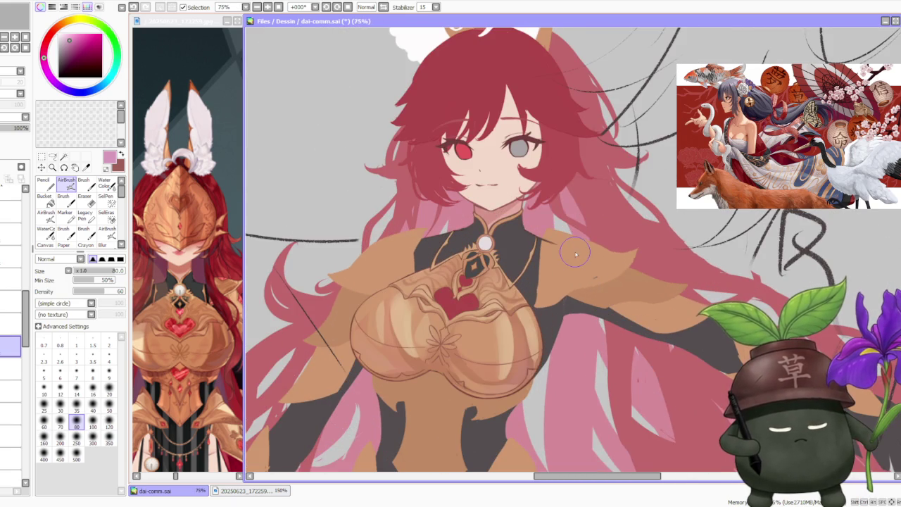
alt+click(523, 333)
key(b)
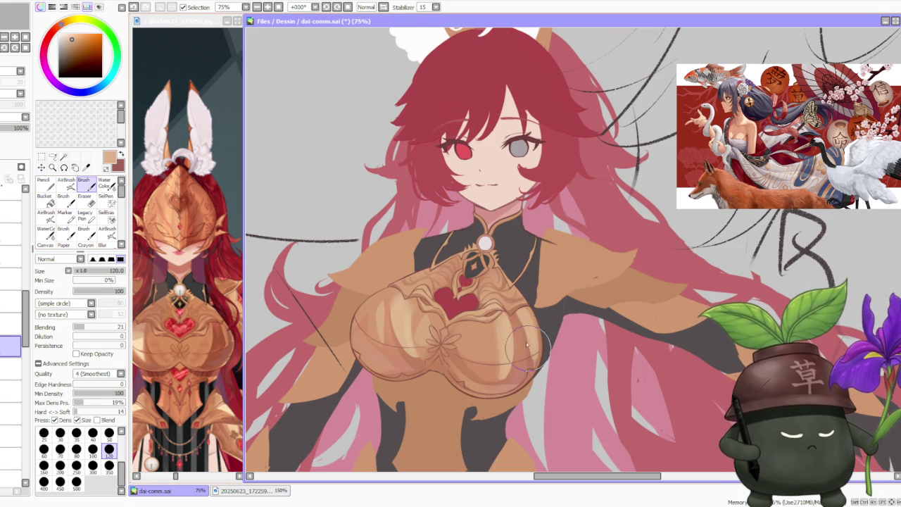
scroll(464, 296, down, 1)
scroll(486, 260, down, 1)
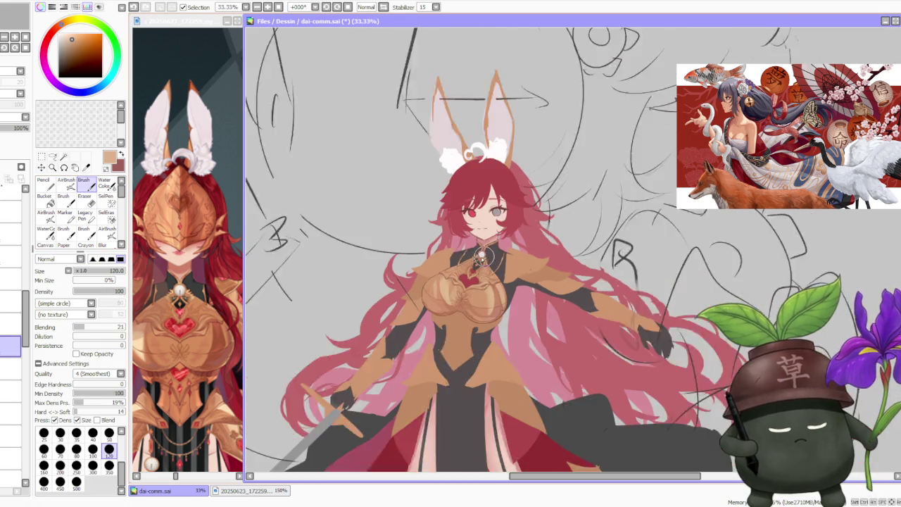
scroll(493, 243, down, 1)
scroll(501, 235, up, 1)
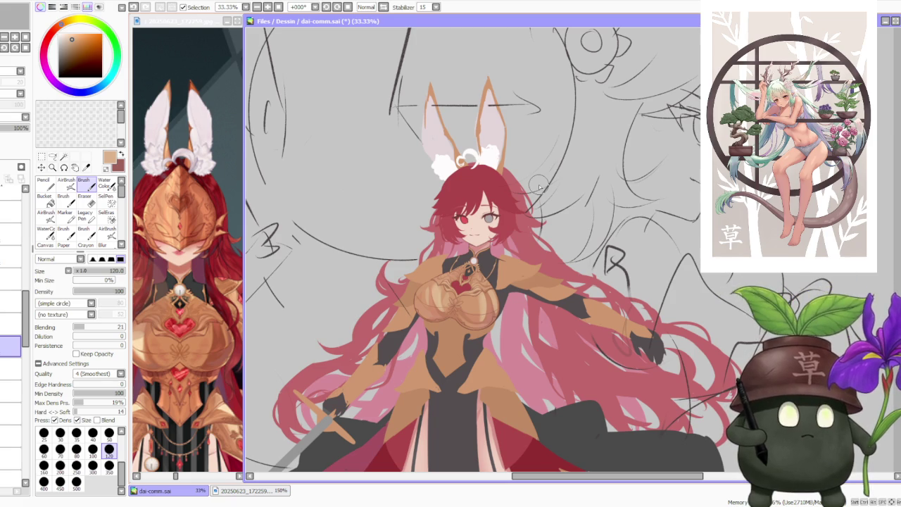
scroll(539, 187, down, 1)
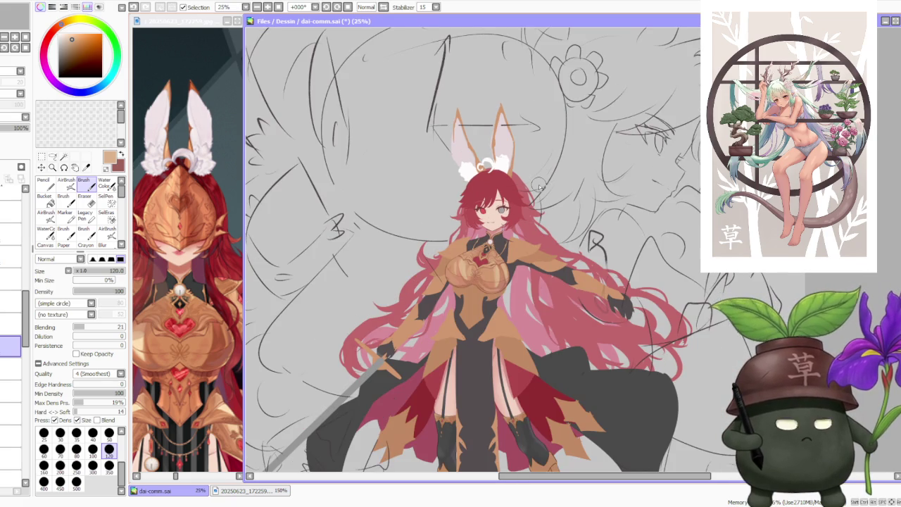
scroll(538, 186, down, 1)
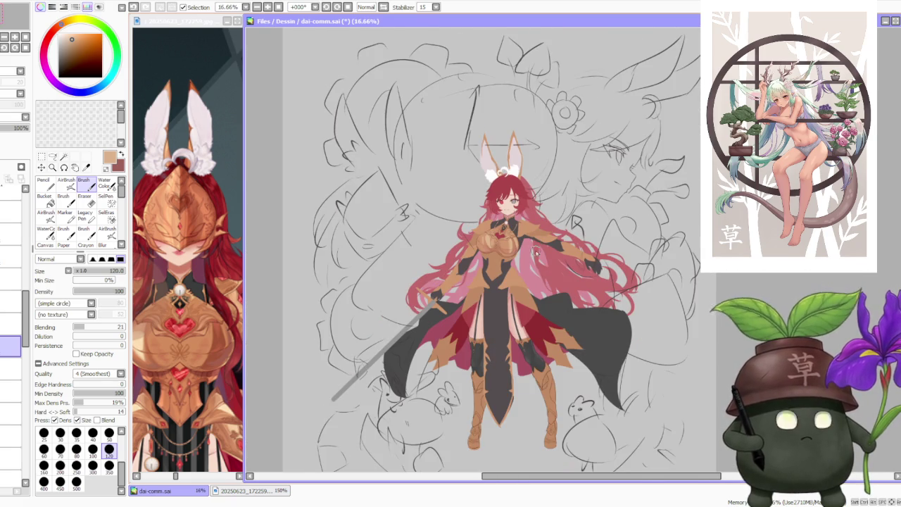
scroll(535, 248, up, 1)
scroll(532, 257, down, 1)
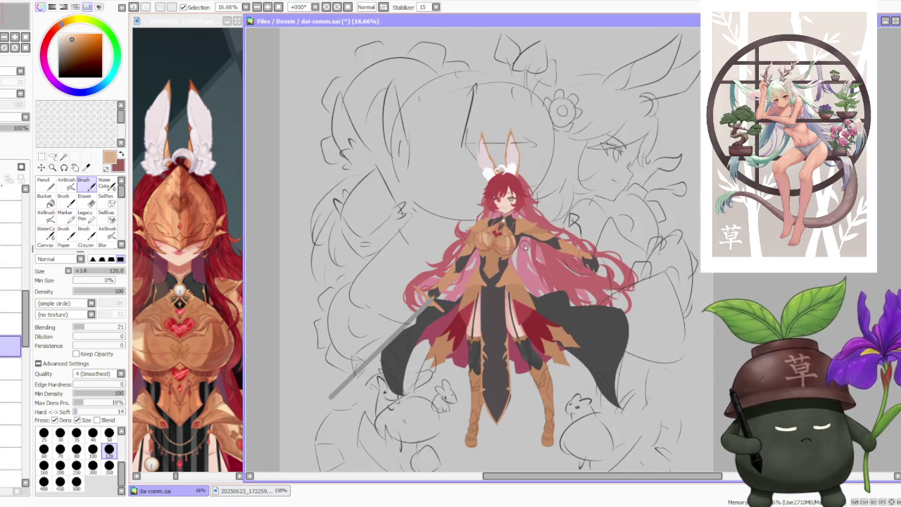
scroll(524, 247, up, 1)
scroll(524, 246, down, 1)
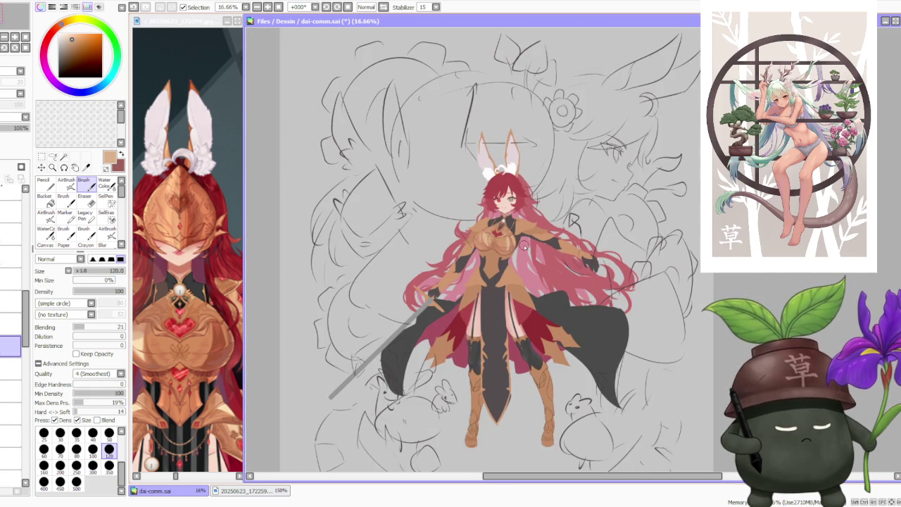
scroll(524, 248, up, 1)
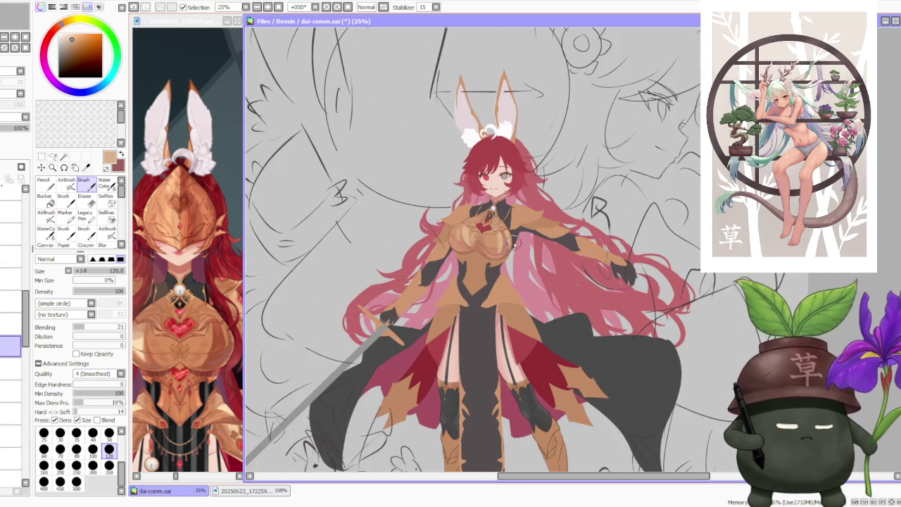
scroll(540, 202, down, 1)
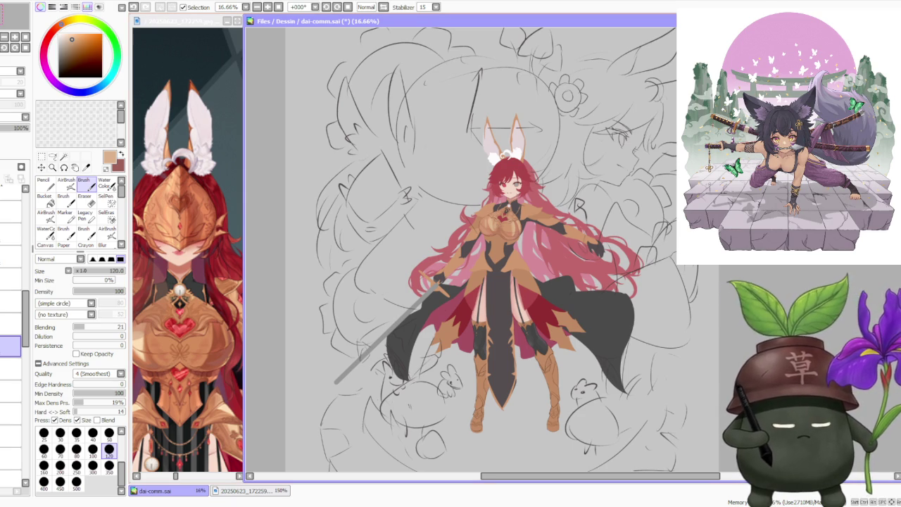
scroll(487, 257, up, 1)
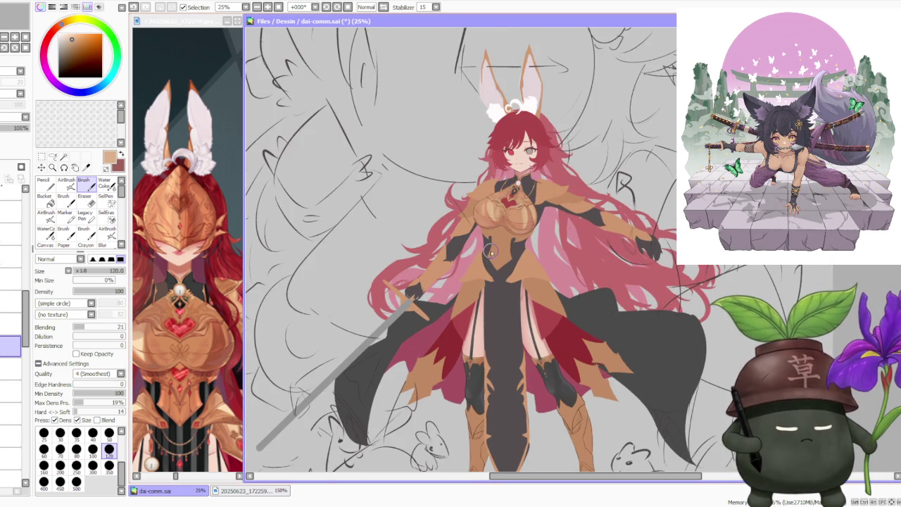
scroll(521, 246, down, 2)
scroll(612, 294, up, 1)
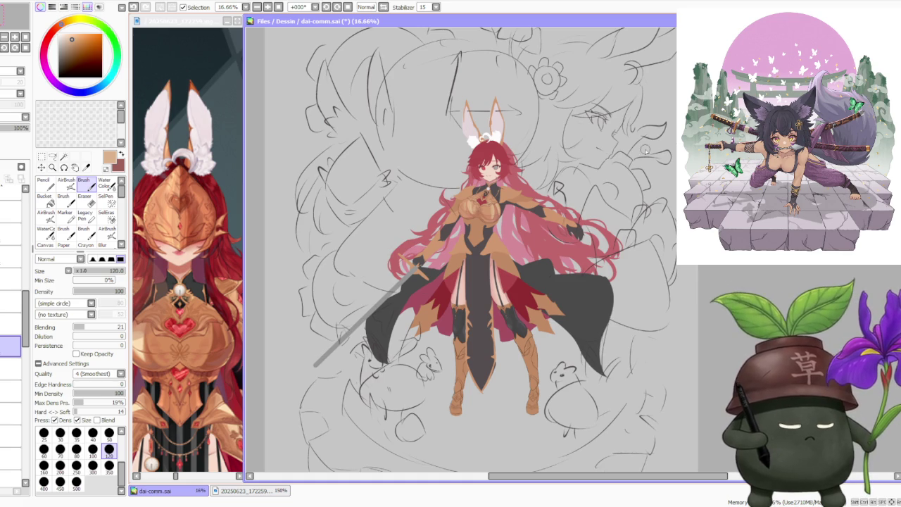
scroll(575, 205, up, 1)
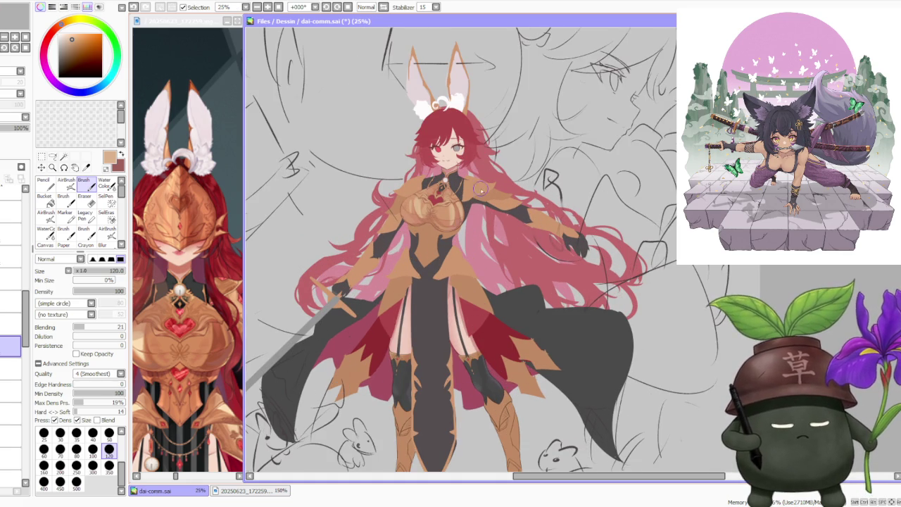
scroll(473, 179, down, 1)
scroll(465, 161, up, 2)
scroll(465, 160, up, 1)
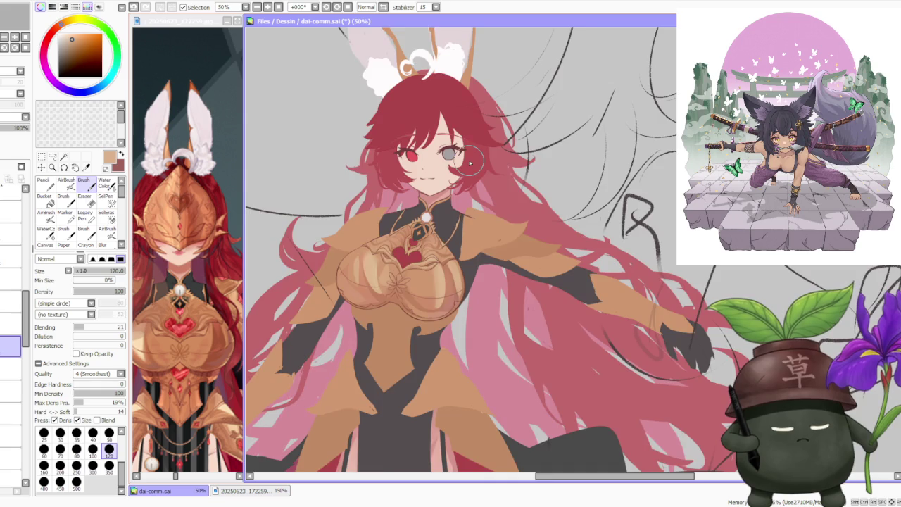
scroll(469, 167, up, 1)
scroll(470, 172, down, 1)
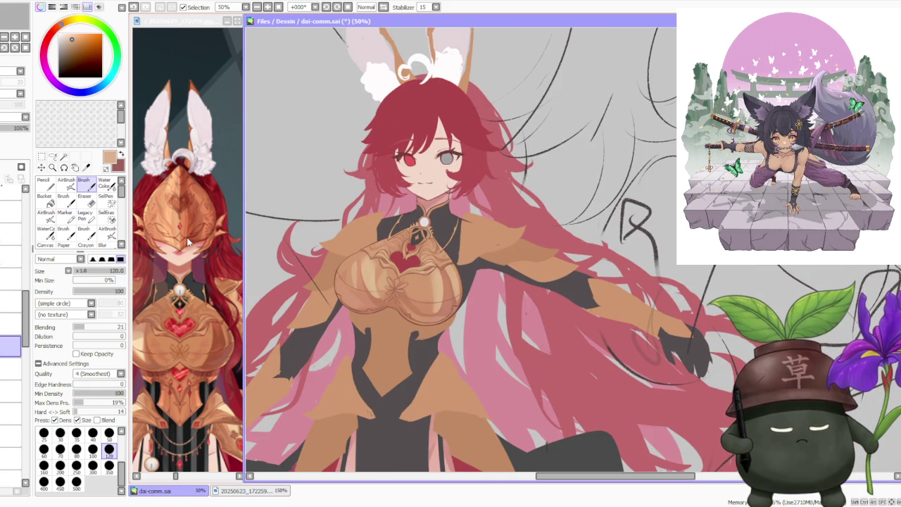
scroll(188, 242, down, 1)
scroll(176, 238, down, 1)
scroll(162, 234, down, 2)
scroll(142, 230, down, 1)
scroll(144, 231, up, 2)
scroll(177, 236, down, 1)
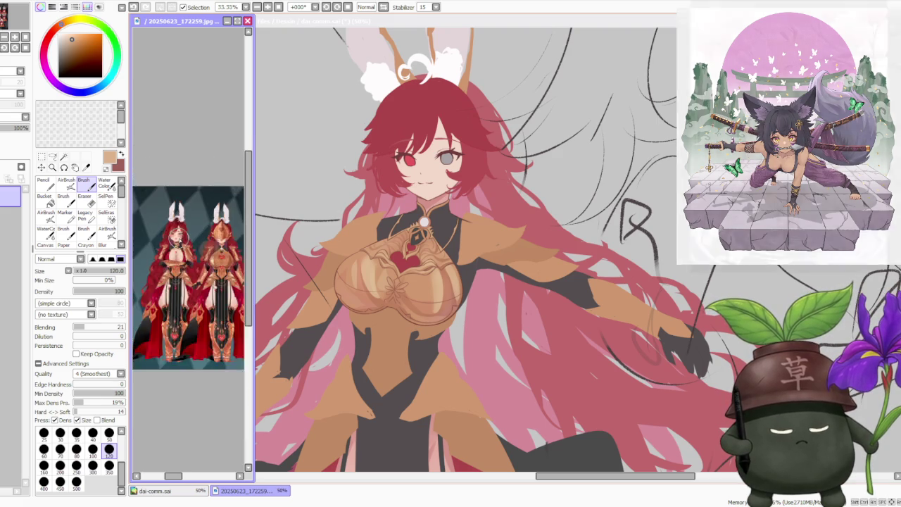
scroll(179, 240, up, 1)
scroll(179, 240, down, 1)
scroll(179, 240, up, 1)
scroll(178, 250, up, 1)
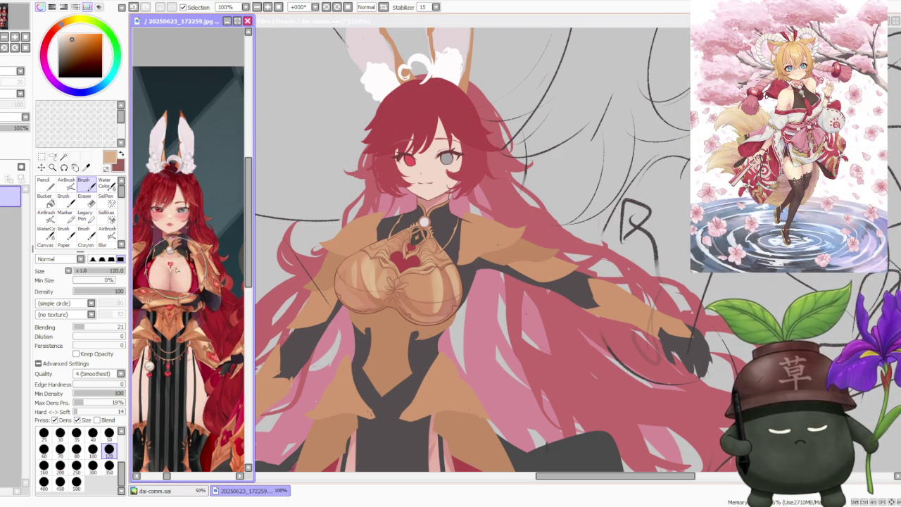
scroll(178, 270, down, 1)
scroll(183, 270, down, 2)
scroll(200, 268, up, 1)
scroll(203, 270, up, 2)
scroll(210, 248, down, 1)
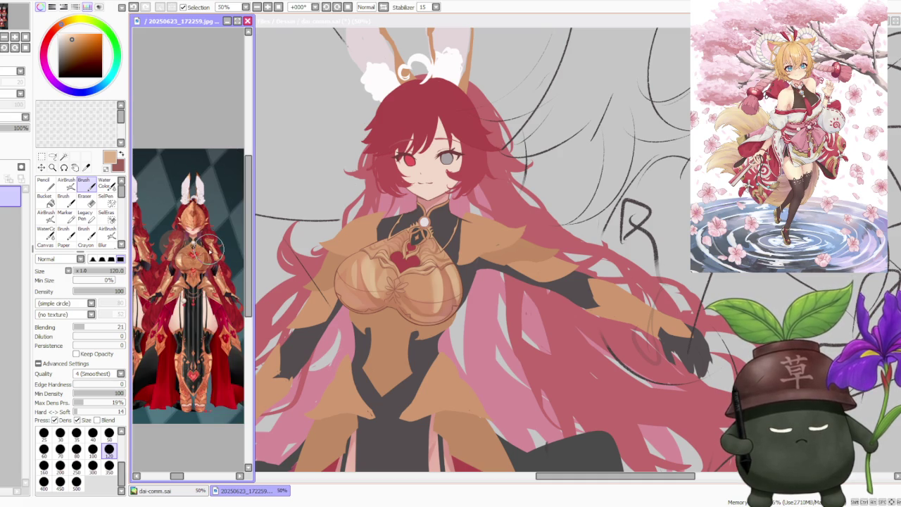
click(585, 23)
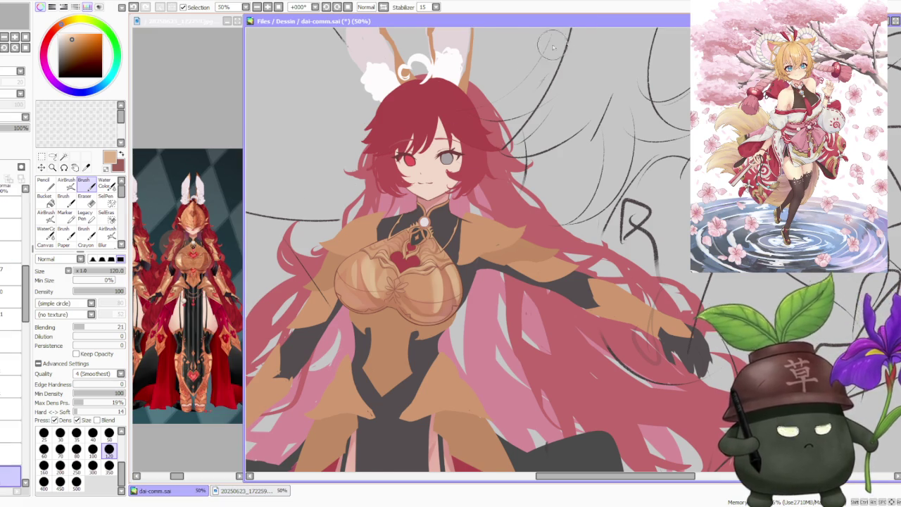
Zoom in on the armoured reference figure, then return to the main illustration.
scroll(433, 211, down, 1)
scroll(414, 200, up, 1)
scroll(414, 201, up, 2)
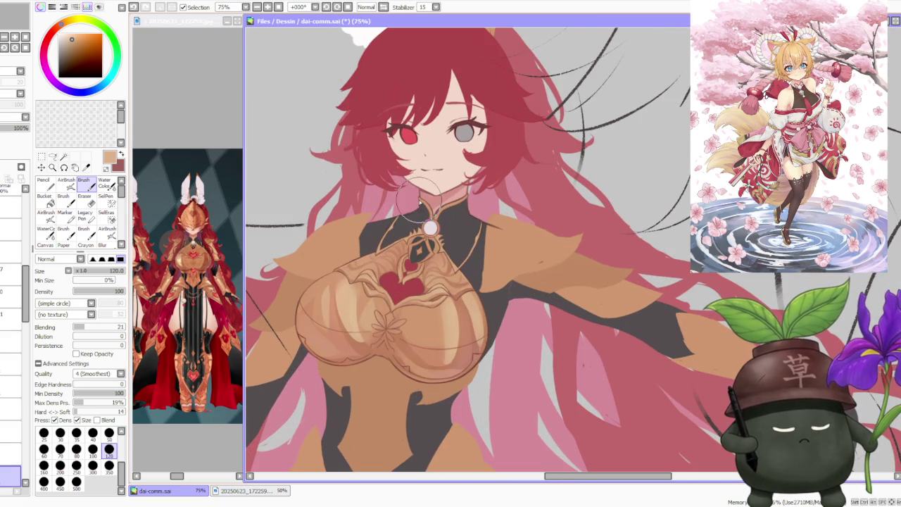
drag(243, 214, 254, 214)
scroll(190, 246, up, 3)
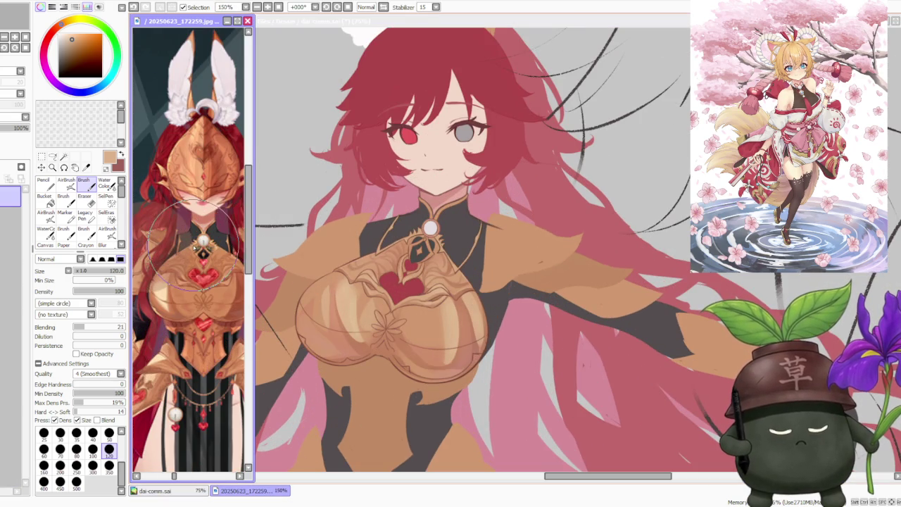
click(474, 27)
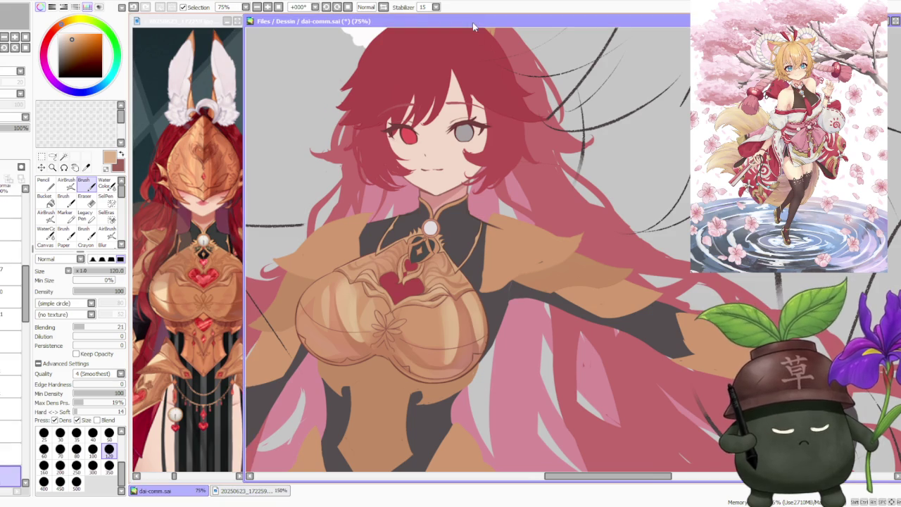
scroll(414, 211, down, 2)
scroll(411, 216, up, 3)
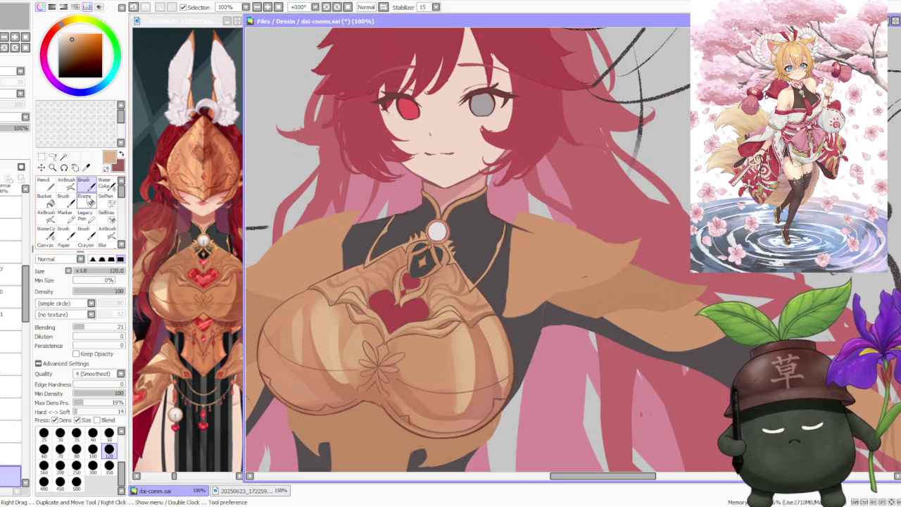
Set the brush size to 100 and pick a red paint colour.
click(93, 449)
scroll(398, 280, up, 3)
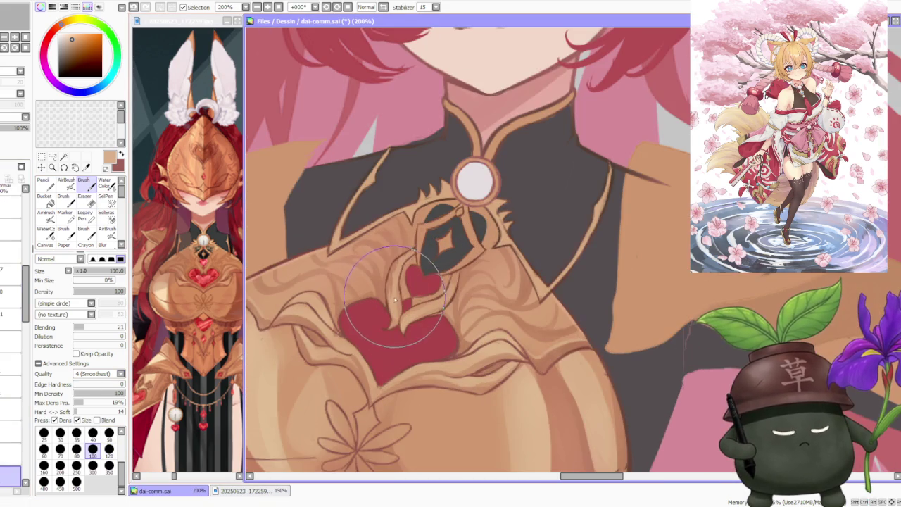
alt+click(395, 268)
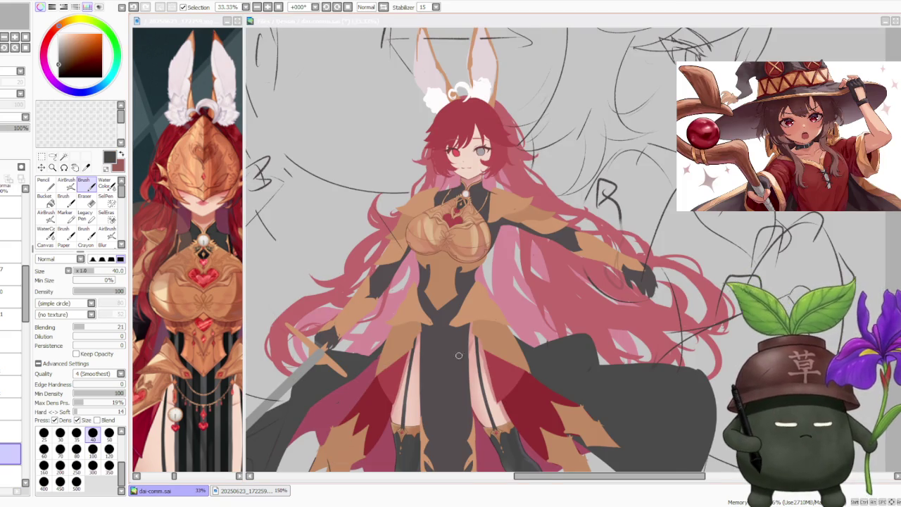
scroll(423, 310, down, 1)
scroll(447, 224, up, 1)
scroll(447, 224, up, 2)
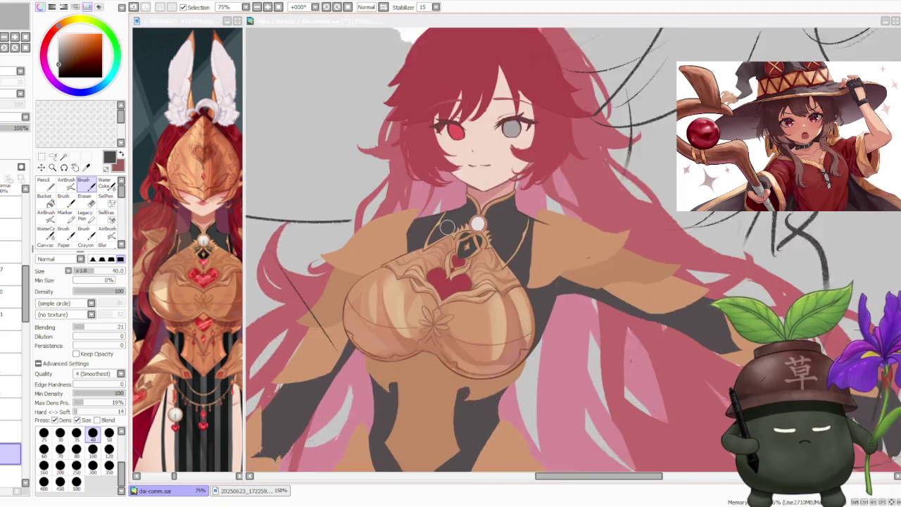
scroll(447, 222, up, 1)
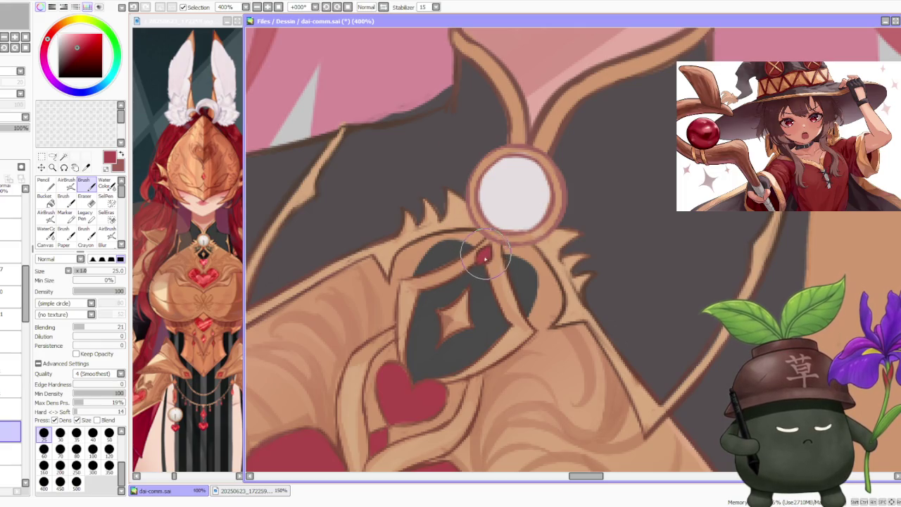
scroll(483, 257, down, 3)
scroll(504, 200, down, 3)
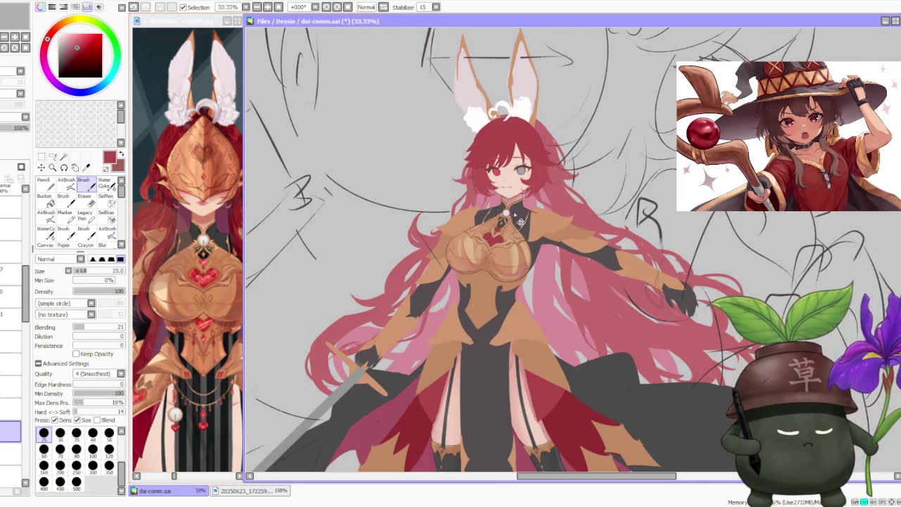
scroll(507, 218, up, 3)
scroll(507, 219, up, 3)
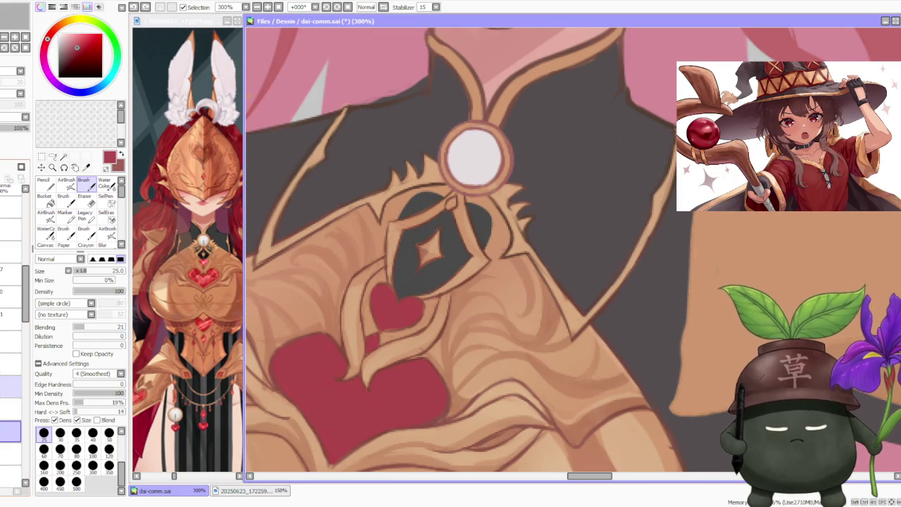
On the ornament layer, touch up the outline below the clasp in brown.
click(10, 387)
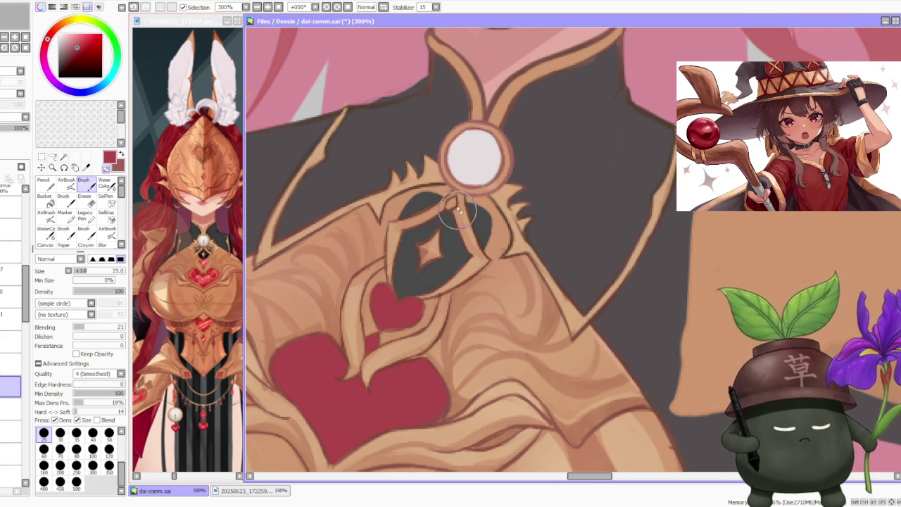
scroll(454, 205, up, 1)
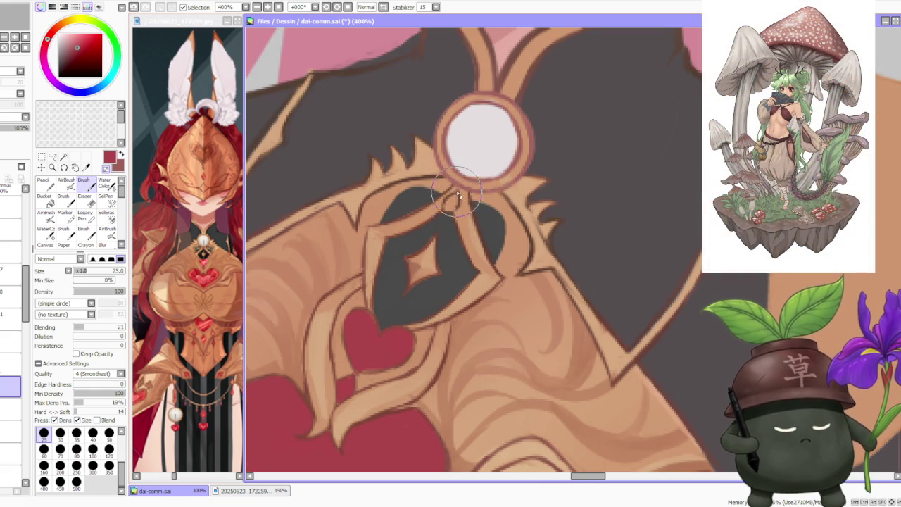
alt+click(473, 231)
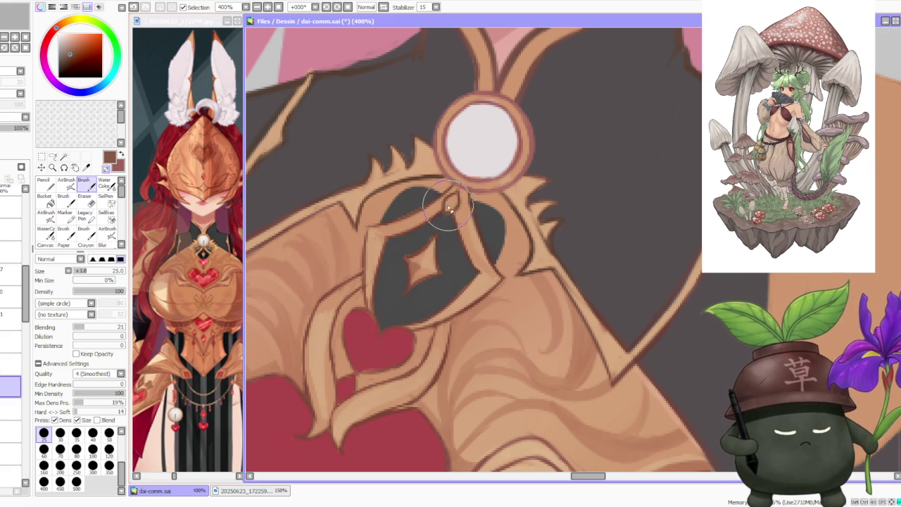
key(ctrl+z)
drag(442, 213, 451, 202)
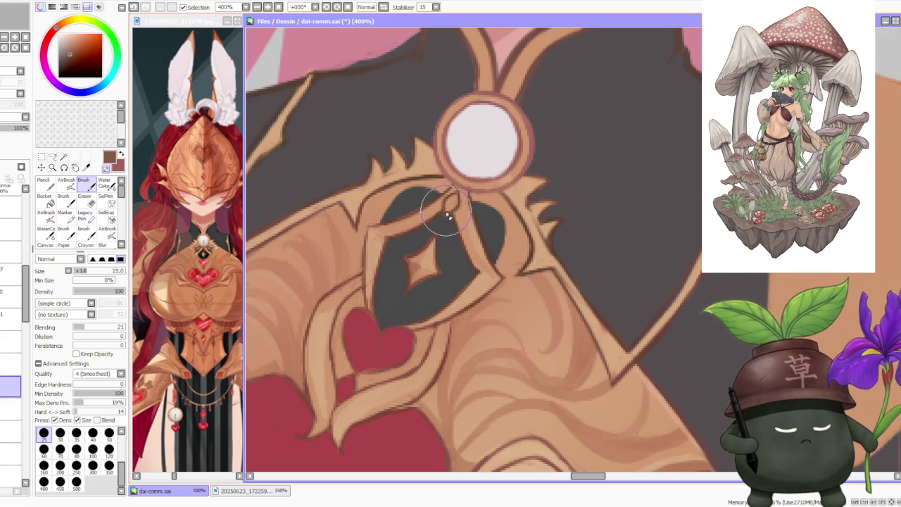
Briefly switch away from SAI, come back, and select a different layer.
scroll(556, 226, down, 2)
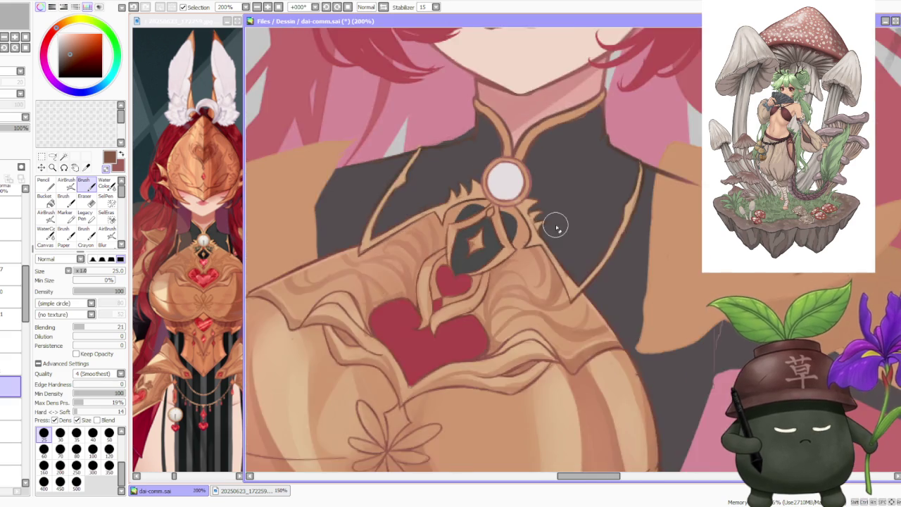
scroll(556, 226, down, 2)
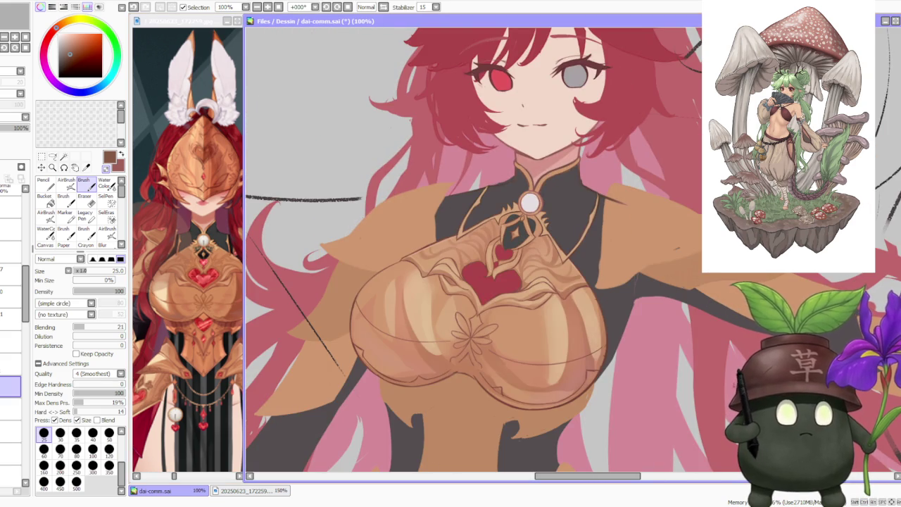
scroll(556, 225, down, 1)
key(alt+Tab)
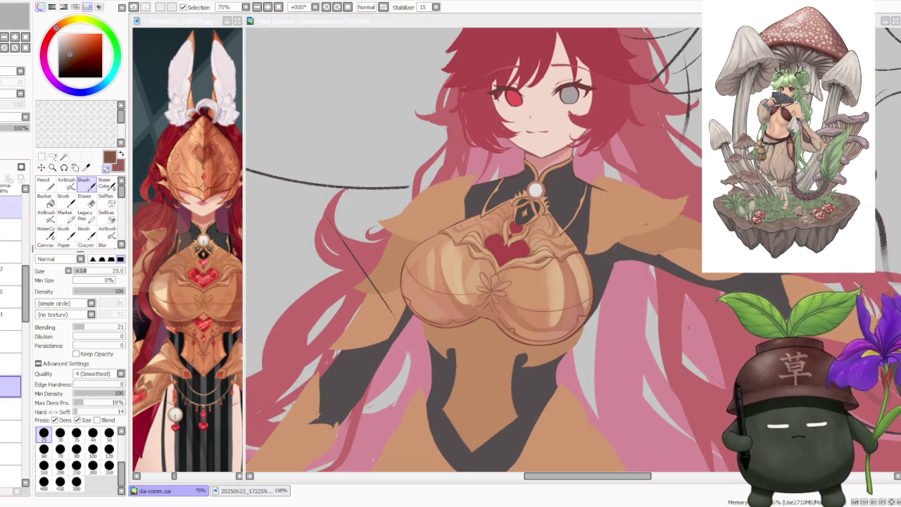
click(9, 214)
click(9, 239)
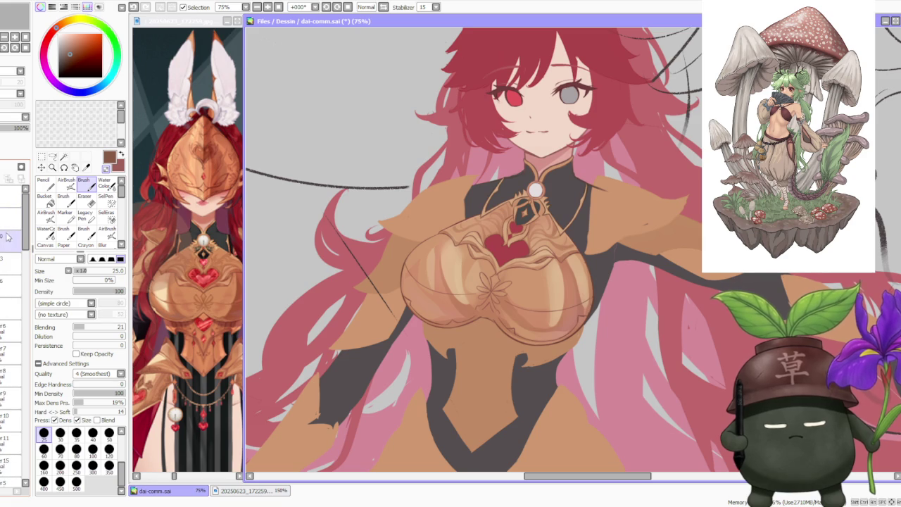
scroll(465, 278, down, 3)
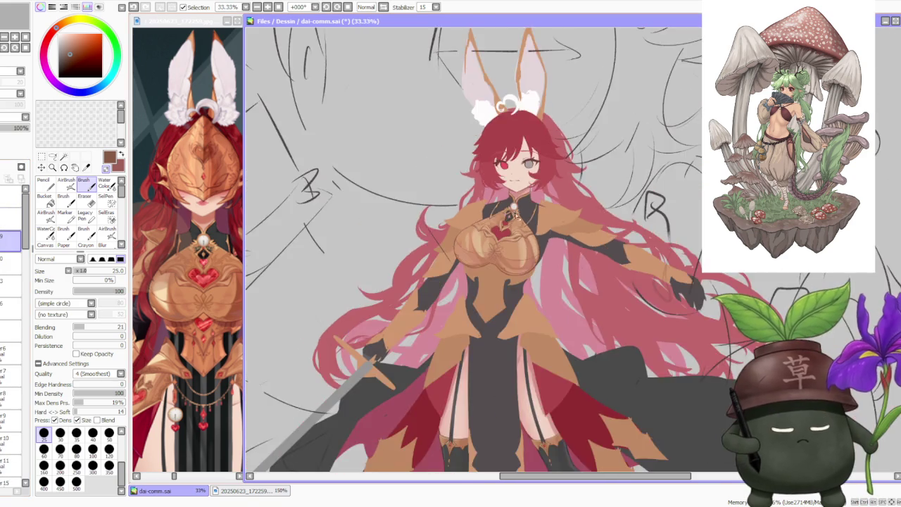
Scroll and zoom across the canvas to the twin-tailed character reference.
scroll(465, 278, down, 2)
scroll(465, 278, down, 2)
scroll(465, 278, up, 2)
scroll(425, 106, up, 2)
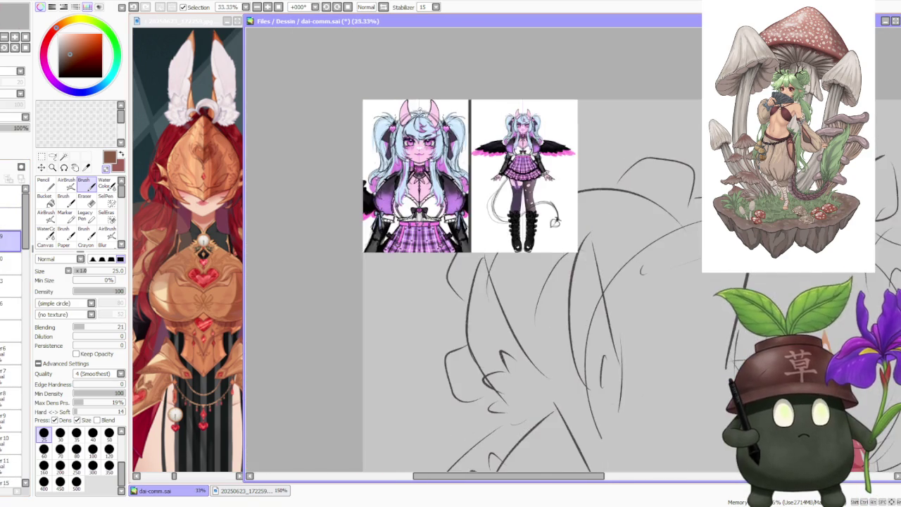
scroll(424, 106, up, 2)
scroll(424, 105, up, 1)
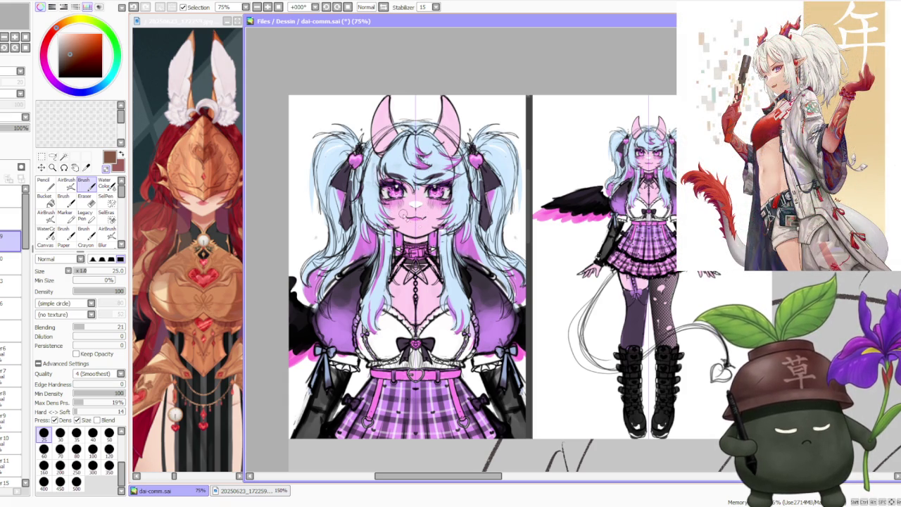
scroll(458, 268, up, 1)
scroll(458, 267, down, 2)
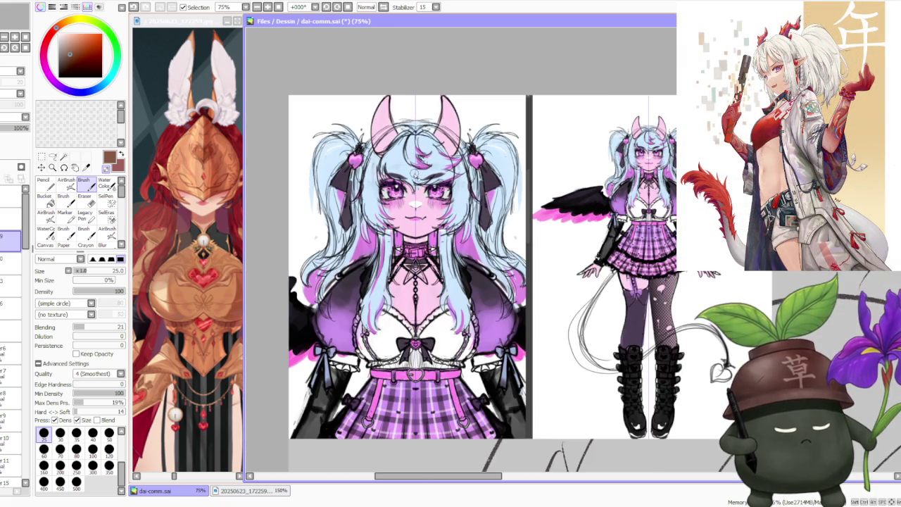
scroll(457, 267, down, 1)
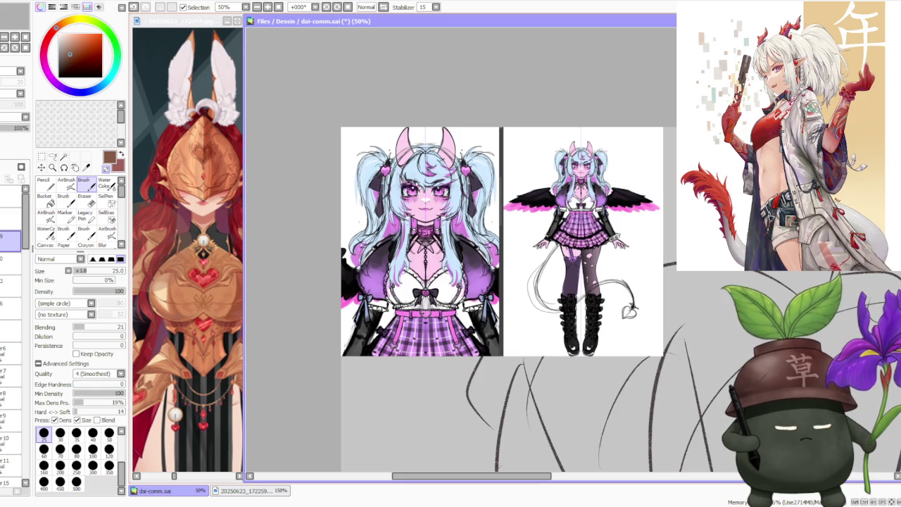
scroll(468, 173, up, 1)
scroll(447, 179, up, 1)
scroll(448, 180, down, 1)
scroll(447, 180, up, 1)
scroll(448, 179, down, 1)
scroll(448, 179, down, 1)
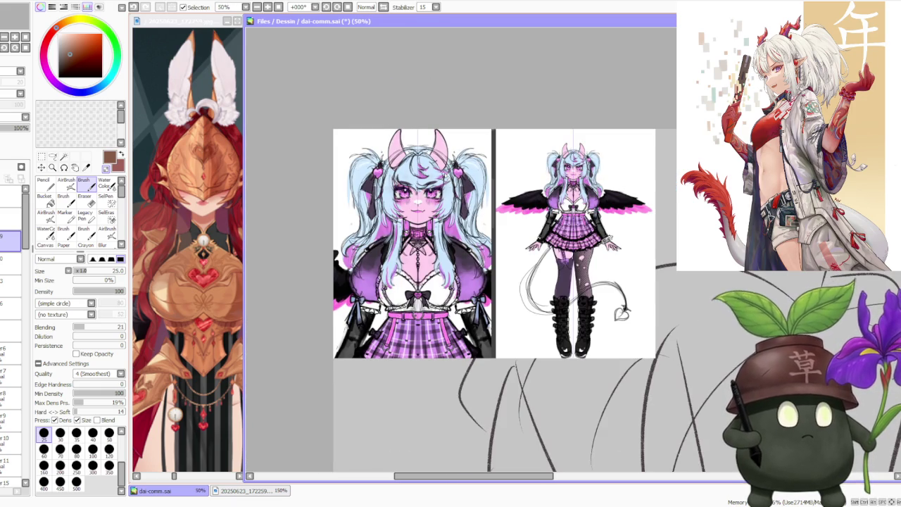
scroll(450, 179, up, 1)
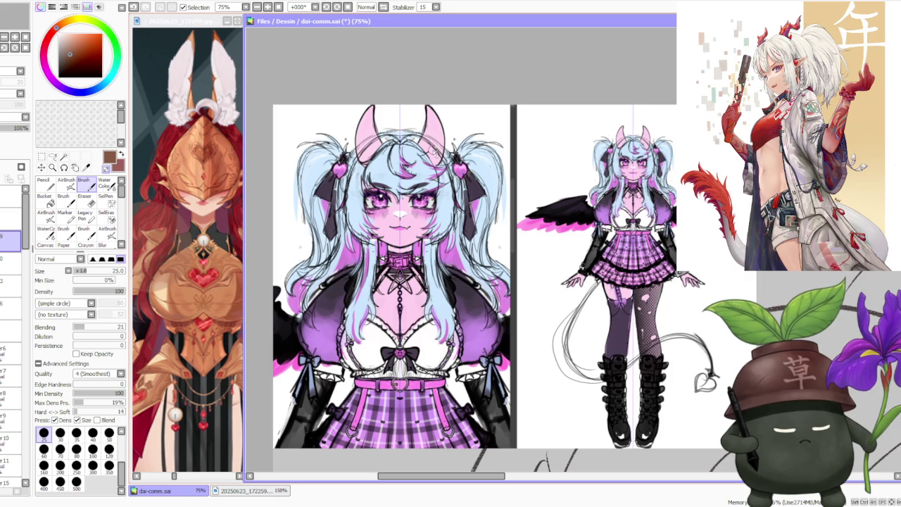
Eyedrop the reference's light blue hair, magenta and skin colours, ending on pale pink.
right_click(381, 167)
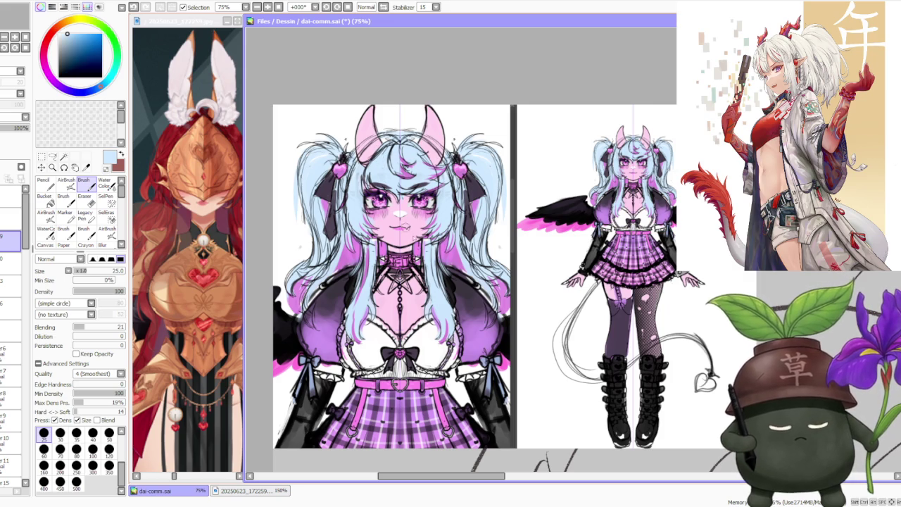
right_click(414, 301)
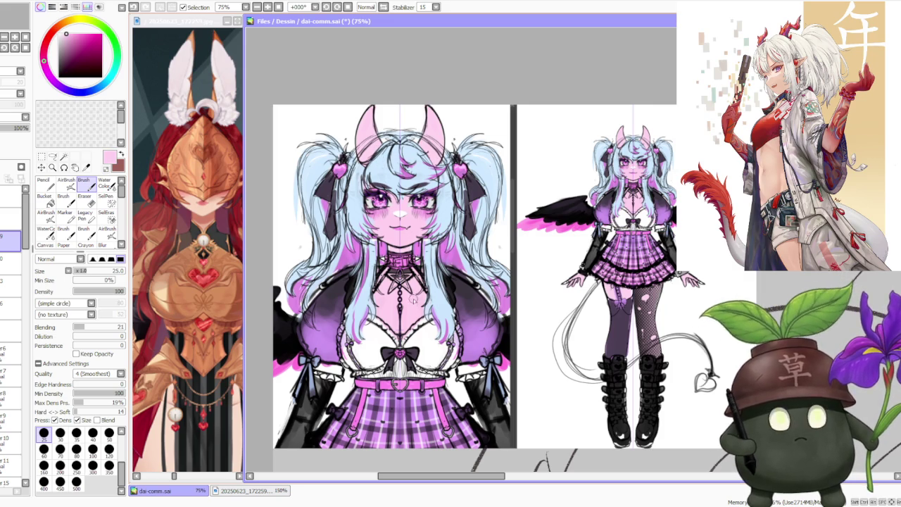
right_click(380, 167)
right_click(352, 251)
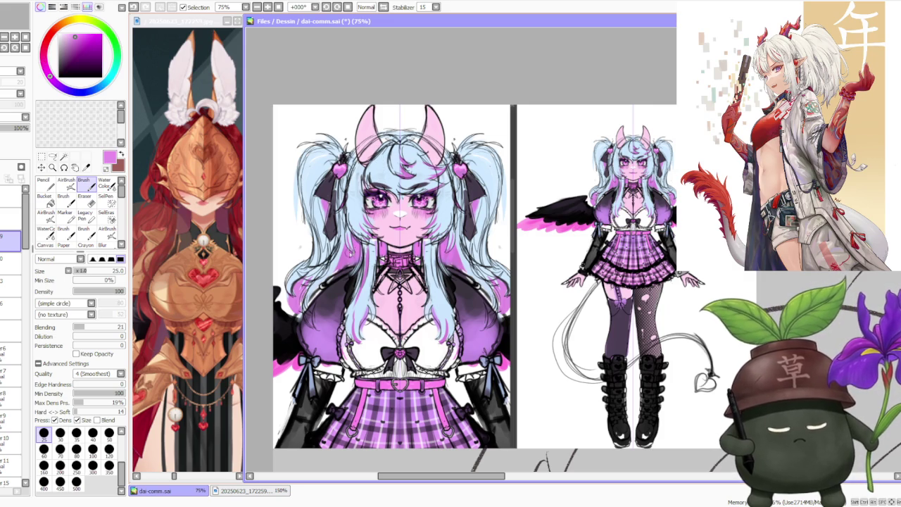
right_click(383, 217)
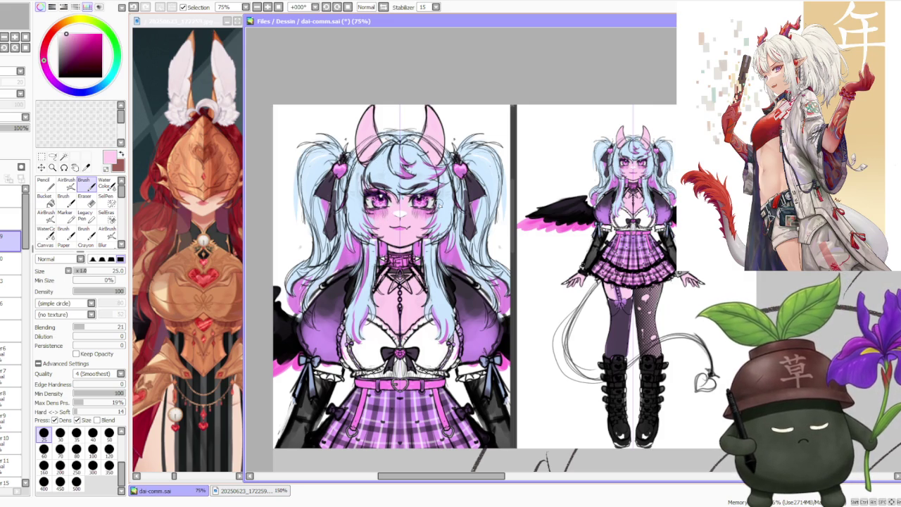
scroll(438, 204, up, 1)
scroll(438, 204, up, 2)
scroll(422, 240, up, 1)
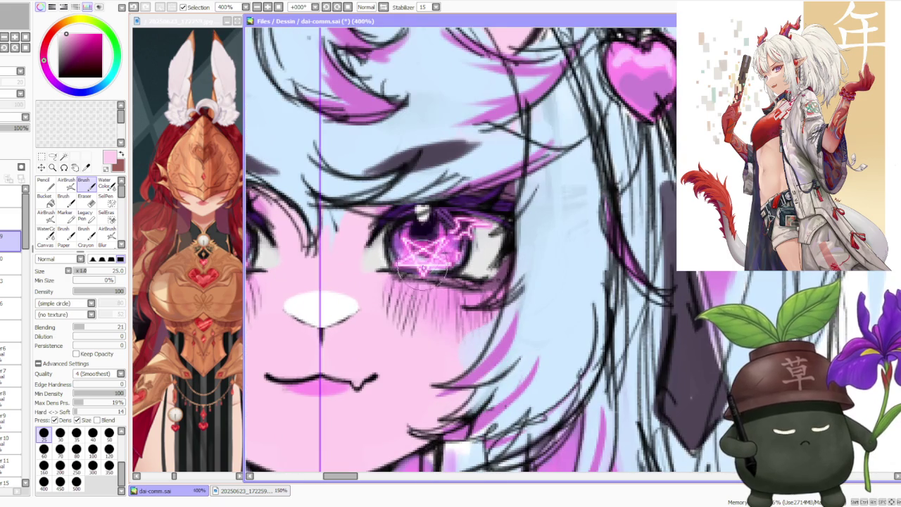
scroll(406, 271, down, 1)
scroll(423, 253, down, 1)
scroll(429, 246, down, 2)
scroll(439, 241, down, 1)
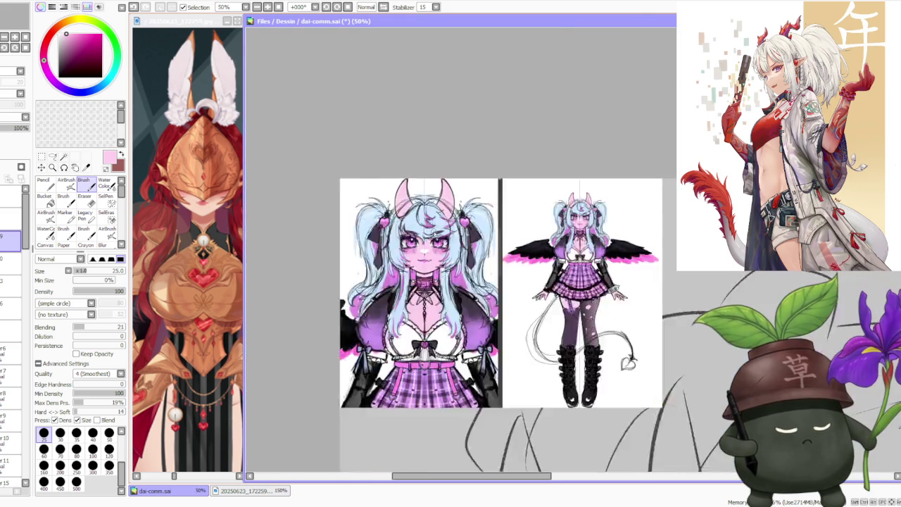
scroll(545, 282, up, 3)
scroll(546, 281, down, 1)
scroll(545, 282, up, 1)
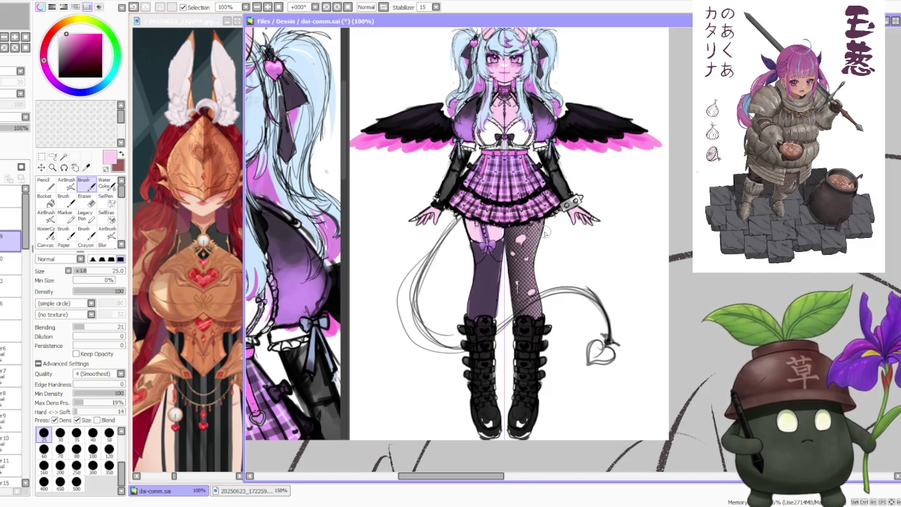
scroll(543, 226, down, 1)
scroll(537, 249, up, 2)
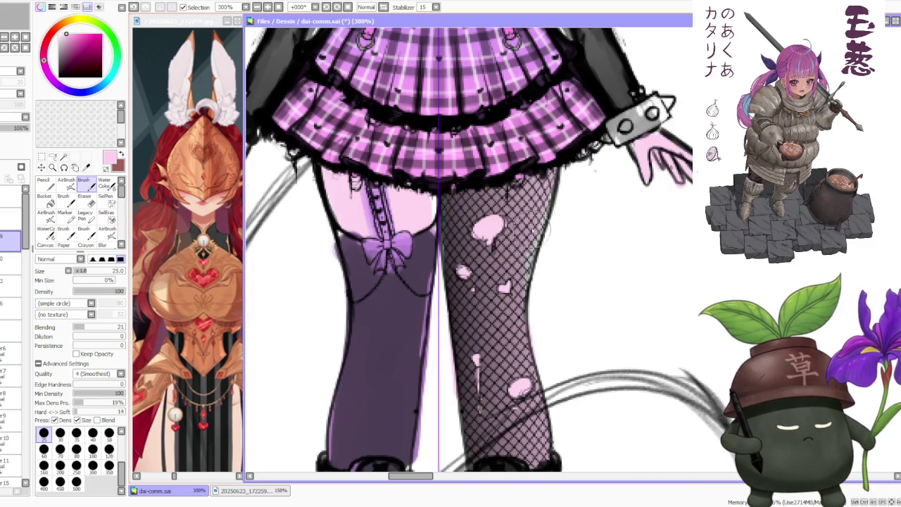
scroll(510, 240, down, 3)
scroll(500, 262, down, 1)
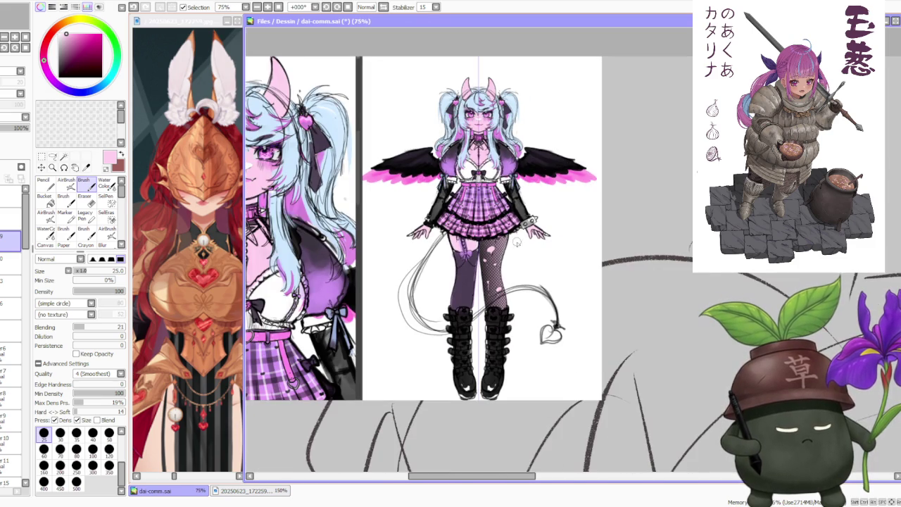
scroll(532, 187, up, 1)
scroll(539, 221, up, 2)
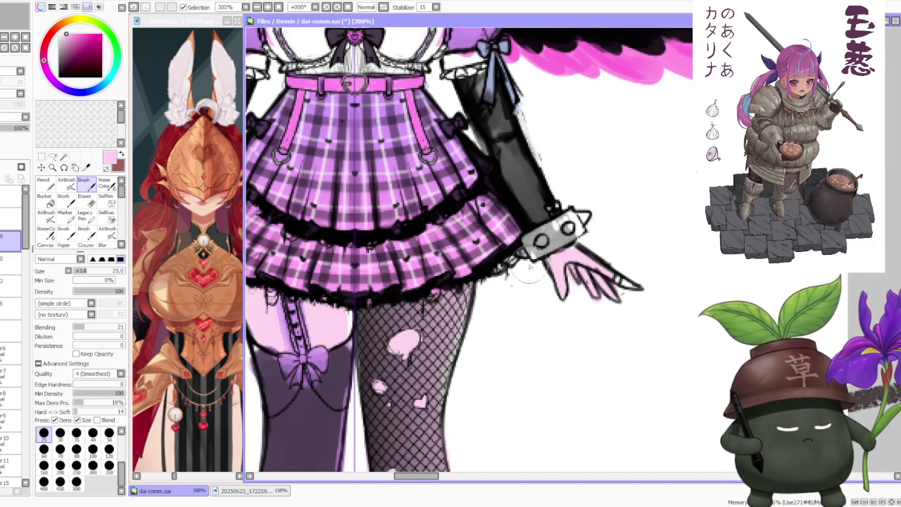
scroll(542, 253, down, 2)
scroll(538, 243, down, 2)
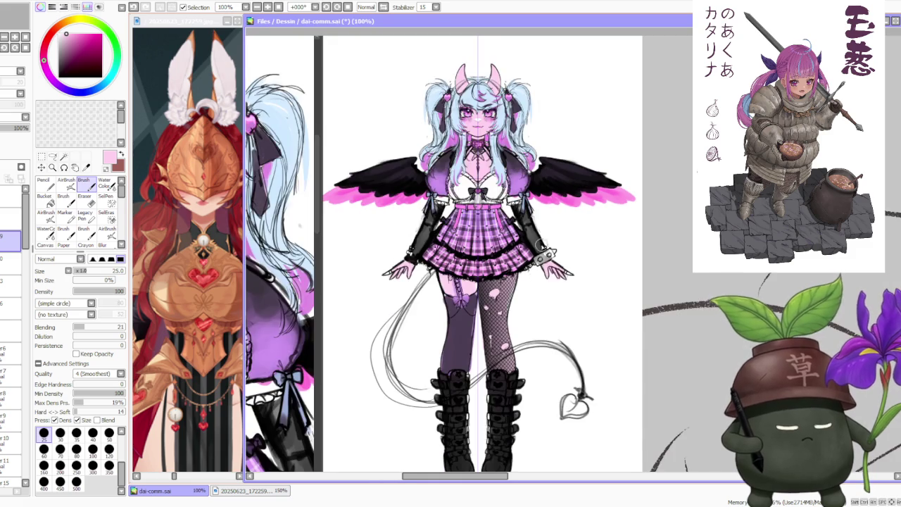
scroll(524, 165, up, 2)
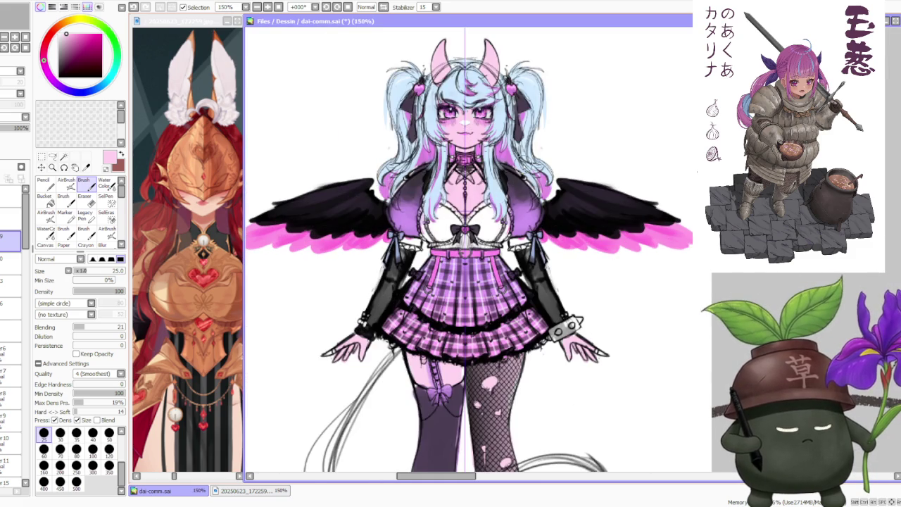
scroll(476, 267, down, 1)
scroll(468, 274, up, 2)
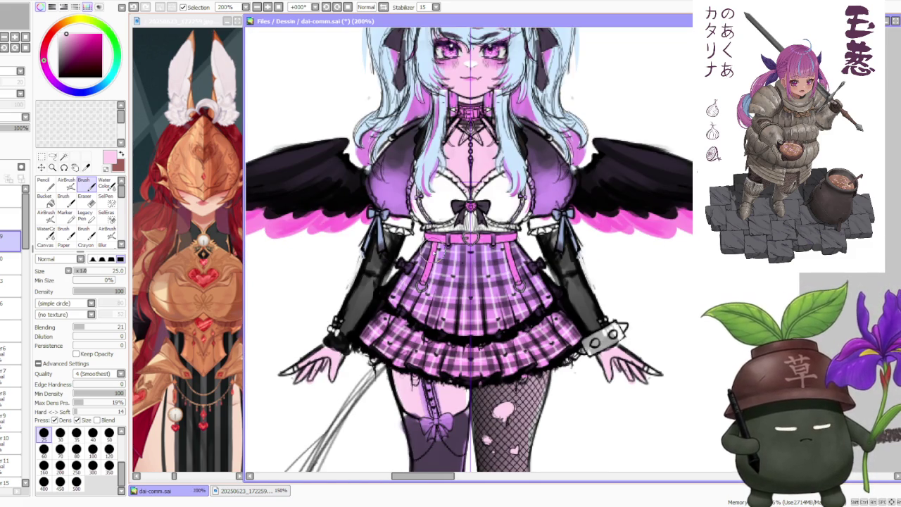
scroll(432, 257, down, 2)
scroll(448, 266, down, 1)
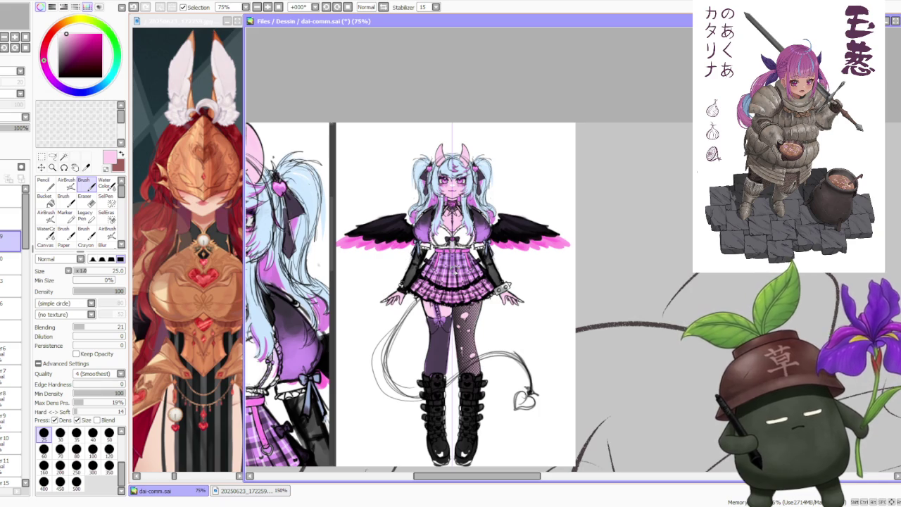
scroll(456, 270, down, 1)
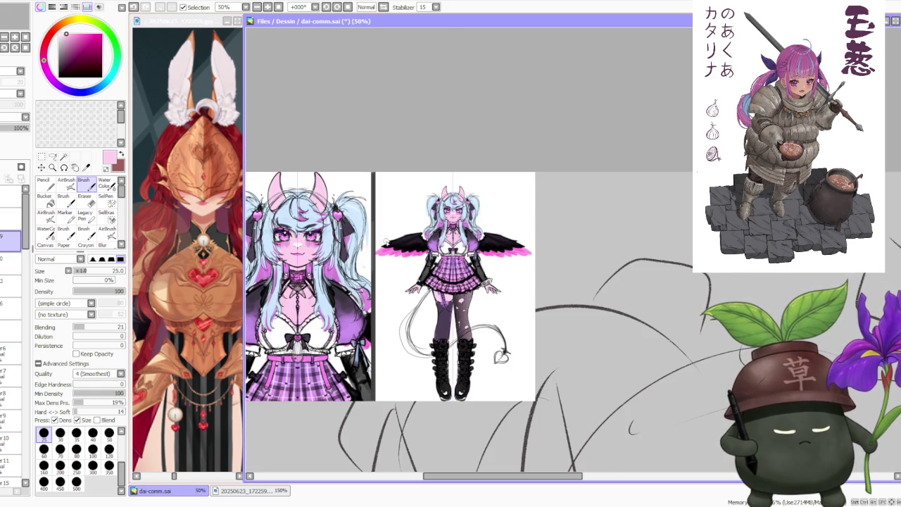
scroll(321, 276, up, 1)
scroll(322, 276, up, 1)
scroll(322, 276, down, 1)
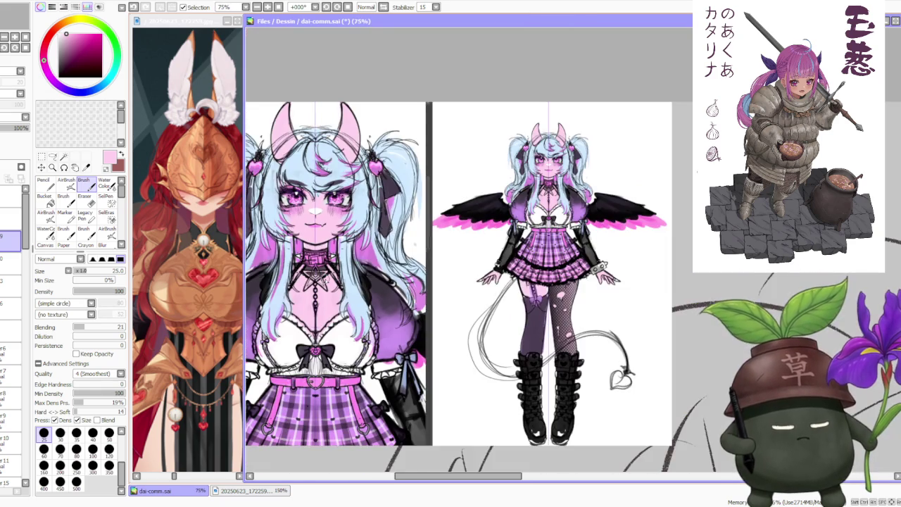
scroll(324, 279, down, 1)
scroll(324, 271, down, 1)
scroll(343, 268, up, 2)
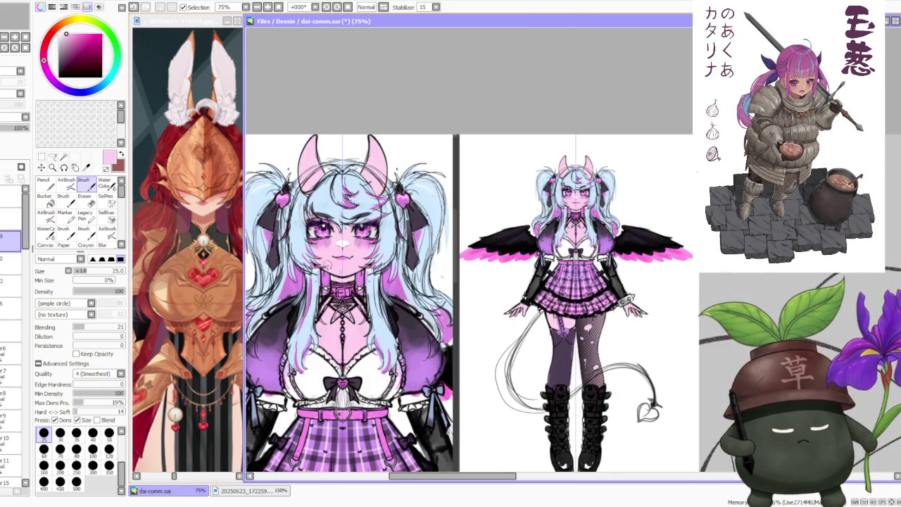
scroll(358, 280, down, 1)
scroll(358, 280, down, 1)
scroll(363, 277, up, 2)
scroll(352, 310, up, 1)
scroll(364, 318, down, 2)
scroll(366, 260, up, 2)
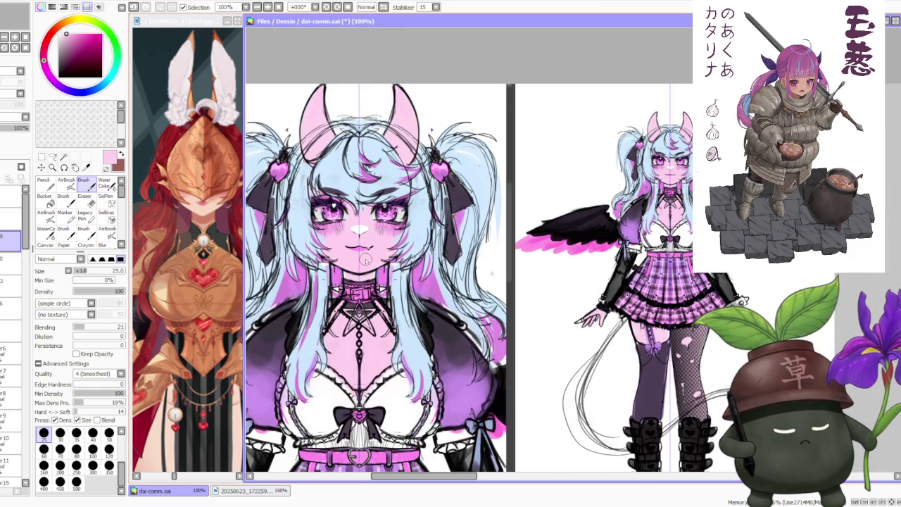
scroll(365, 260, down, 1)
scroll(365, 260, down, 1)
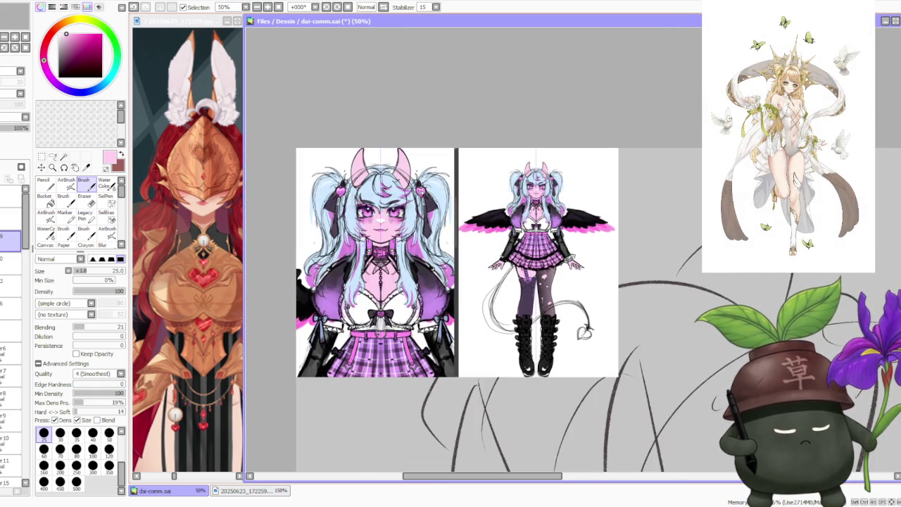
scroll(497, 204, up, 1)
scroll(531, 183, up, 1)
scroll(492, 281, down, 1)
scroll(493, 281, down, 2)
scroll(493, 282, up, 2)
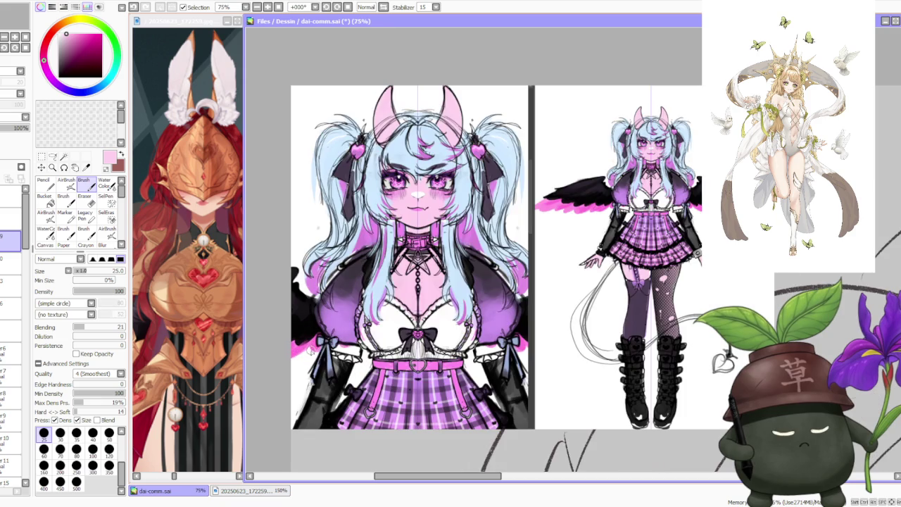
scroll(369, 322, down, 1)
scroll(483, 362, up, 2)
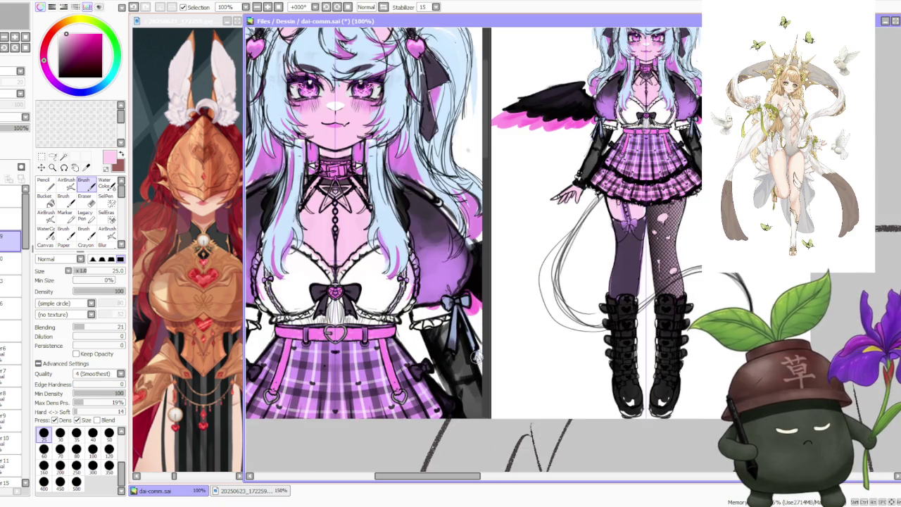
scroll(461, 330, down, 2)
scroll(461, 323, up, 2)
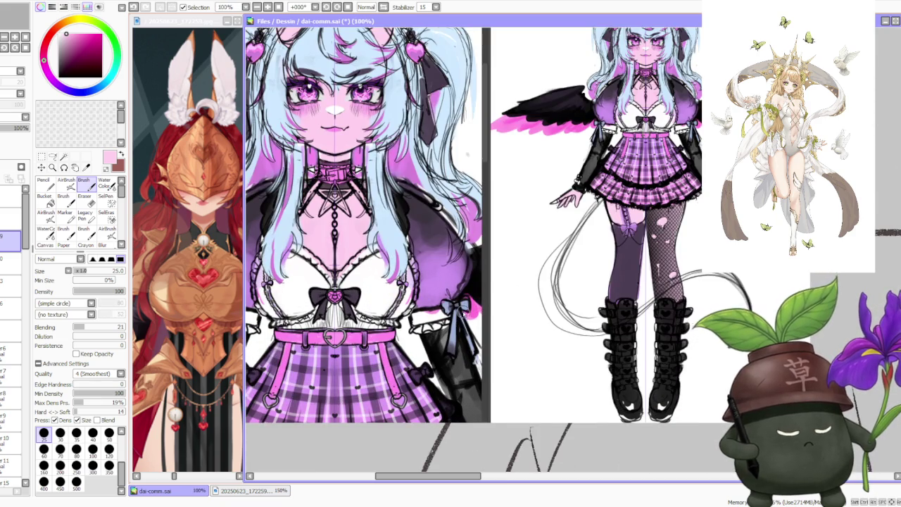
scroll(450, 304, down, 1)
scroll(358, 302, up, 1)
scroll(394, 295, up, 1)
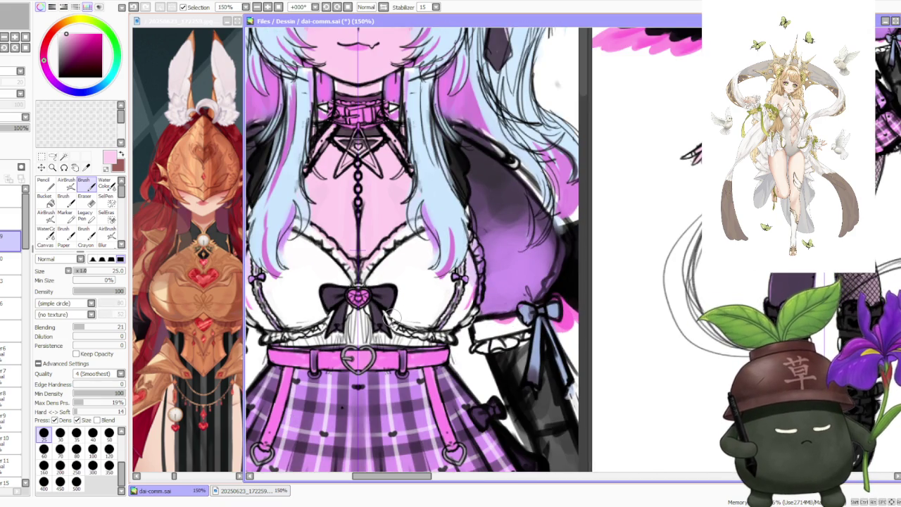
scroll(391, 314, down, 1)
scroll(391, 314, down, 1)
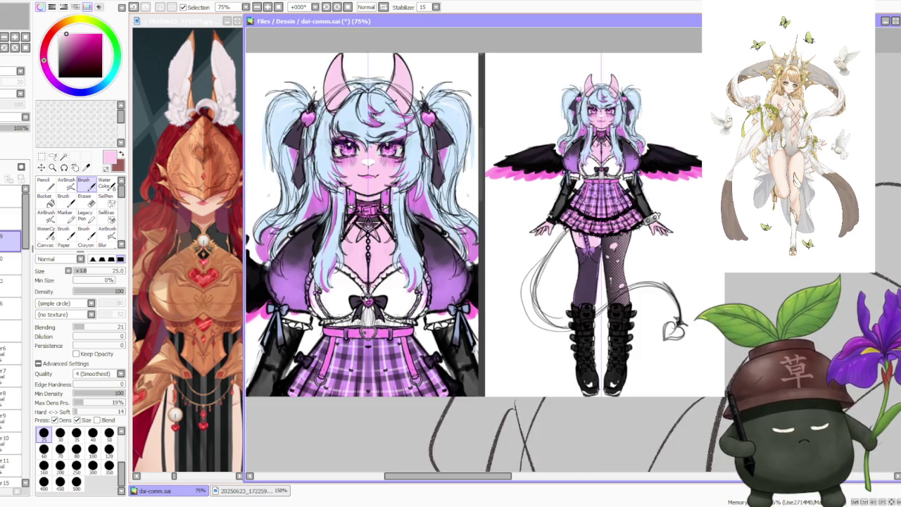
scroll(392, 314, down, 1)
scroll(366, 209, up, 1)
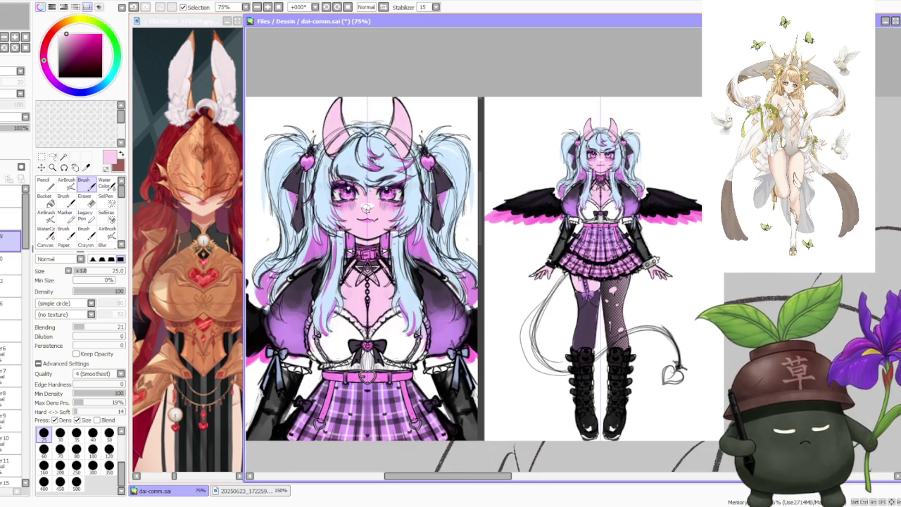
scroll(354, 248, down, 1)
scroll(354, 248, up, 2)
scroll(416, 232, up, 1)
scroll(416, 232, down, 2)
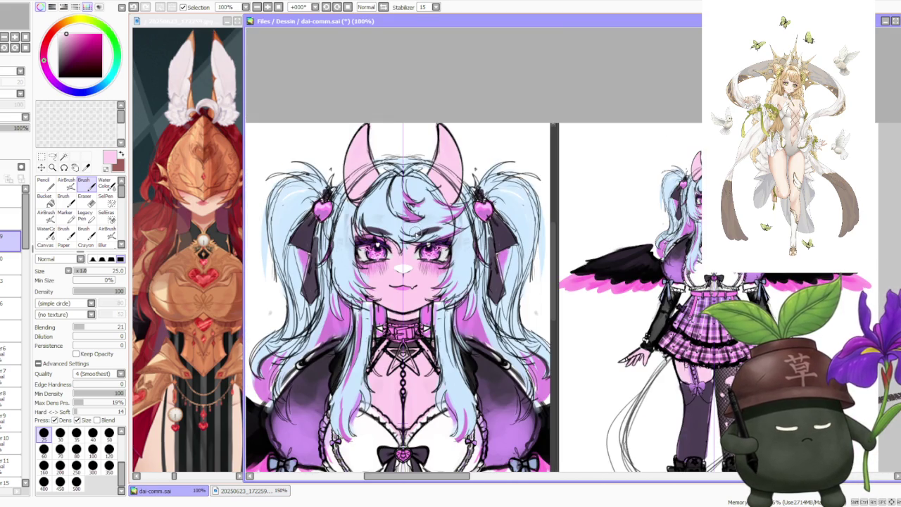
scroll(416, 232, down, 1)
scroll(416, 233, down, 1)
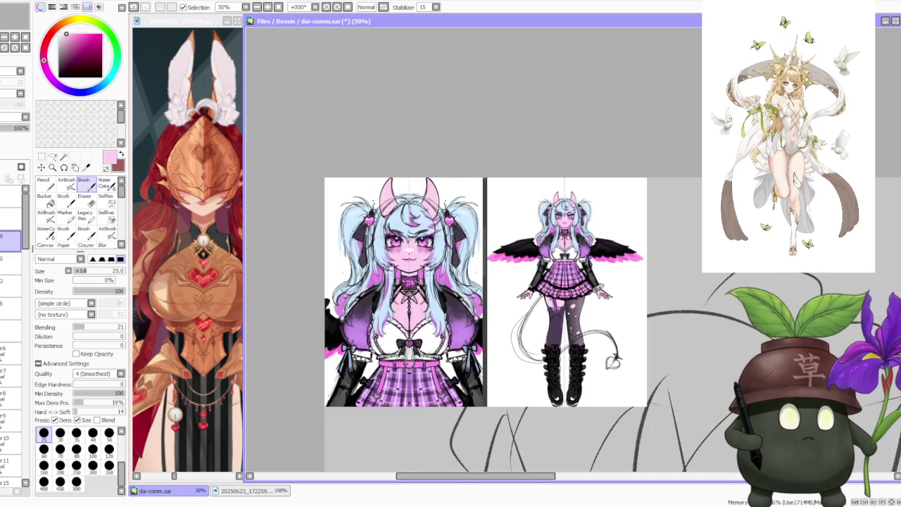
scroll(418, 285, up, 1)
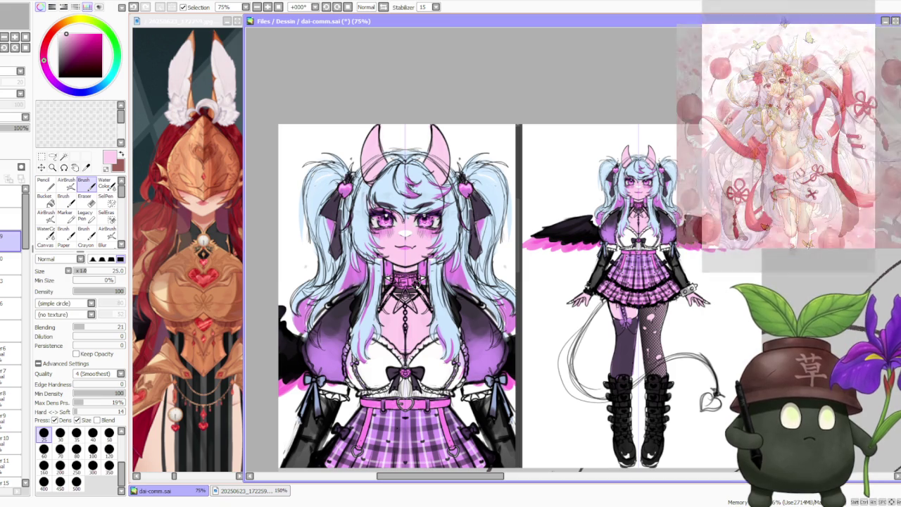
scroll(419, 285, down, 1)
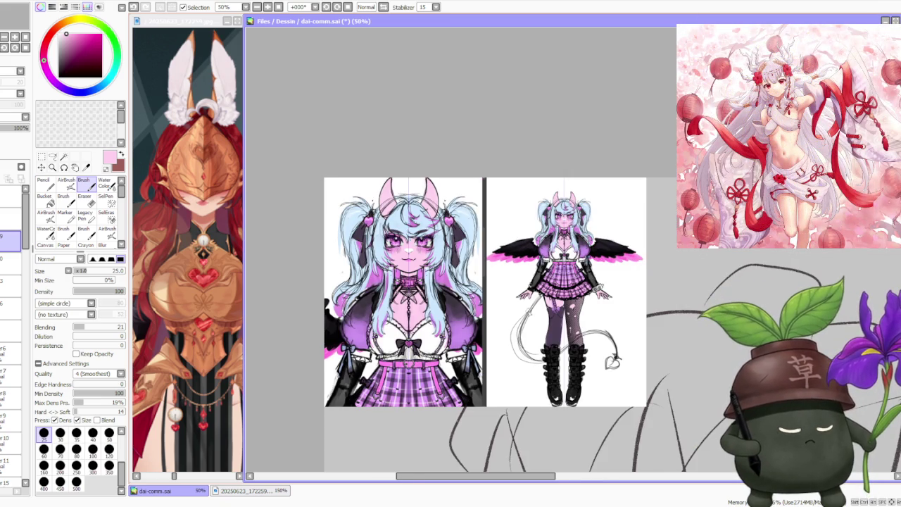
scroll(601, 346, up, 1)
scroll(587, 331, down, 1)
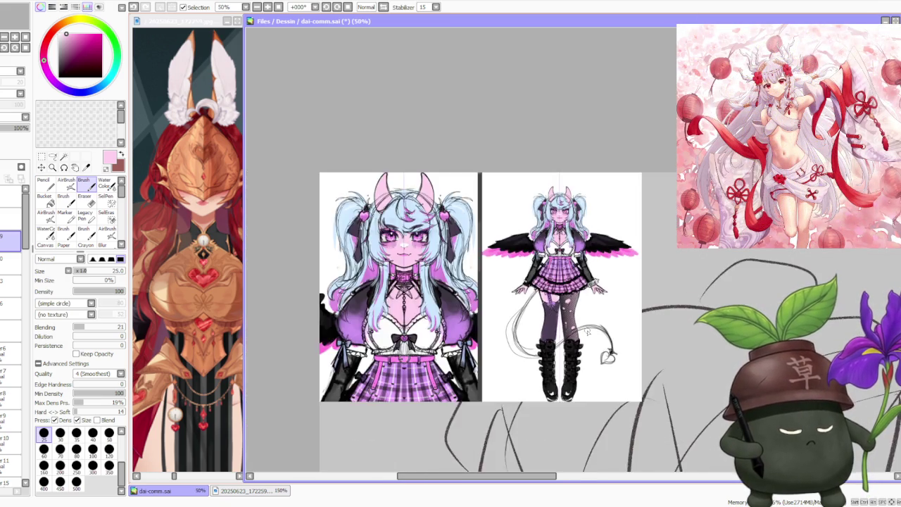
scroll(588, 333, up, 3)
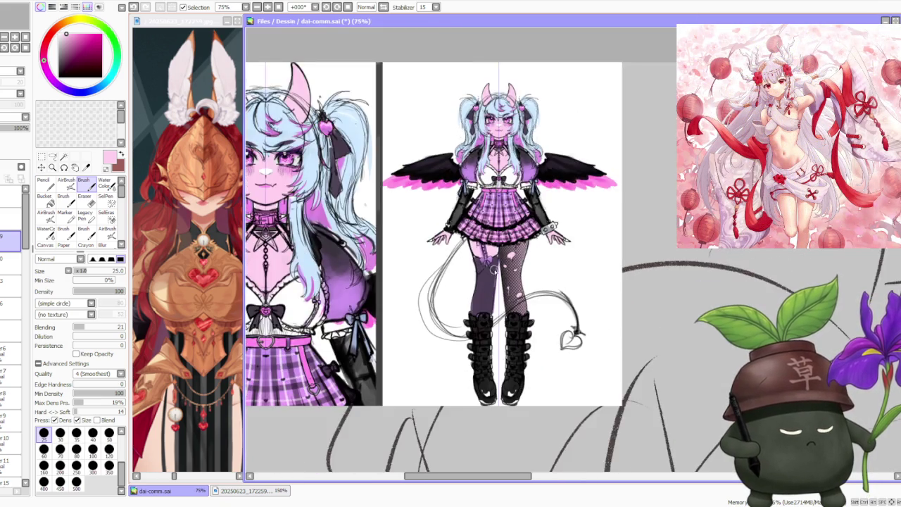
scroll(480, 240, down, 1)
scroll(493, 292, up, 3)
scroll(527, 399, down, 1)
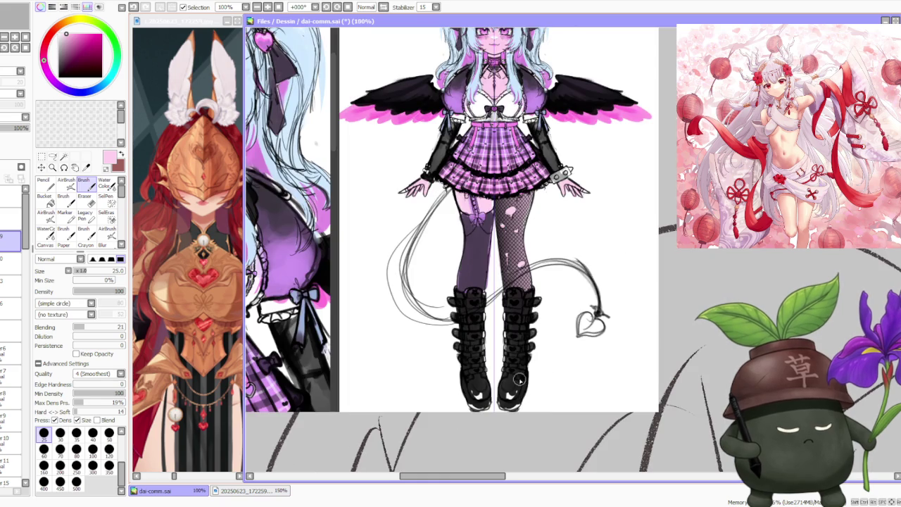
scroll(518, 342, up, 3)
scroll(518, 342, up, 3)
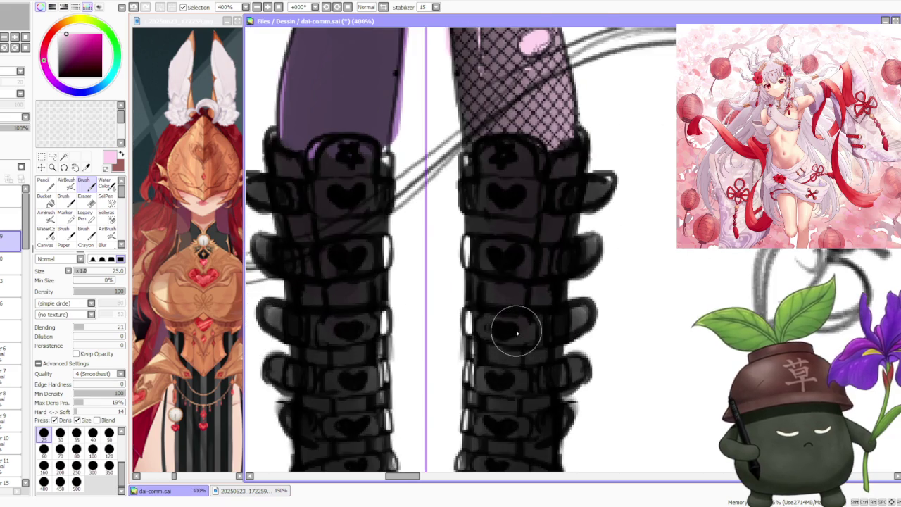
scroll(517, 333, down, 3)
scroll(516, 333, down, 2)
scroll(548, 238, down, 2)
scroll(551, 169, up, 1)
scroll(552, 166, up, 1)
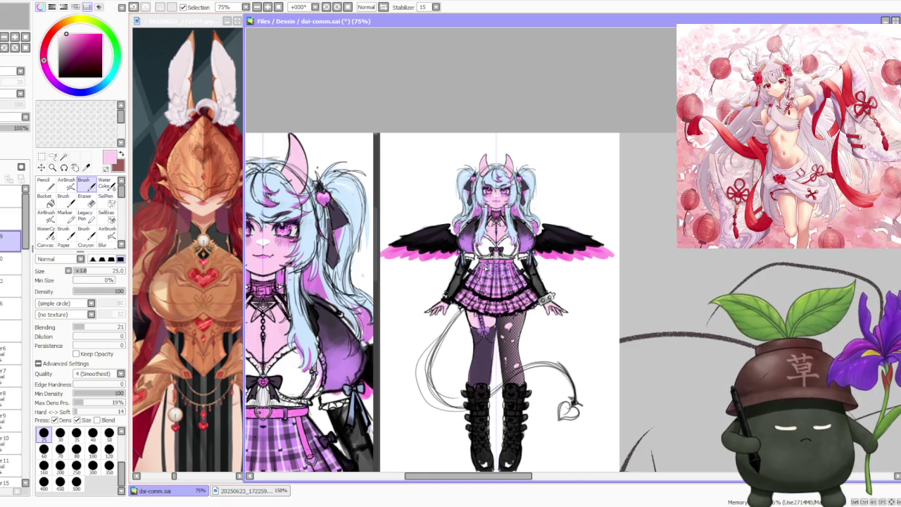
scroll(485, 265, down, 1)
scroll(485, 254, down, 1)
scroll(485, 253, up, 2)
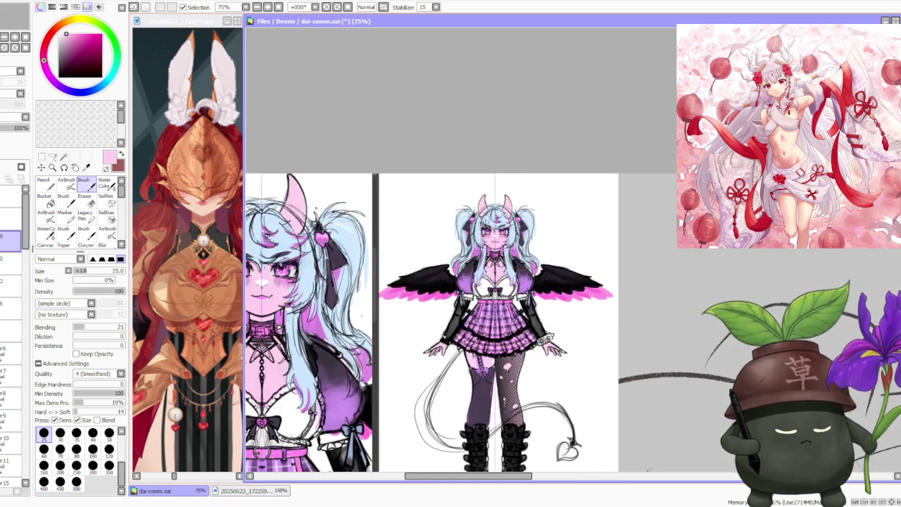
scroll(489, 250, up, 1)
scroll(493, 245, up, 1)
scroll(493, 245, up, 1)
scroll(493, 245, up, 1)
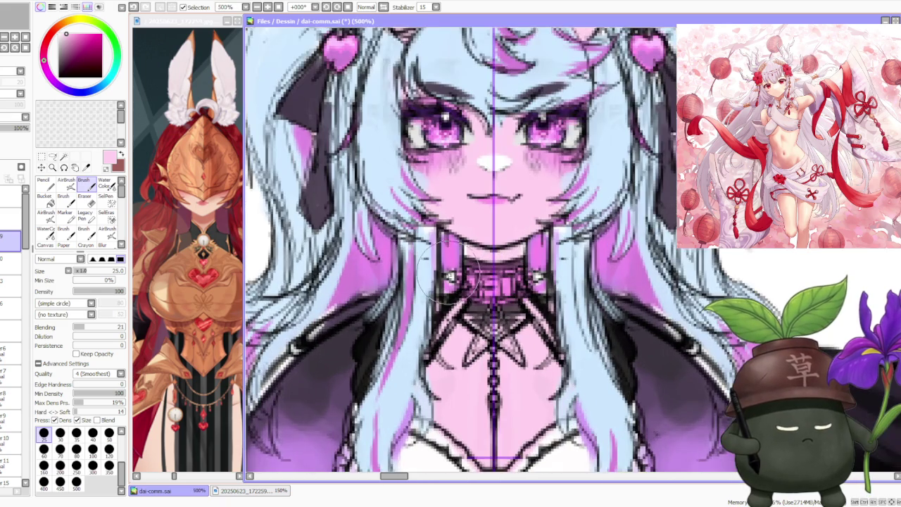
scroll(493, 245, down, 1)
scroll(549, 253, down, 2)
scroll(552, 274, up, 1)
scroll(301, 351, up, 1)
scroll(413, 324, up, 1)
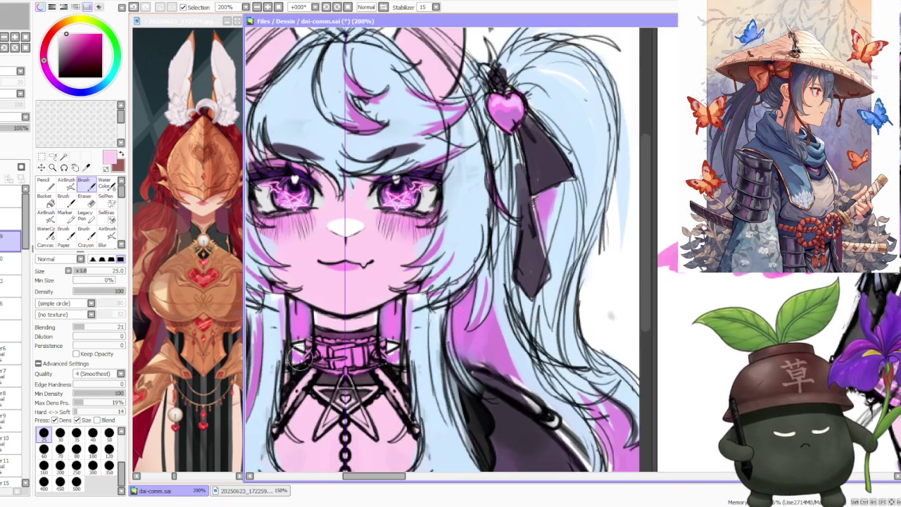
scroll(423, 343, down, 1)
scroll(437, 334, up, 1)
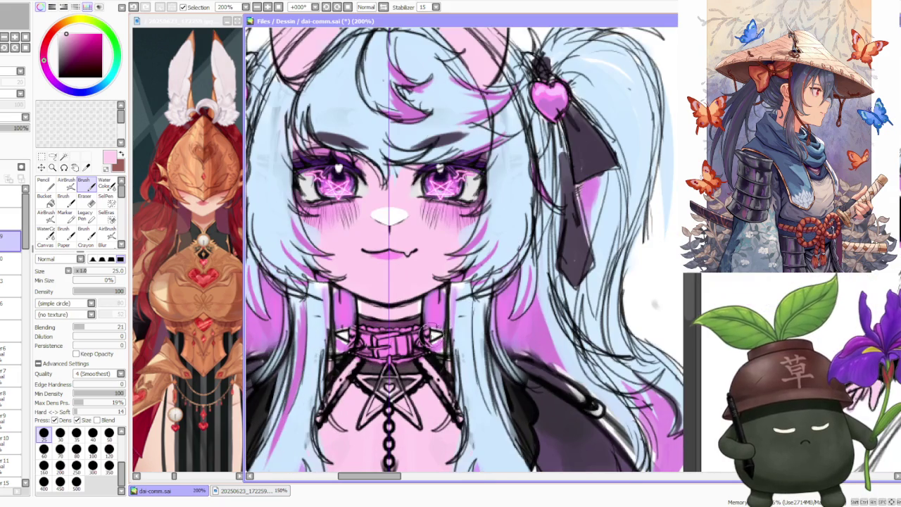
scroll(478, 325, down, 3)
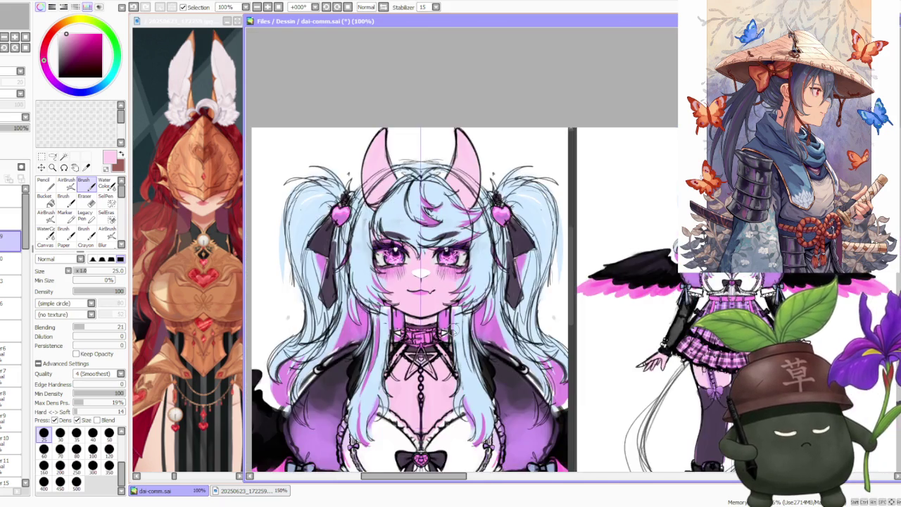
scroll(464, 317, down, 1)
scroll(458, 313, down, 1)
scroll(457, 327, up, 1)
scroll(454, 324, up, 2)
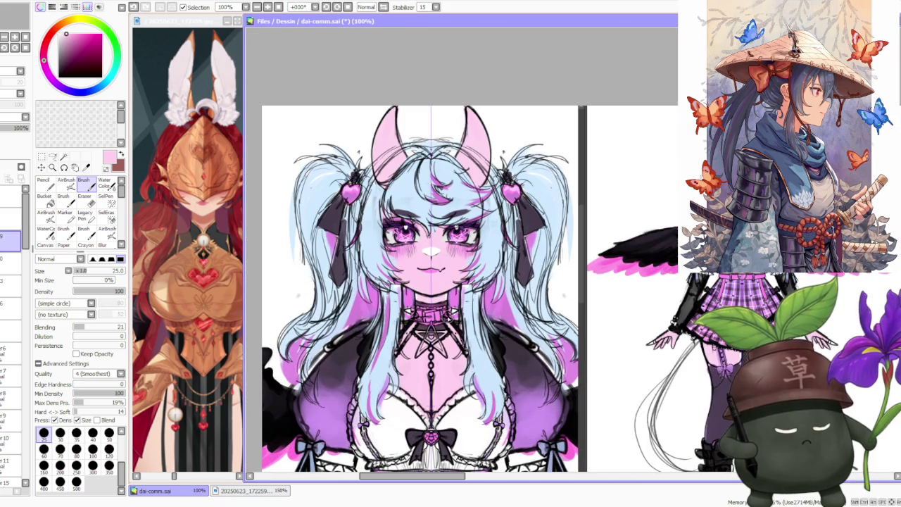
scroll(429, 345, down, 1)
scroll(428, 345, up, 1)
scroll(426, 346, up, 1)
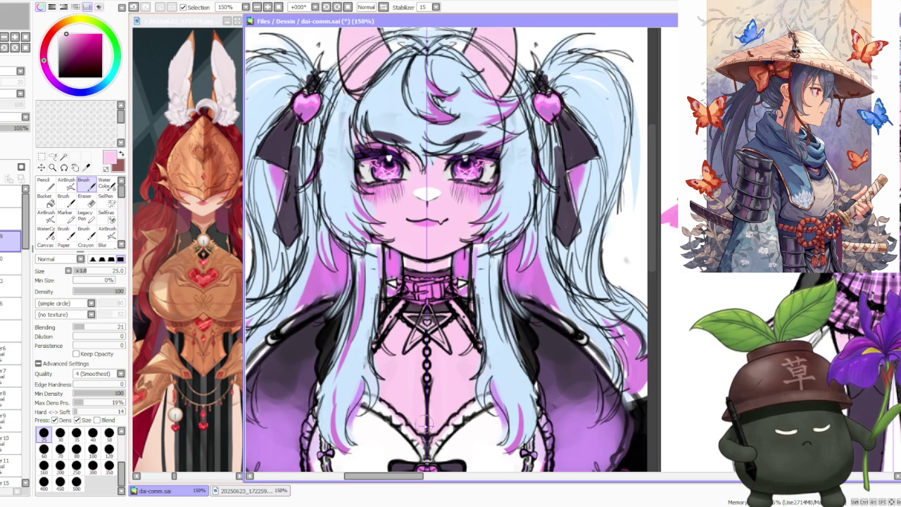
scroll(424, 369, down, 2)
scroll(443, 348, down, 2)
scroll(447, 378, up, 1)
scroll(429, 384, up, 1)
scroll(428, 373, up, 1)
scroll(422, 363, down, 1)
scroll(422, 289, up, 2)
scroll(424, 289, up, 1)
scroll(425, 289, down, 2)
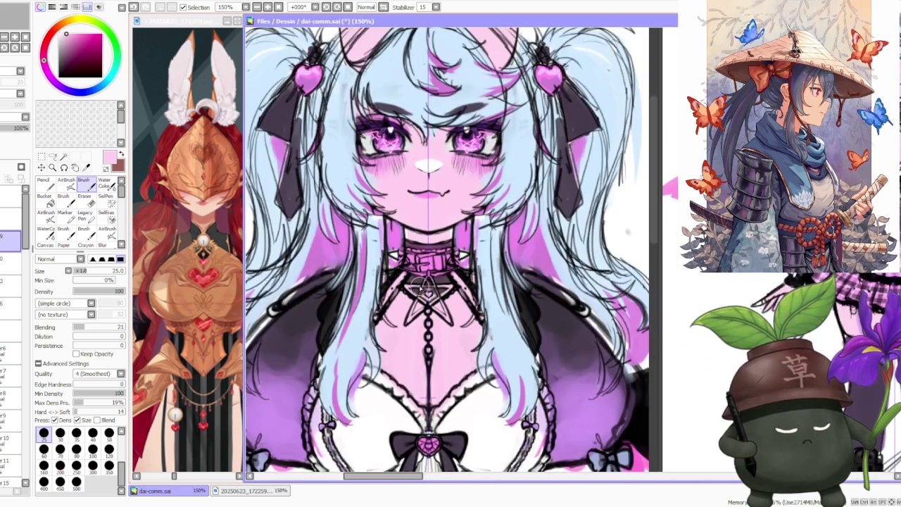
scroll(425, 289, down, 1)
scroll(424, 289, down, 1)
scroll(425, 288, down, 2)
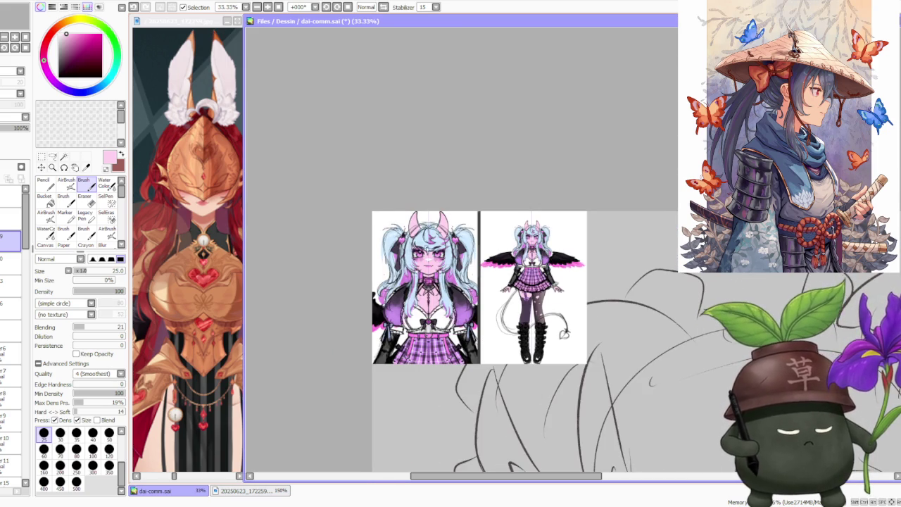
scroll(437, 240, up, 1)
scroll(450, 234, up, 1)
scroll(451, 238, down, 2)
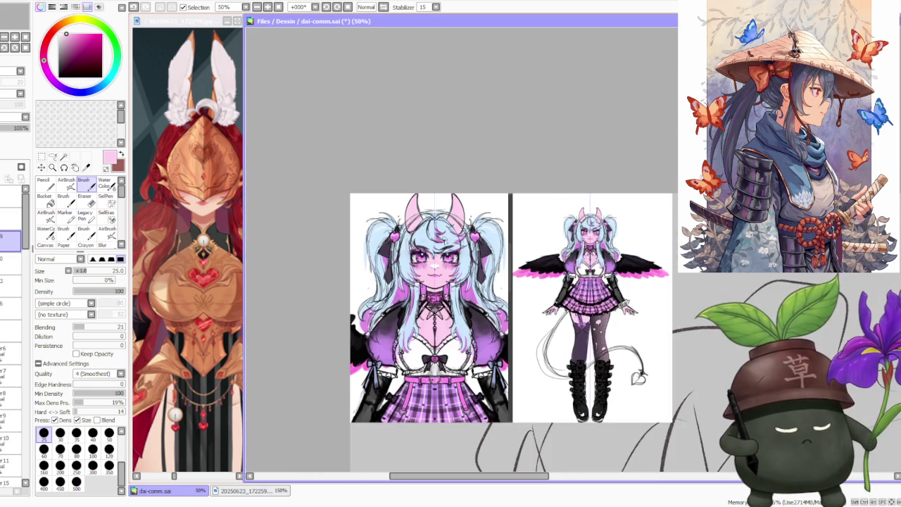
scroll(401, 397, up, 1)
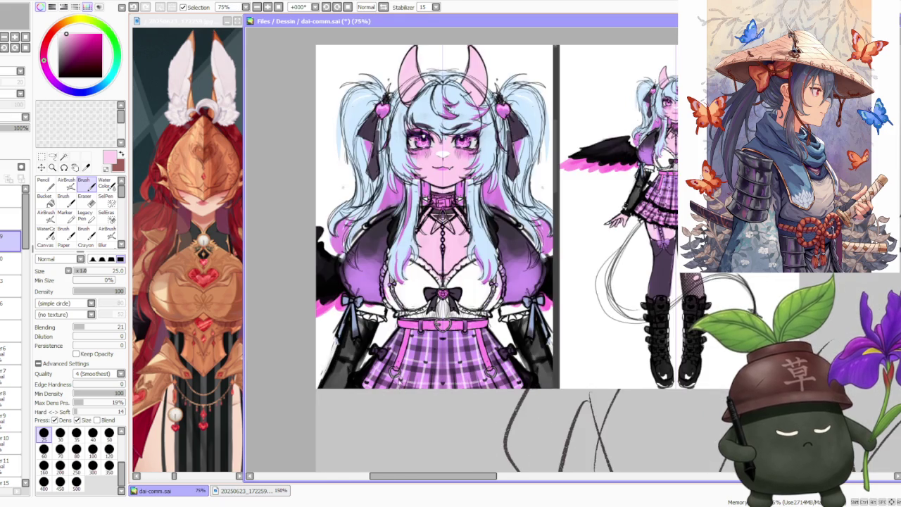
scroll(402, 397, down, 2)
scroll(465, 308, up, 1)
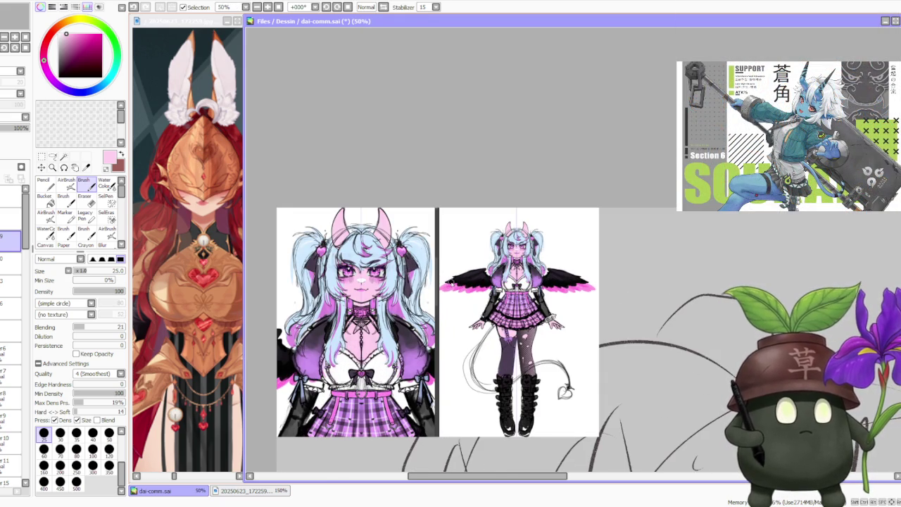
scroll(483, 314, up, 1)
scroll(483, 314, down, 1)
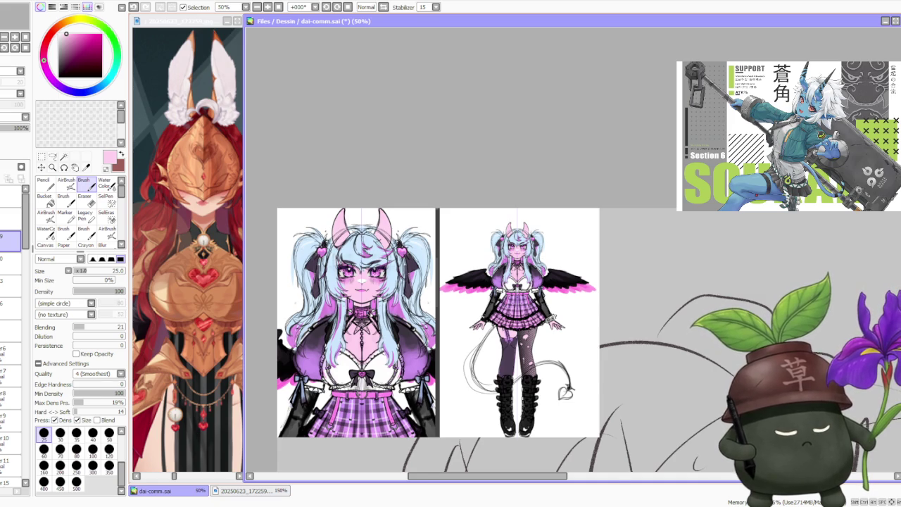
scroll(370, 314, down, 1)
scroll(363, 297, down, 1)
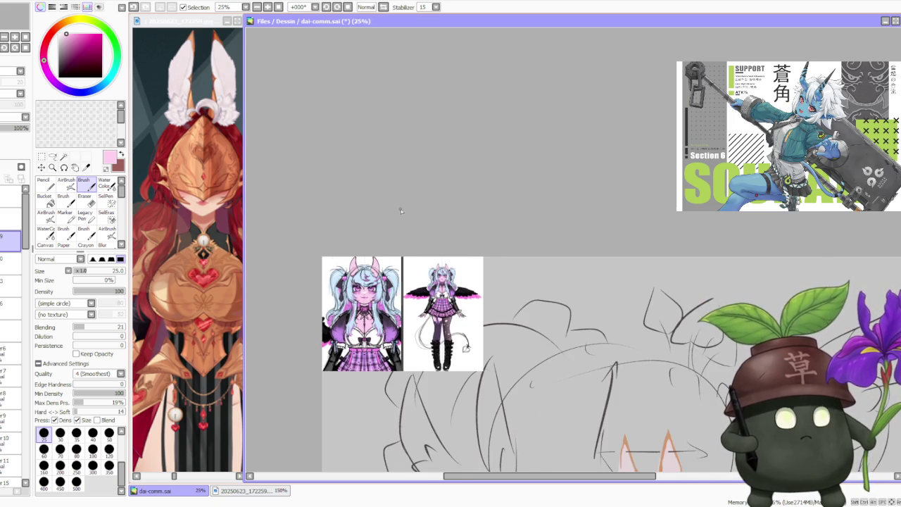
scroll(399, 214, down, 1)
scroll(401, 218, down, 1)
scroll(408, 225, down, 1)
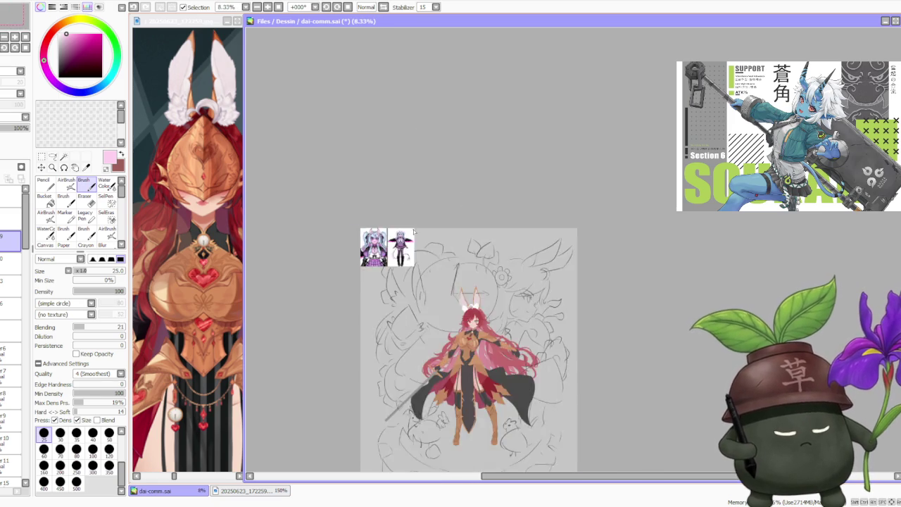
scroll(414, 231, up, 2)
scroll(366, 228, up, 2)
scroll(363, 227, up, 1)
scroll(359, 226, down, 1)
scroll(356, 225, down, 1)
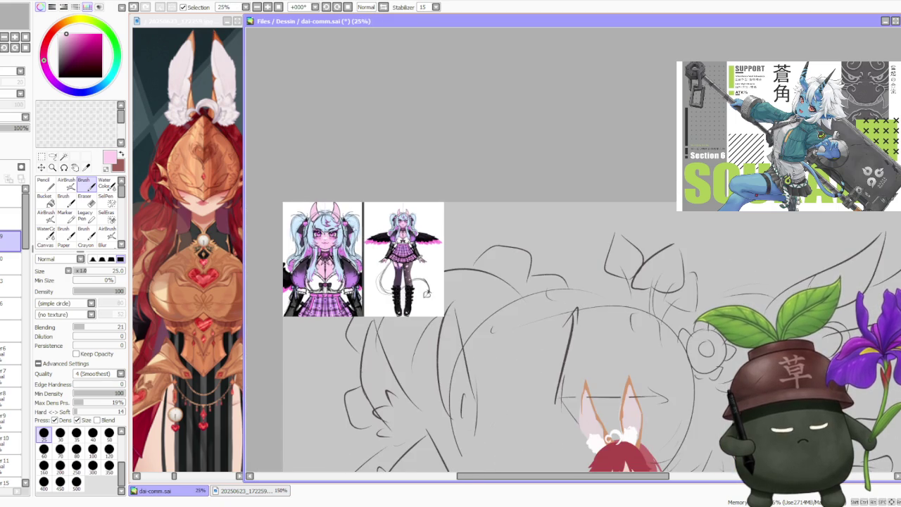
scroll(359, 226, down, 1)
scroll(335, 229, up, 3)
scroll(331, 243, up, 1)
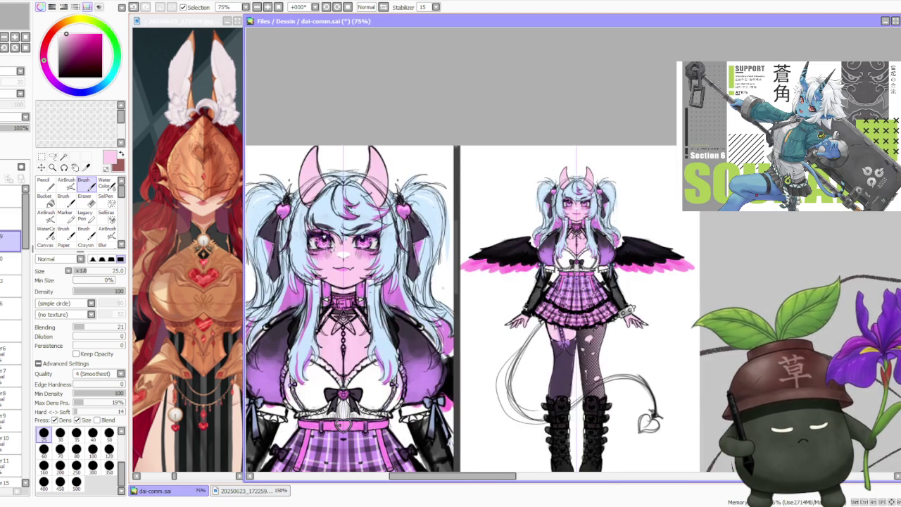
scroll(345, 236, down, 4)
scroll(355, 236, down, 2)
scroll(399, 310, up, 1)
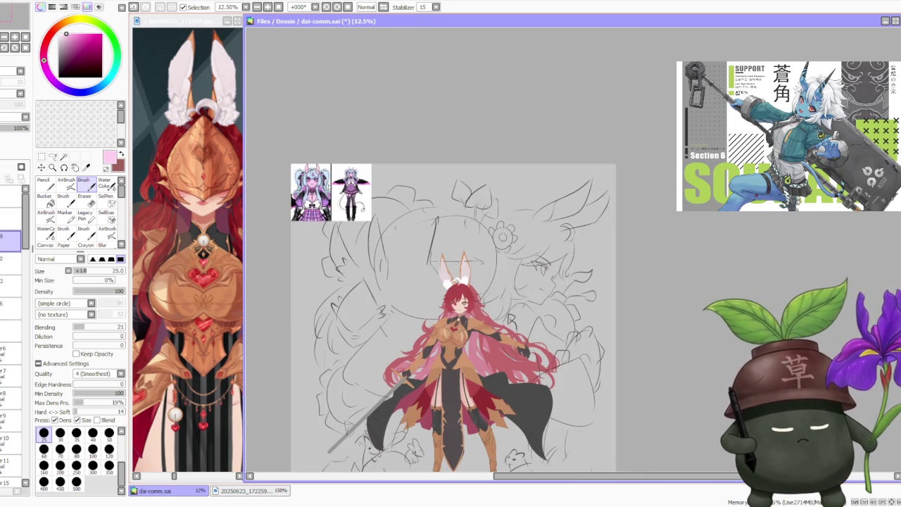
scroll(327, 184, up, 3)
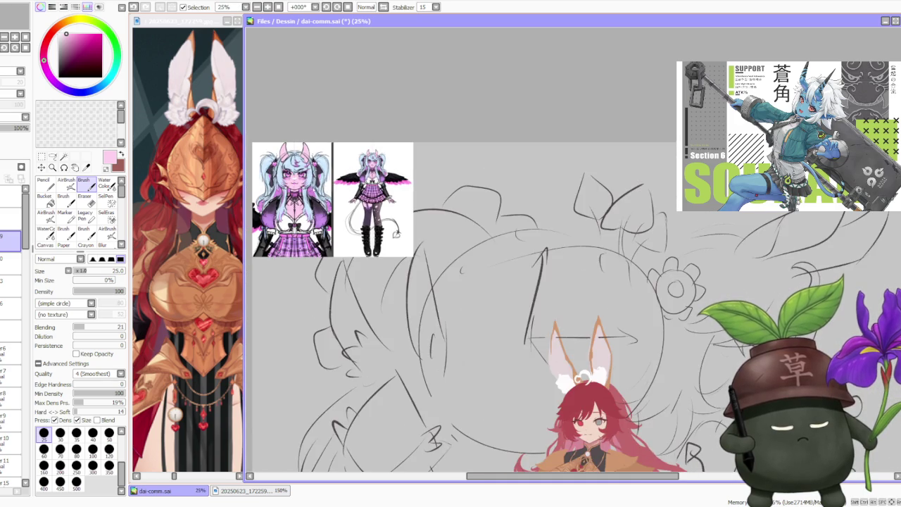
scroll(320, 184, up, 1)
scroll(317, 194, up, 1)
scroll(359, 237, down, 1)
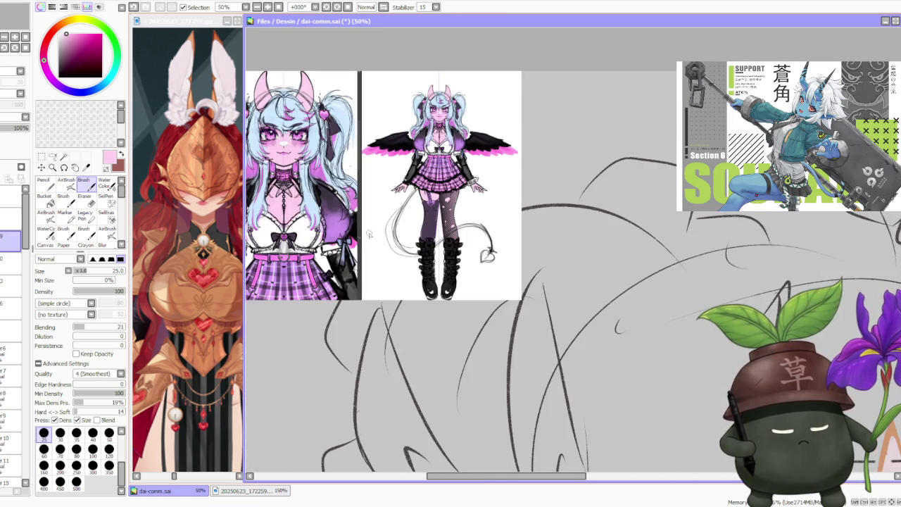
scroll(471, 166, down, 1)
scroll(457, 211, up, 3)
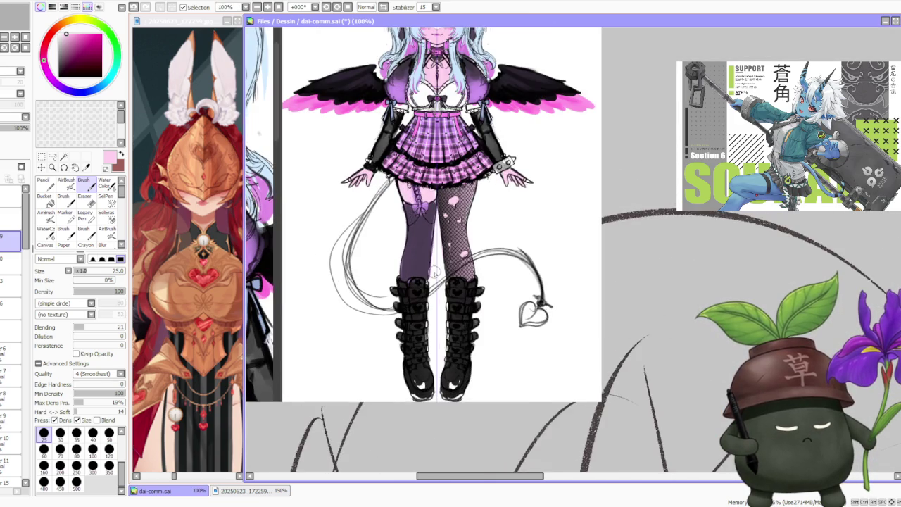
scroll(457, 264, down, 3)
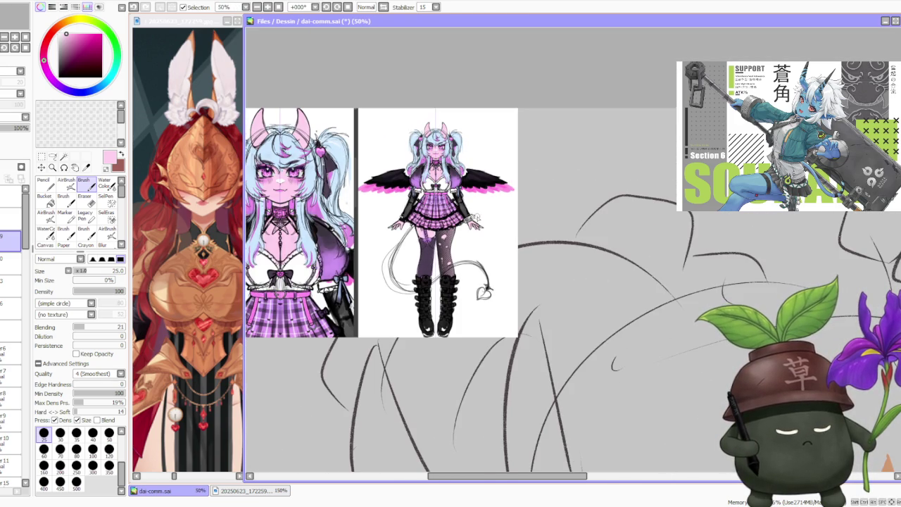
scroll(457, 206, up, 1)
scroll(458, 206, up, 1)
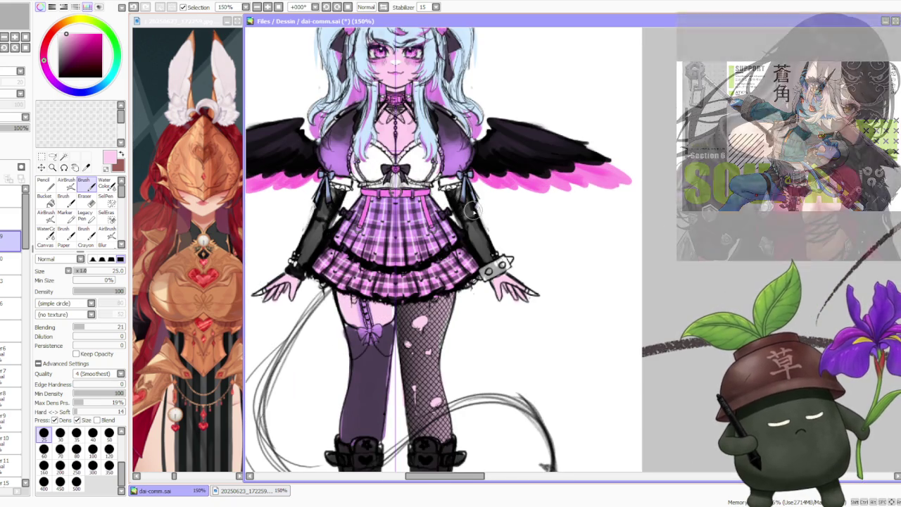
scroll(476, 209, down, 1)
scroll(477, 209, down, 1)
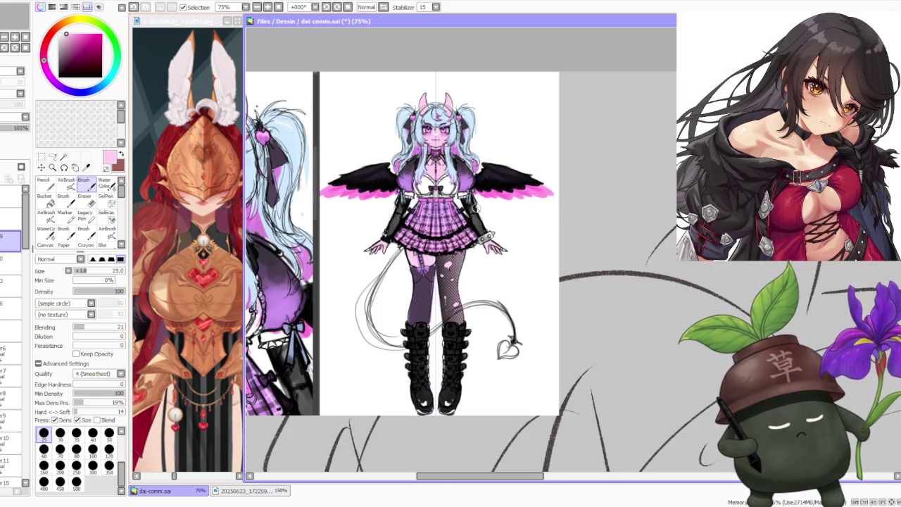
scroll(470, 342, up, 2)
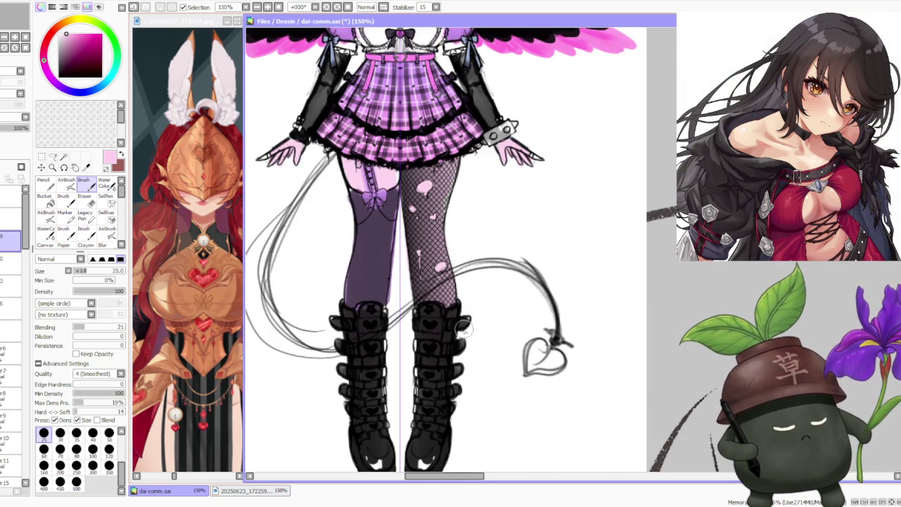
scroll(506, 281, down, 3)
scroll(556, 317, up, 2)
scroll(561, 317, down, 1)
scroll(530, 279, down, 2)
scroll(532, 206, up, 1)
scroll(527, 214, up, 1)
scroll(516, 220, up, 1)
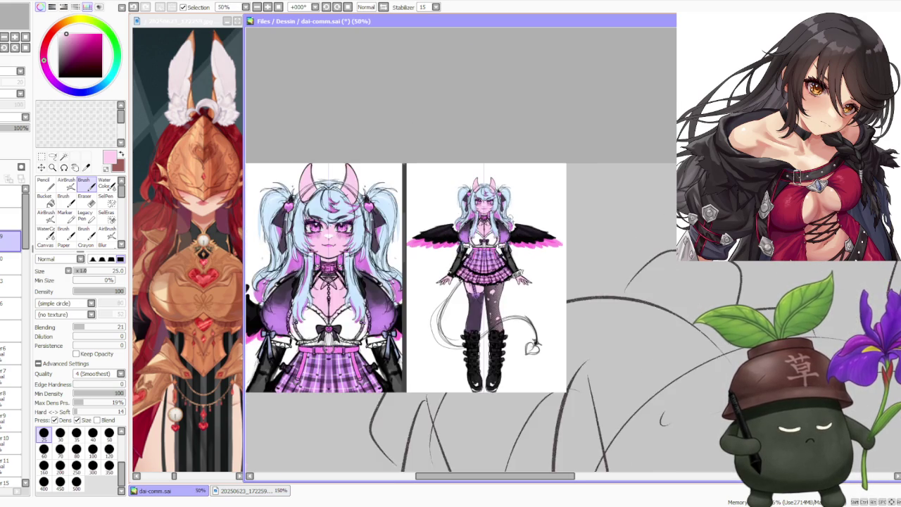
scroll(491, 198, up, 1)
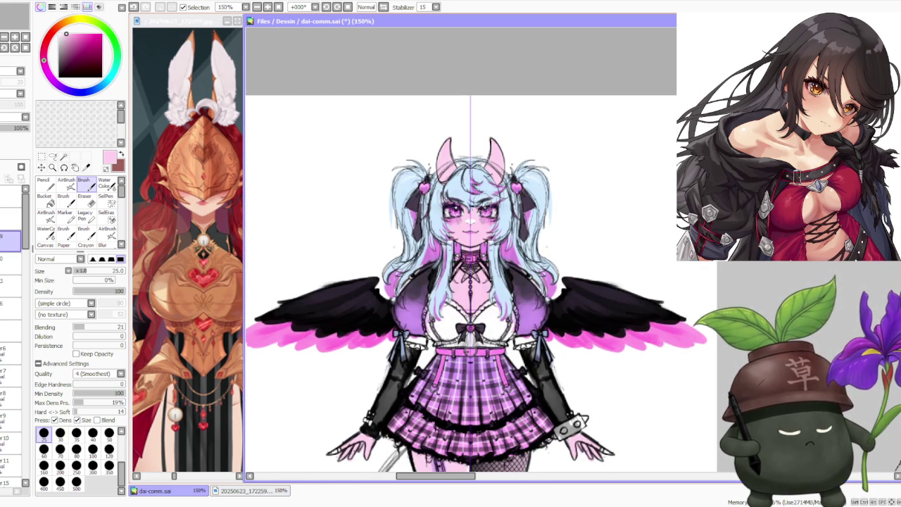
scroll(484, 201, down, 1)
scroll(474, 203, down, 1)
scroll(476, 203, down, 2)
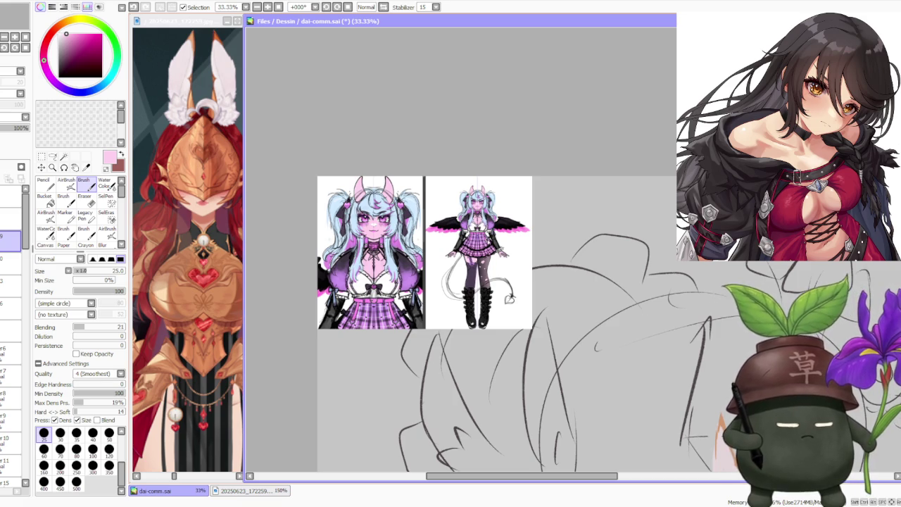
scroll(484, 244, up, 1)
scroll(470, 240, down, 2)
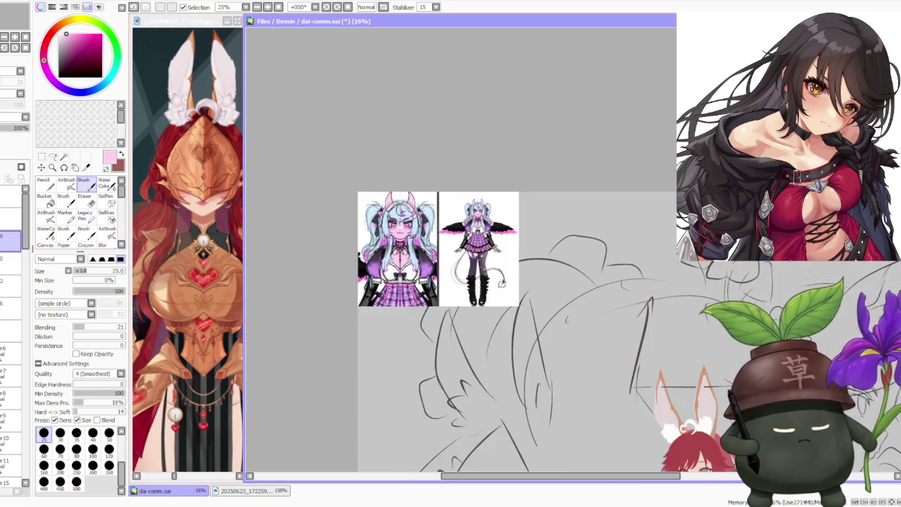
scroll(465, 233, down, 2)
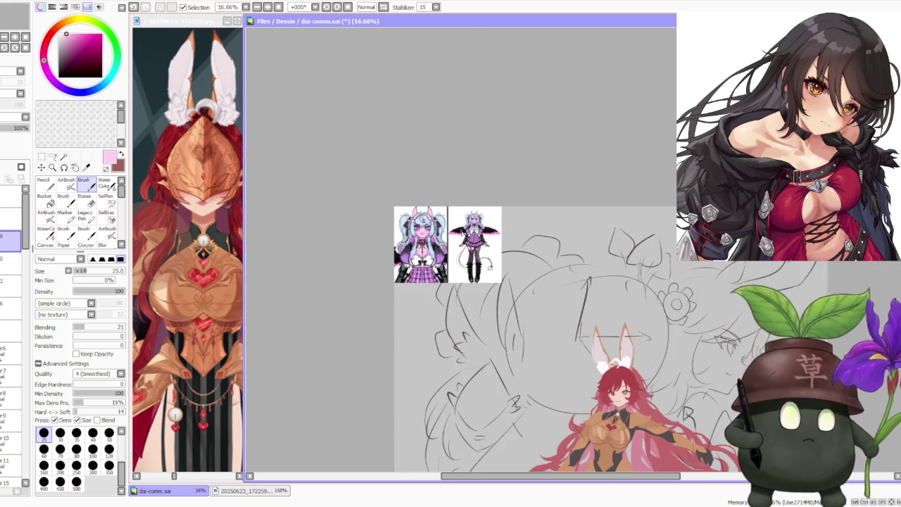
scroll(463, 232, down, 1)
scroll(472, 233, up, 3)
scroll(471, 233, up, 2)
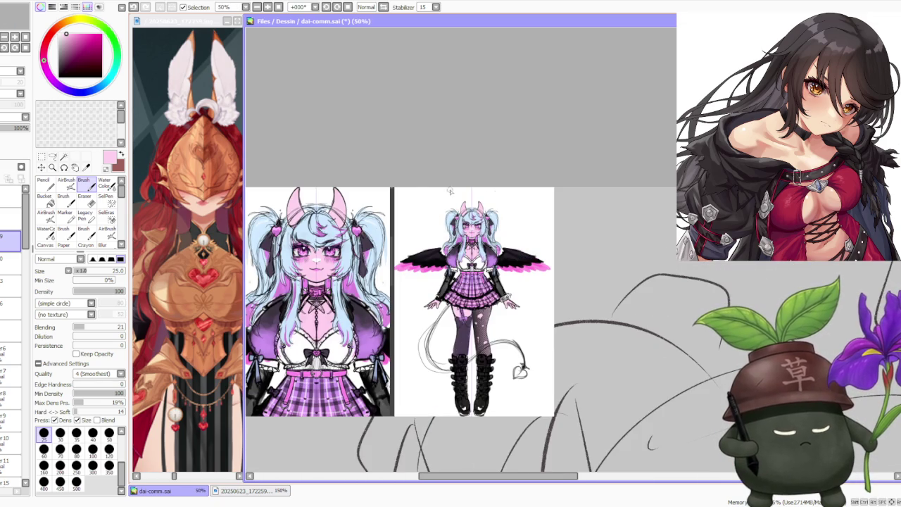
scroll(482, 193, down, 2)
scroll(434, 194, down, 1)
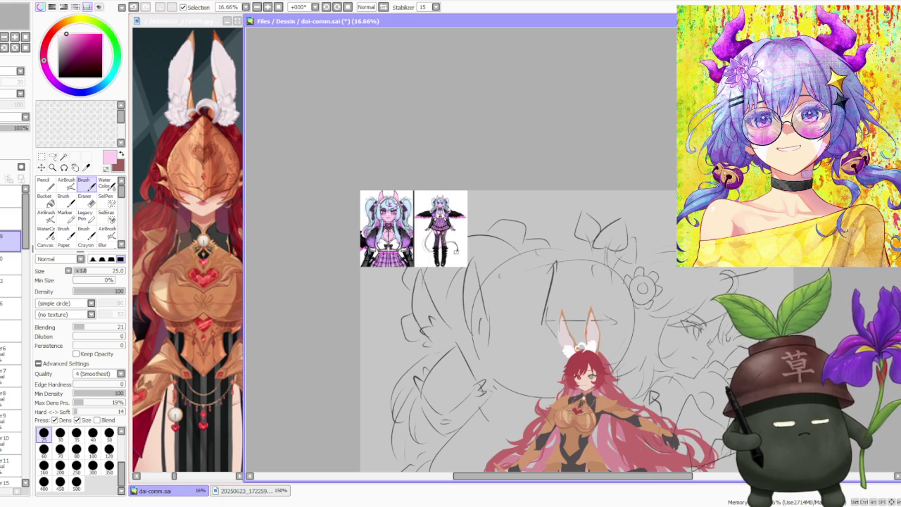
scroll(435, 215, up, 2)
scroll(434, 215, up, 3)
scroll(446, 220, down, 1)
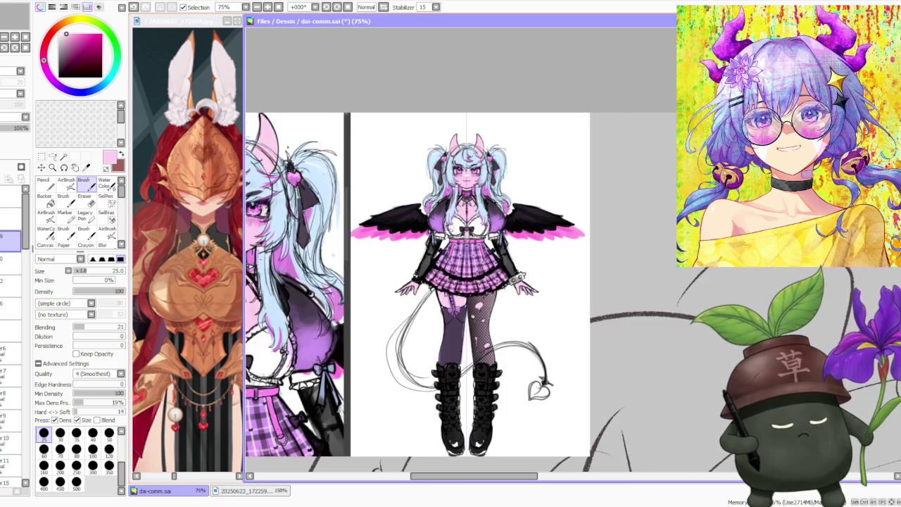
scroll(454, 218, up, 1)
scroll(464, 220, down, 1)
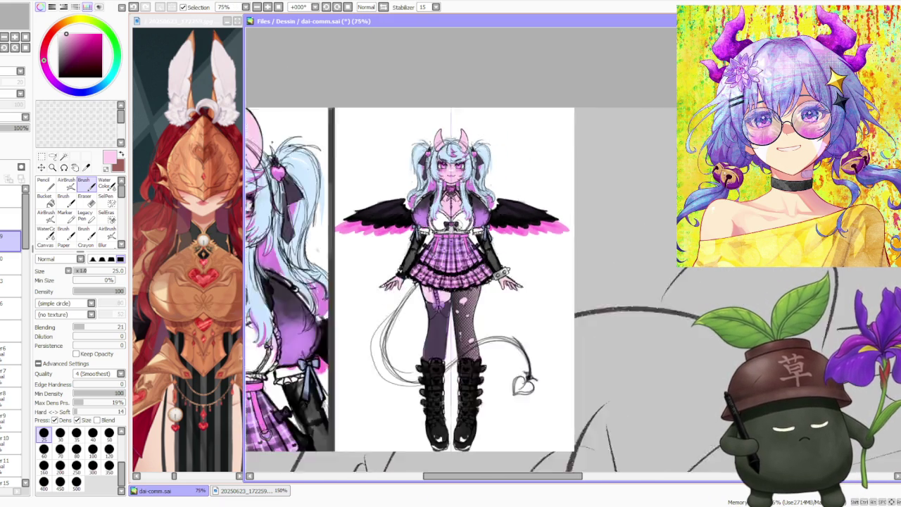
scroll(459, 226, down, 1)
scroll(483, 308, up, 2)
scroll(480, 296, down, 1)
scroll(480, 295, down, 1)
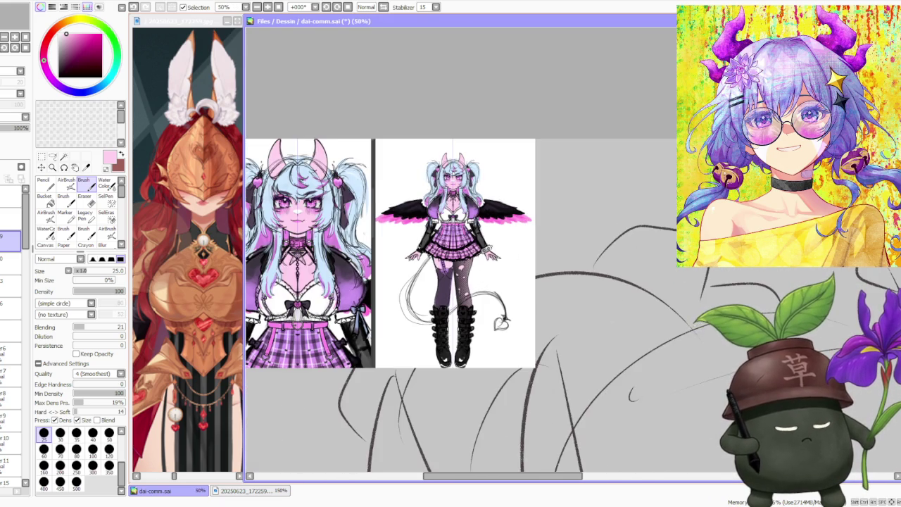
scroll(453, 173, up, 2)
scroll(458, 281, down, 3)
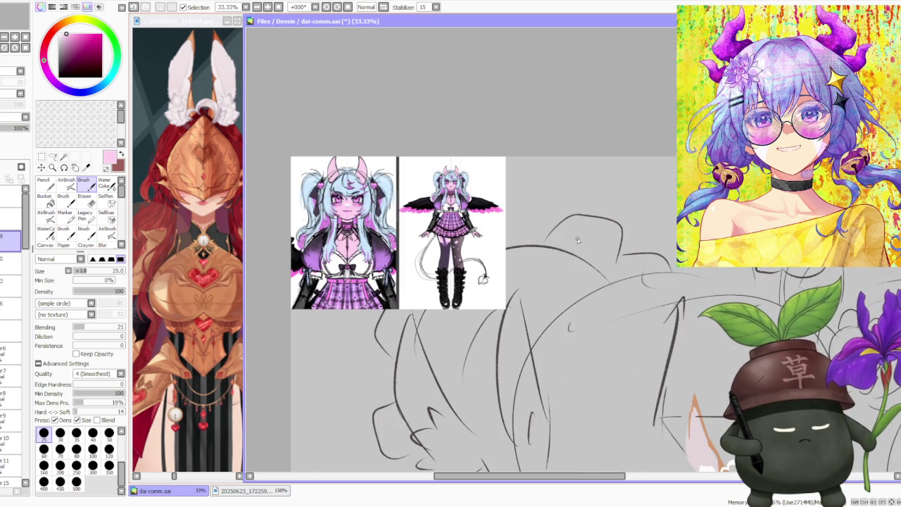
scroll(493, 194, up, 3)
scroll(482, 198, down, 2)
scroll(480, 199, down, 1)
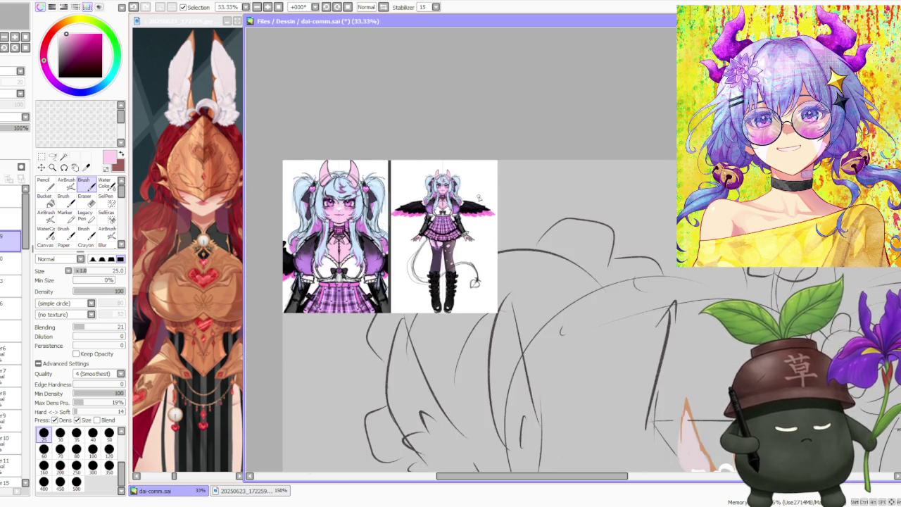
scroll(480, 198, up, 3)
scroll(442, 191, up, 1)
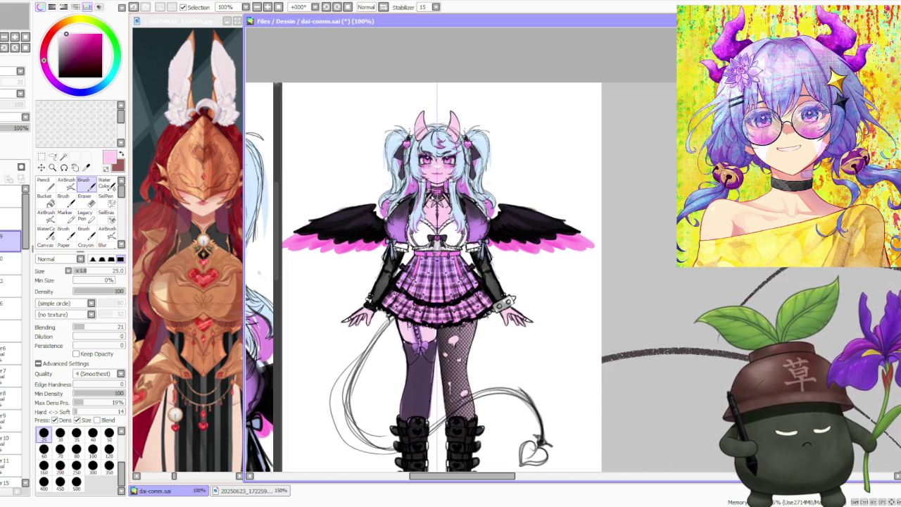
scroll(441, 213, down, 3)
scroll(441, 213, up, 3)
scroll(441, 213, up, 2)
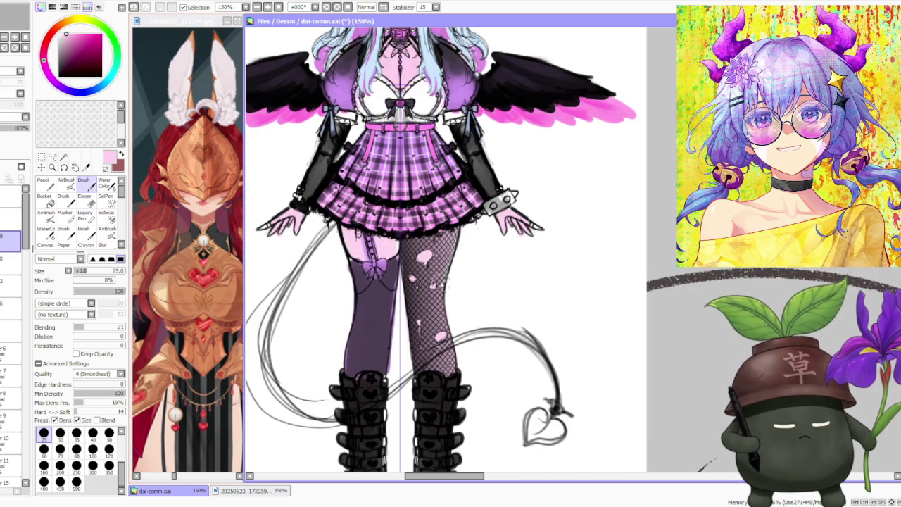
scroll(410, 259, down, 1)
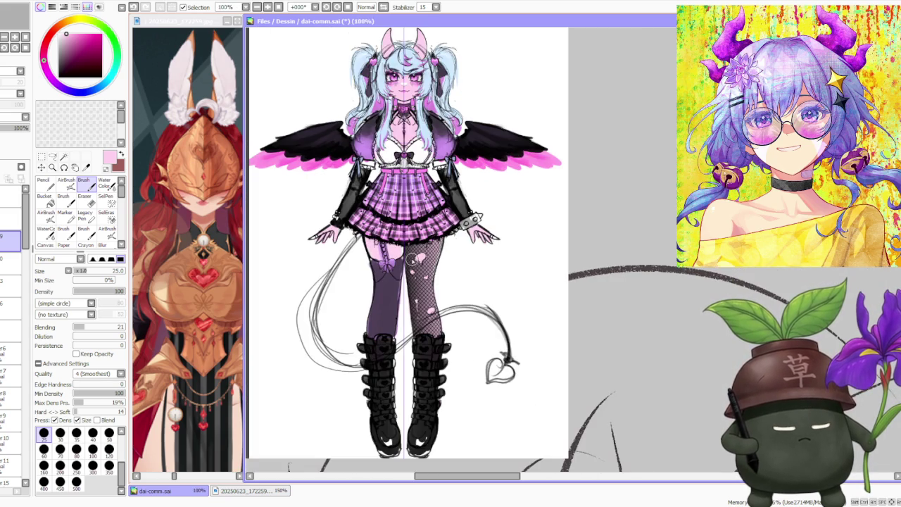
scroll(411, 258, up, 1)
scroll(512, 279, down, 1)
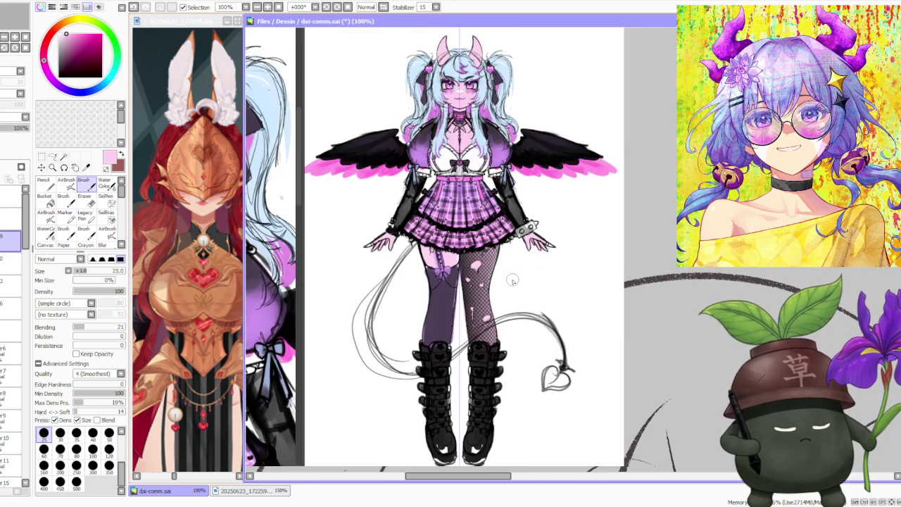
scroll(515, 273, down, 1)
scroll(514, 273, up, 2)
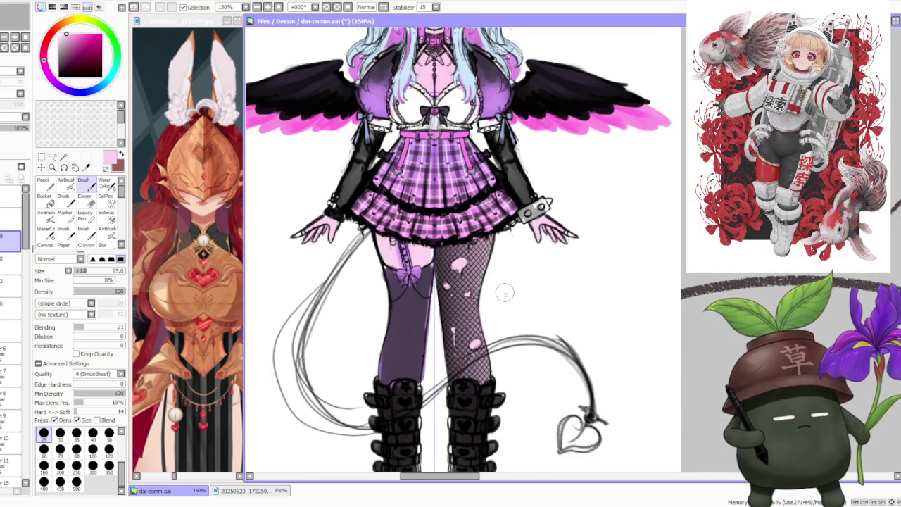
scroll(504, 295, down, 1)
scroll(503, 291, up, 1)
scroll(447, 281, up, 1)
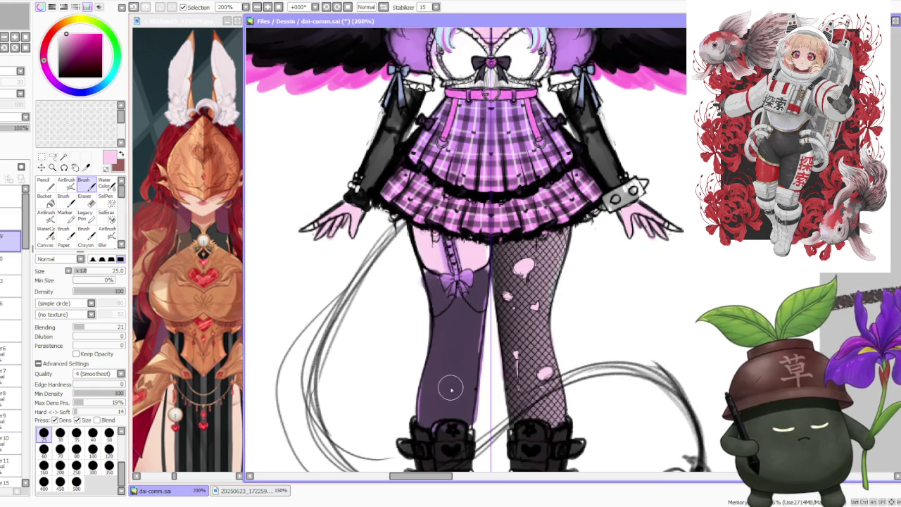
scroll(460, 328, down, 2)
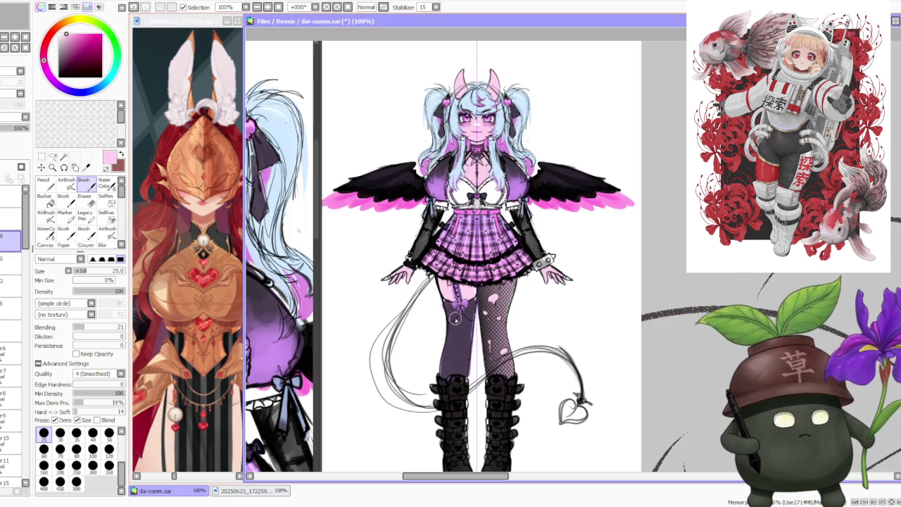
scroll(454, 307, down, 1)
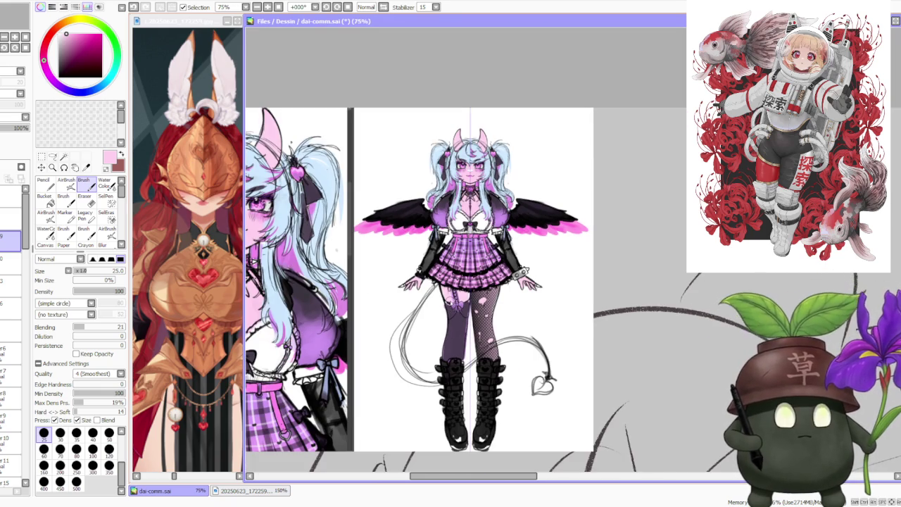
scroll(514, 236, down, 2)
scroll(523, 224, down, 1)
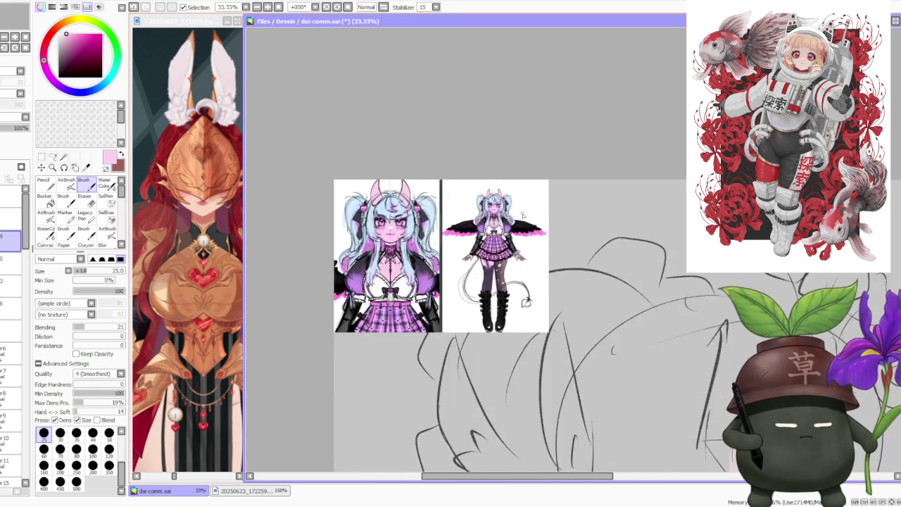
scroll(512, 212, down, 2)
scroll(502, 199, down, 1)
scroll(569, 340, up, 1)
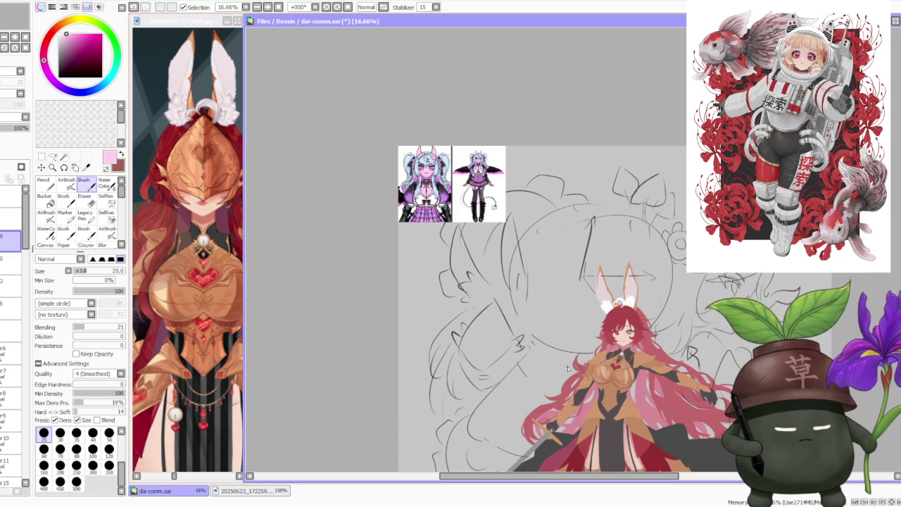
Hide the reference images layer and zoom around the bunny-eared character to inspect it.
scroll(557, 198, up, 1)
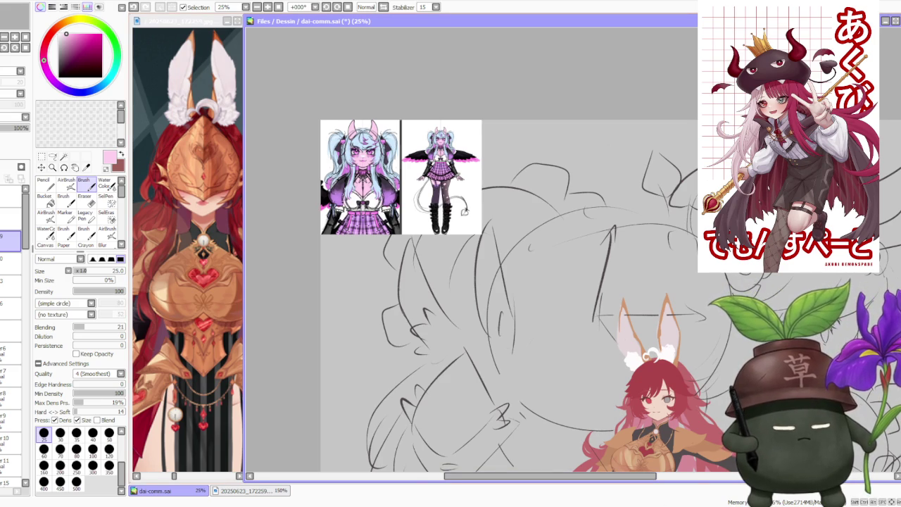
scroll(386, 408, down, 1)
scroll(387, 409, up, 2)
scroll(386, 408, down, 1)
scroll(475, 161, down, 1)
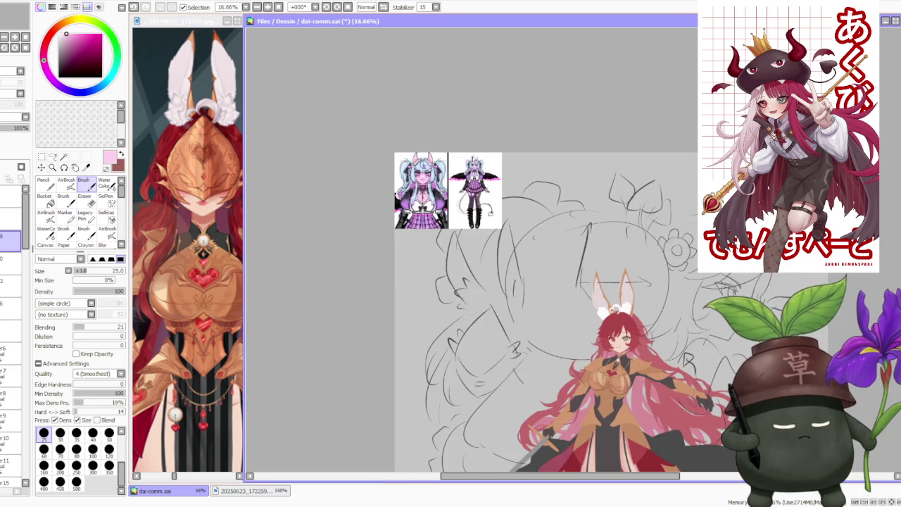
scroll(475, 160, down, 1)
scroll(569, 289, up, 1)
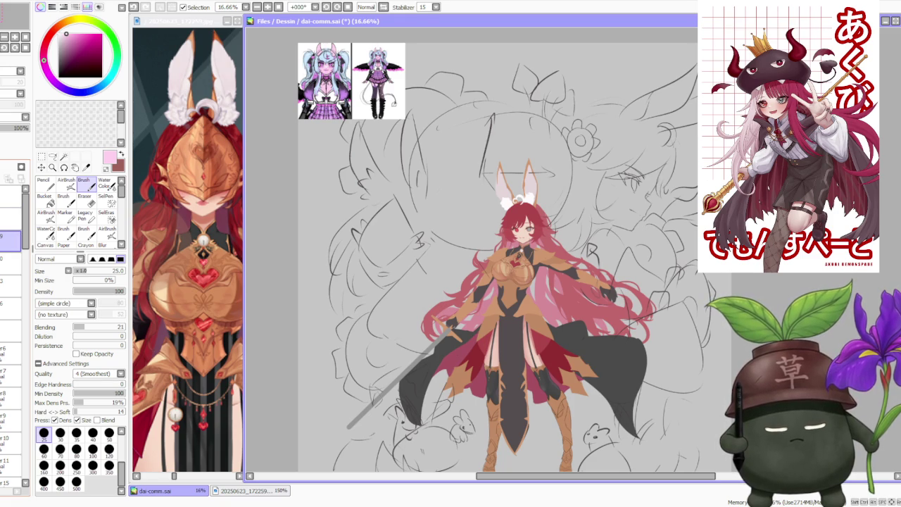
key(Delete)
scroll(423, 268, down, 1)
scroll(493, 267, down, 1)
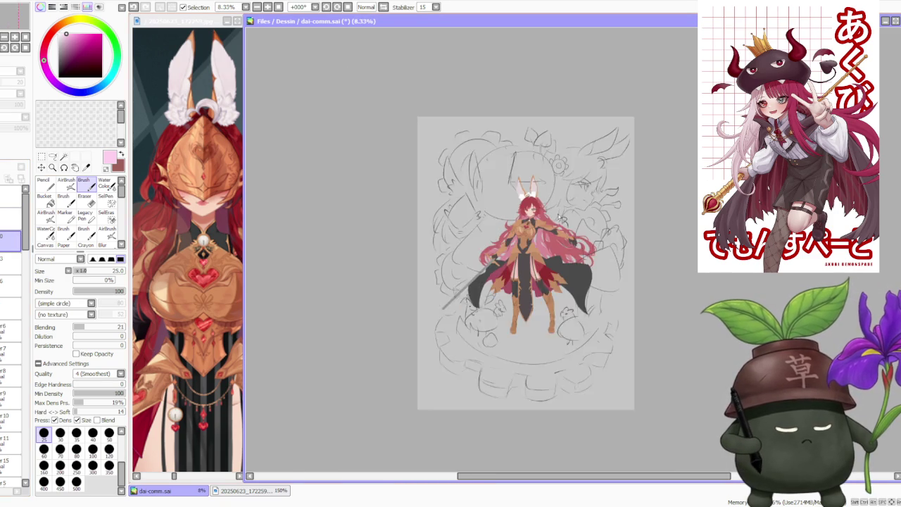
scroll(561, 262, up, 2)
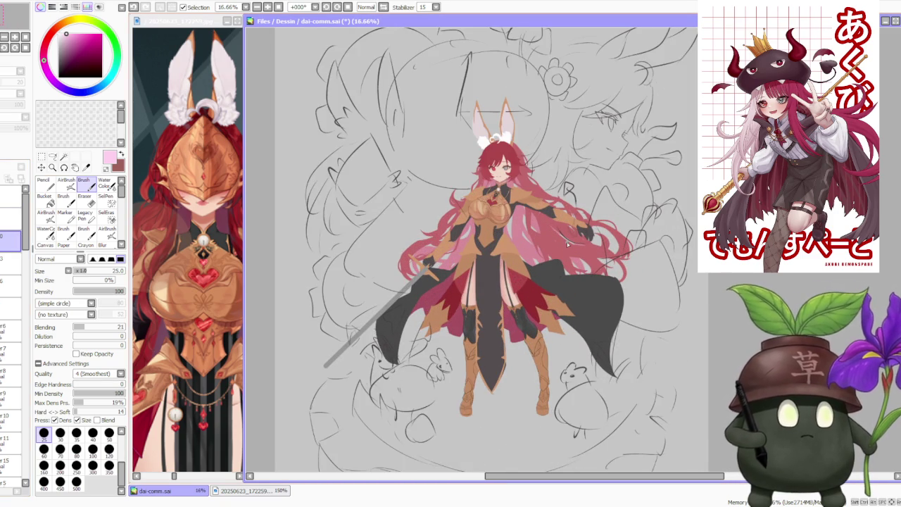
scroll(572, 231, down, 1)
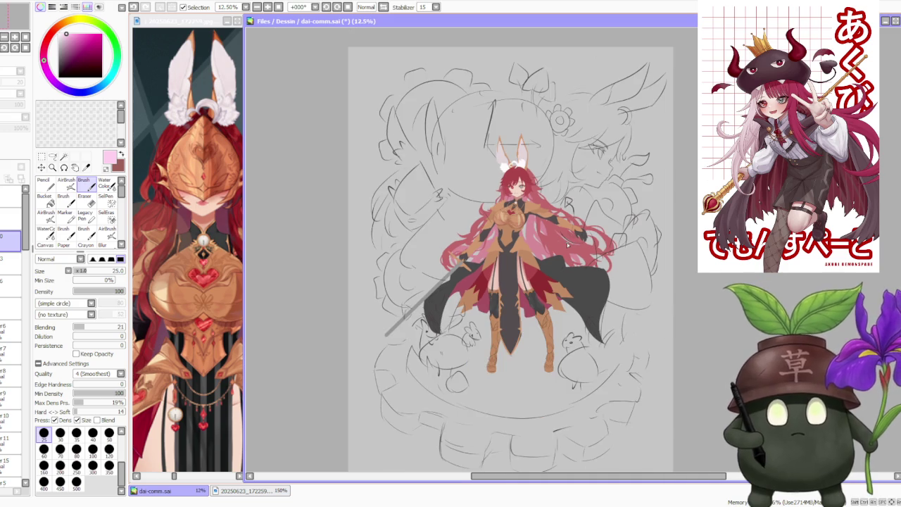
scroll(555, 210, up, 2)
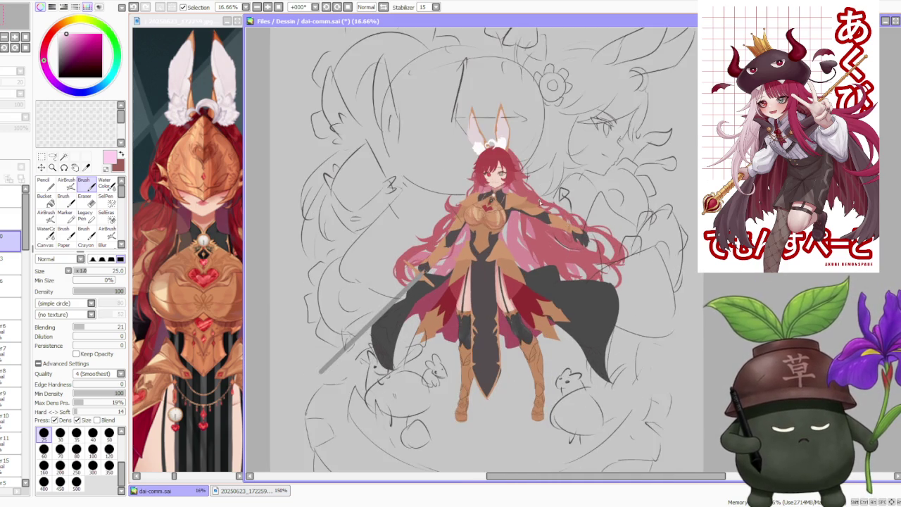
scroll(535, 200, up, 1)
scroll(423, 146, up, 1)
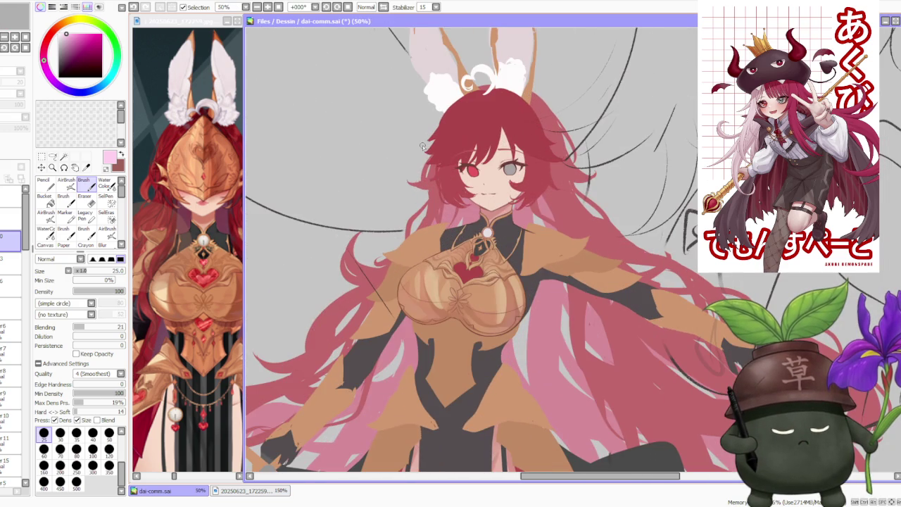
scroll(422, 172, down, 1)
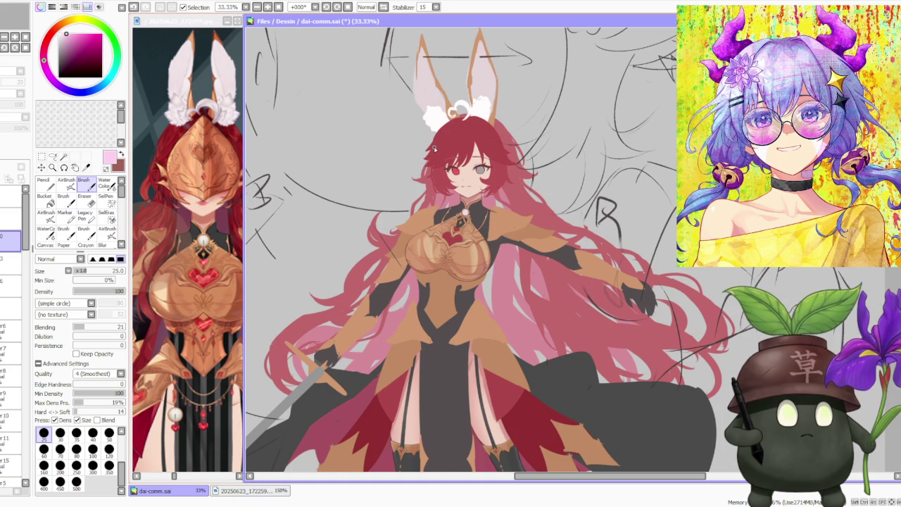
scroll(434, 149, down, 1)
scroll(434, 149, down, 2)
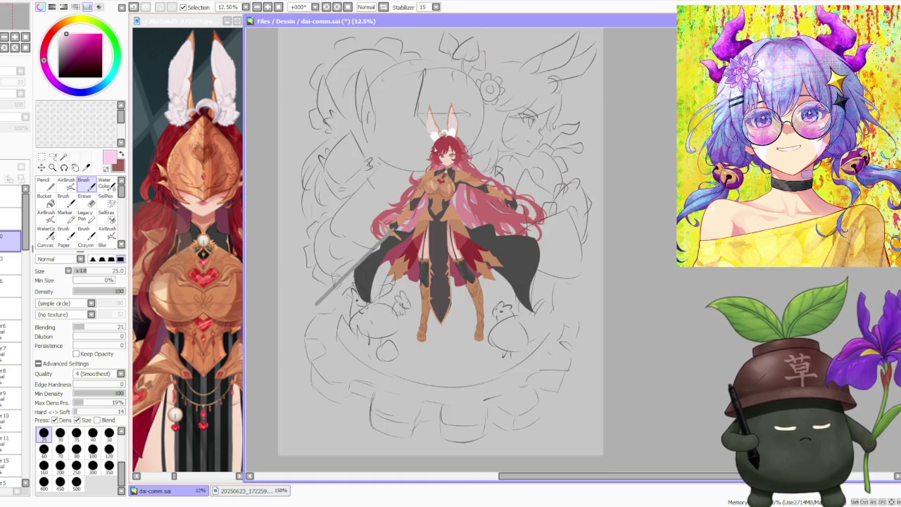
scroll(434, 149, up, 1)
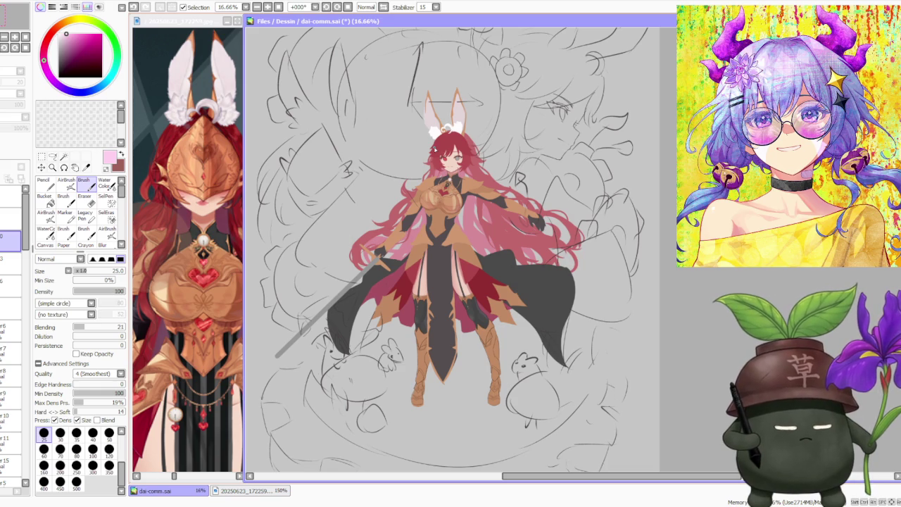
scroll(435, 149, up, 1)
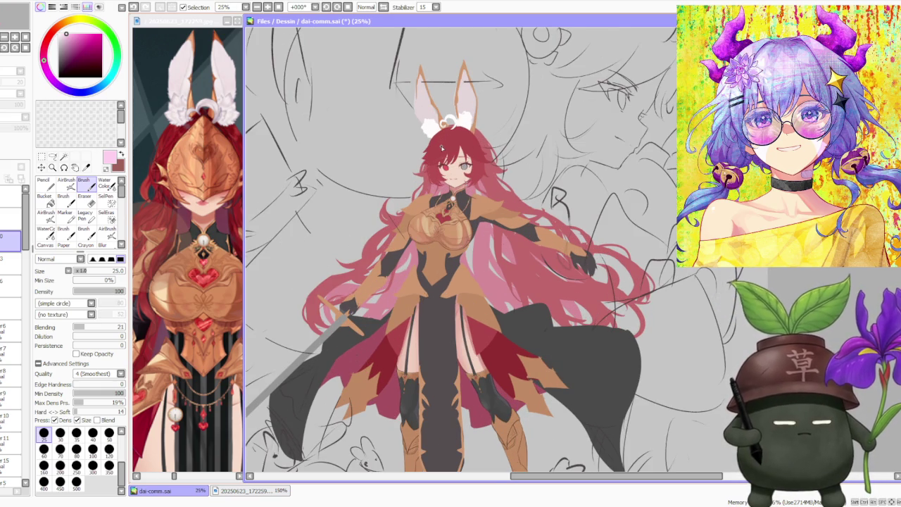
scroll(441, 148, down, 1)
scroll(441, 146, up, 1)
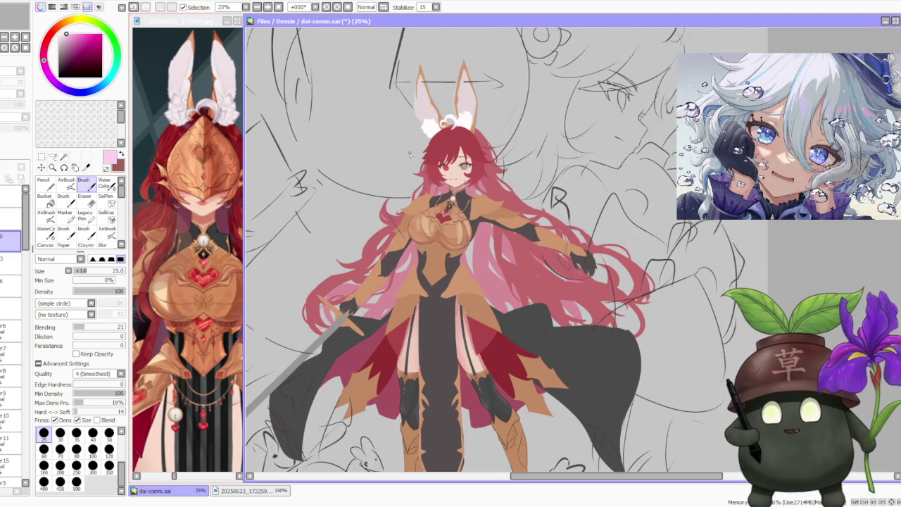
scroll(402, 161, down, 1)
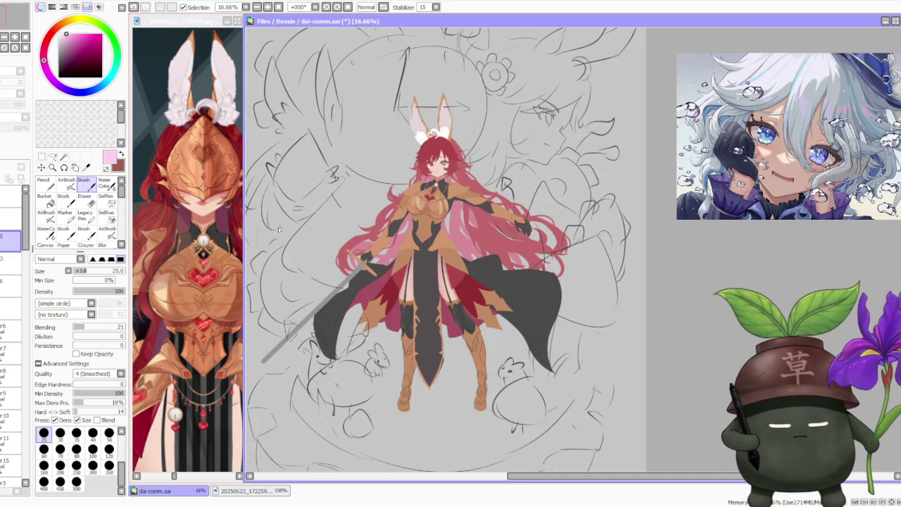
scroll(28, 250, down, 5)
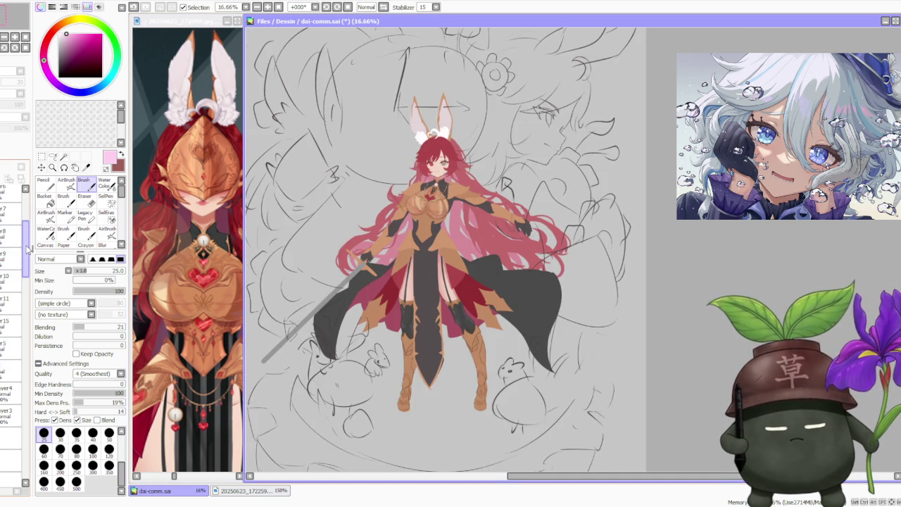
scroll(28, 250, down, 2)
scroll(28, 250, down, 2)
scroll(28, 250, down, 1)
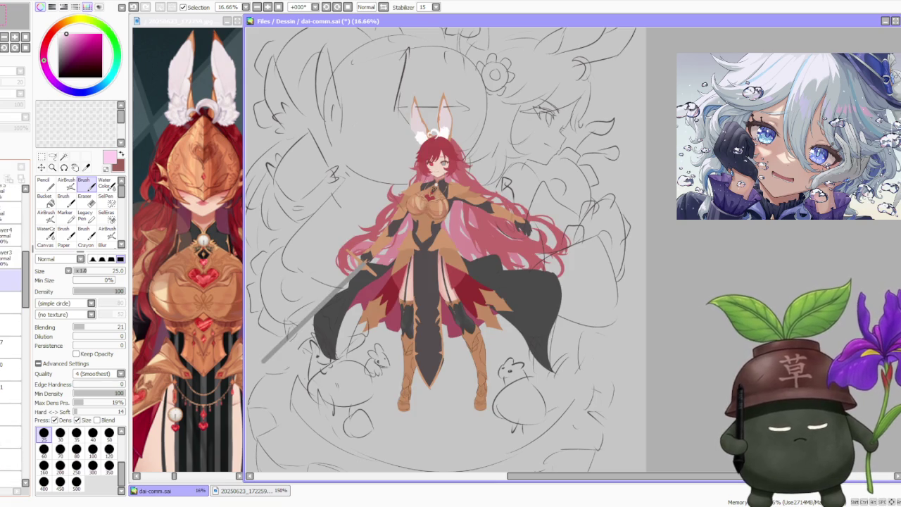
scroll(14, 282, up, 1)
scroll(14, 281, up, 1)
scroll(14, 282, up, 1)
scroll(14, 282, up, 3)
scroll(14, 282, up, 2)
scroll(14, 281, up, 1)
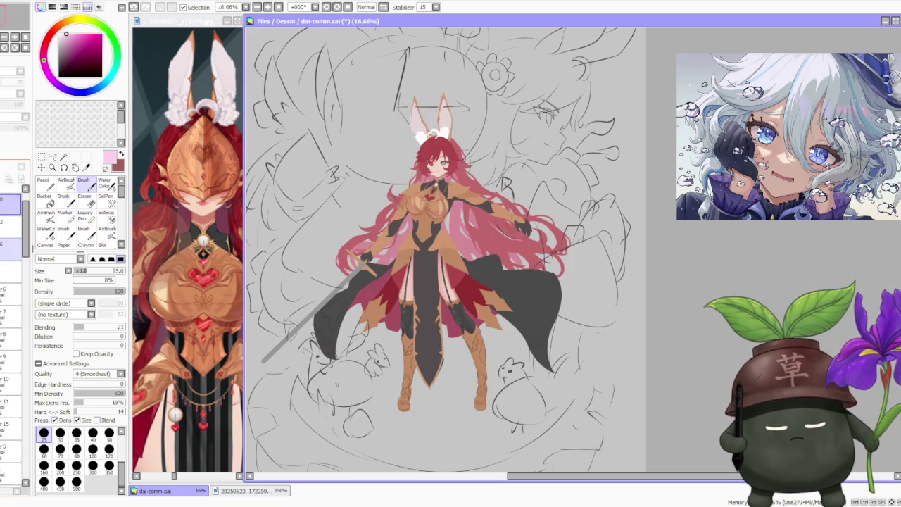
scroll(14, 282, up, 1)
click(10, 214)
click(4, 215)
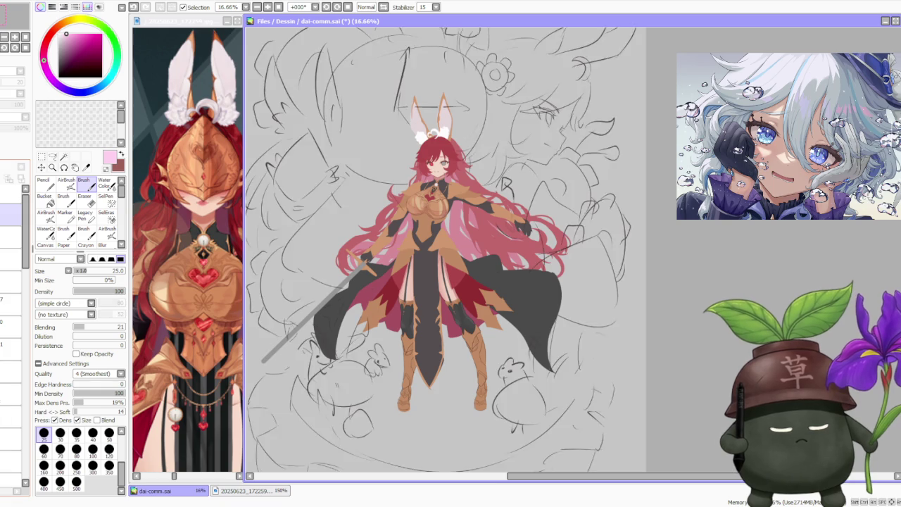
click(4, 215)
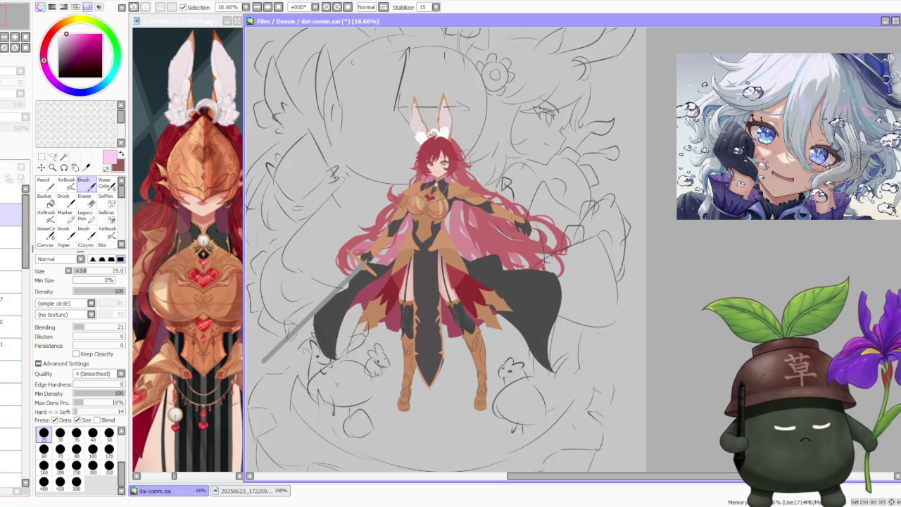
scroll(524, 177, down, 2)
scroll(493, 165, up, 2)
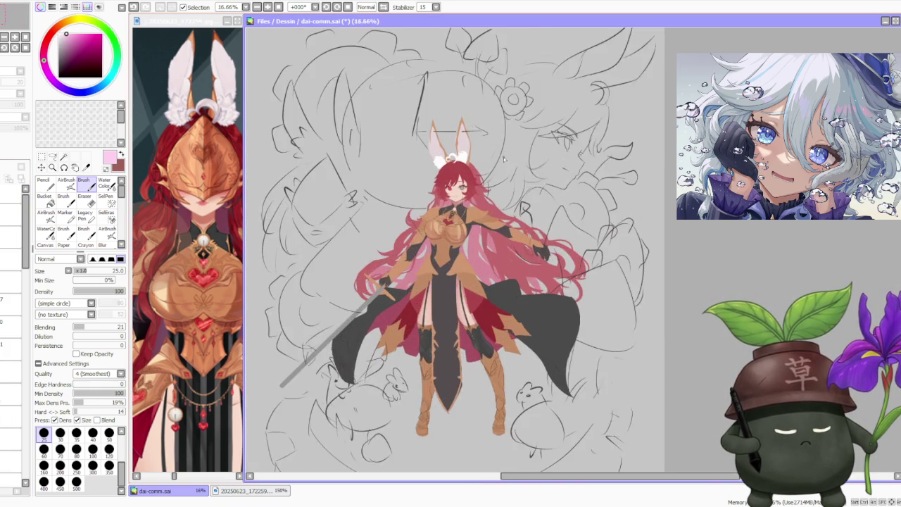
scroll(468, 158, up, 2)
scroll(469, 159, up, 1)
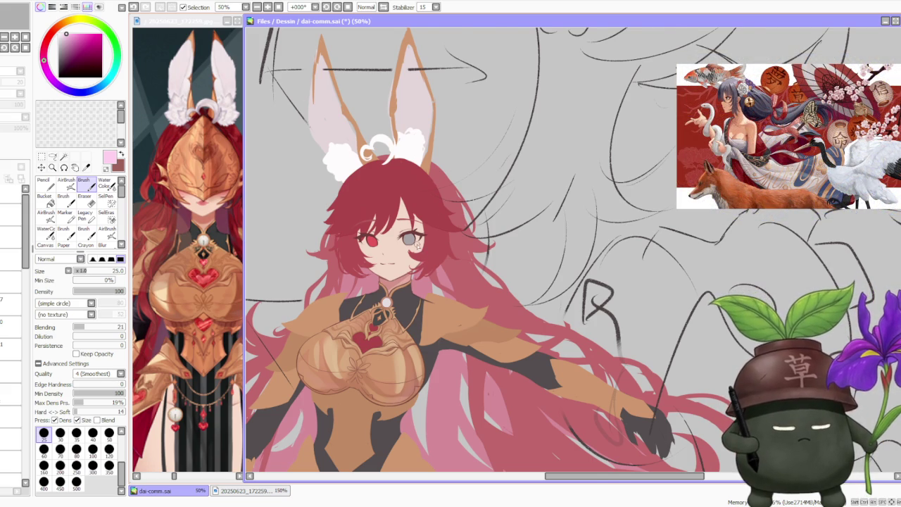
scroll(419, 243, down, 1)
scroll(415, 243, up, 1)
scroll(366, 275, up, 1)
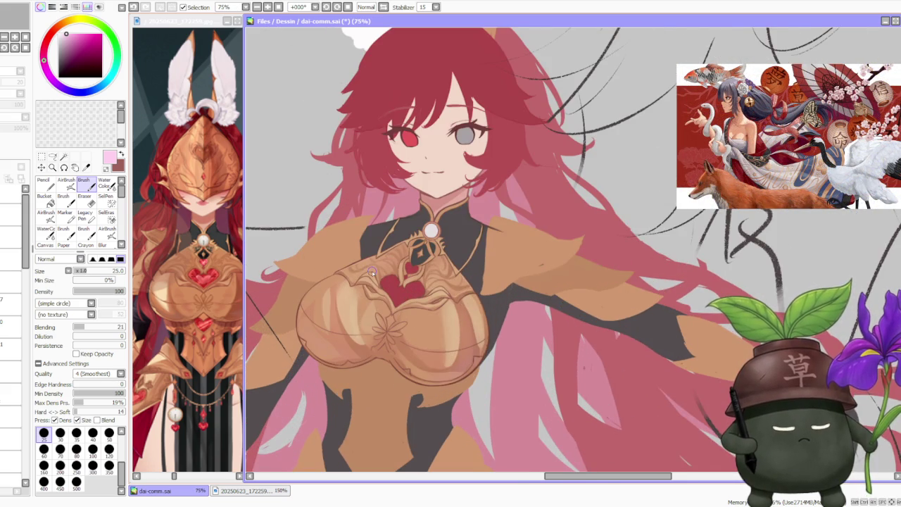
scroll(370, 274, up, 1)
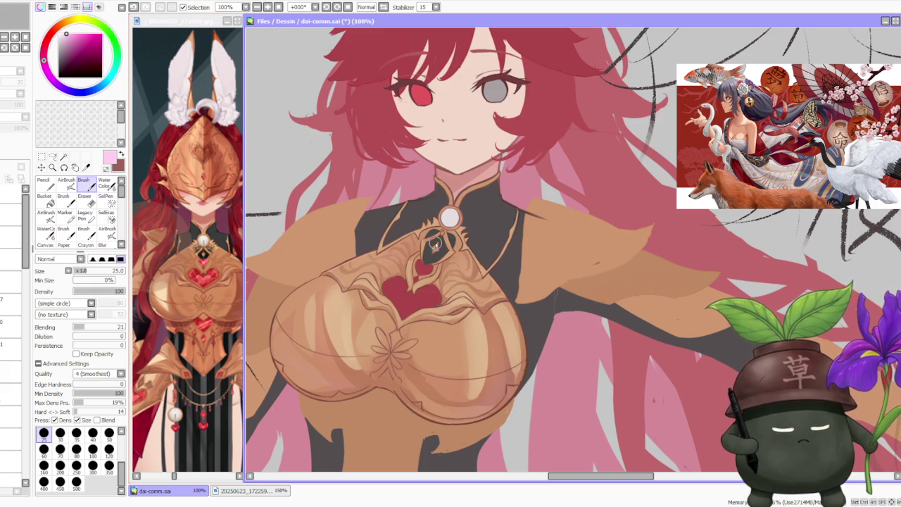
scroll(436, 244, up, 1)
scroll(433, 264, up, 1)
scroll(422, 262, down, 1)
scroll(418, 258, down, 2)
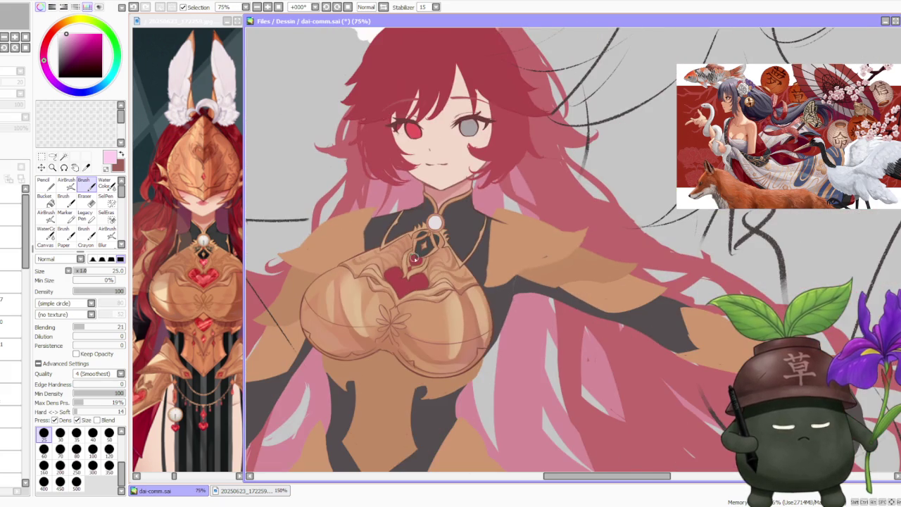
scroll(28, 239, down, 1)
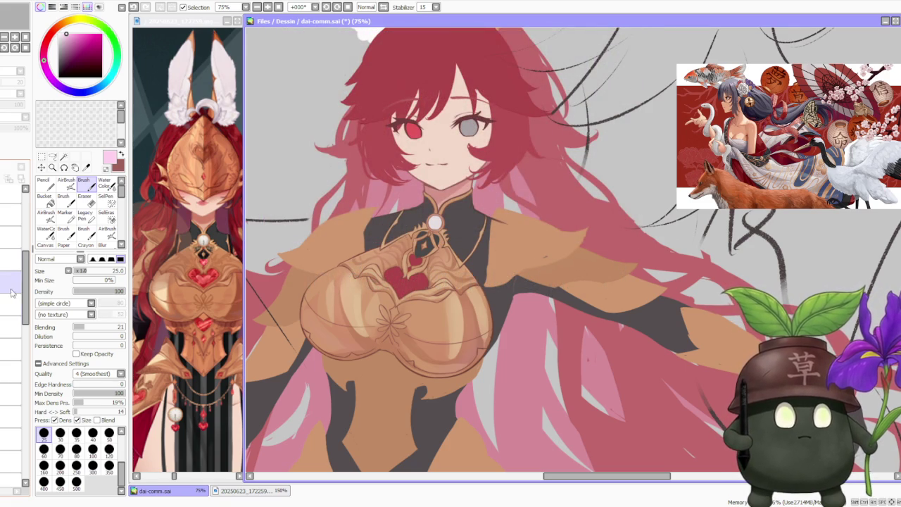
click(10, 282)
click(4, 281)
scroll(415, 246, down, 1)
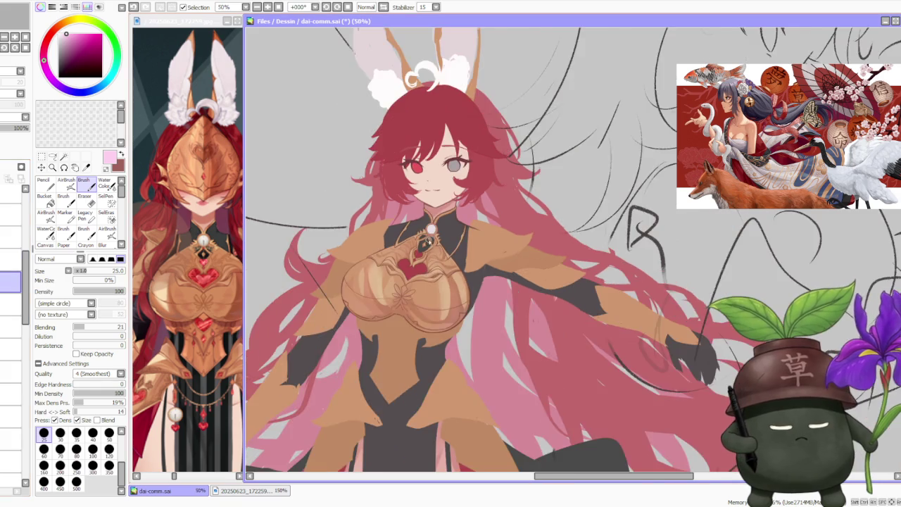
scroll(423, 243, up, 2)
scroll(428, 240, up, 1)
scroll(427, 240, down, 1)
scroll(426, 241, down, 1)
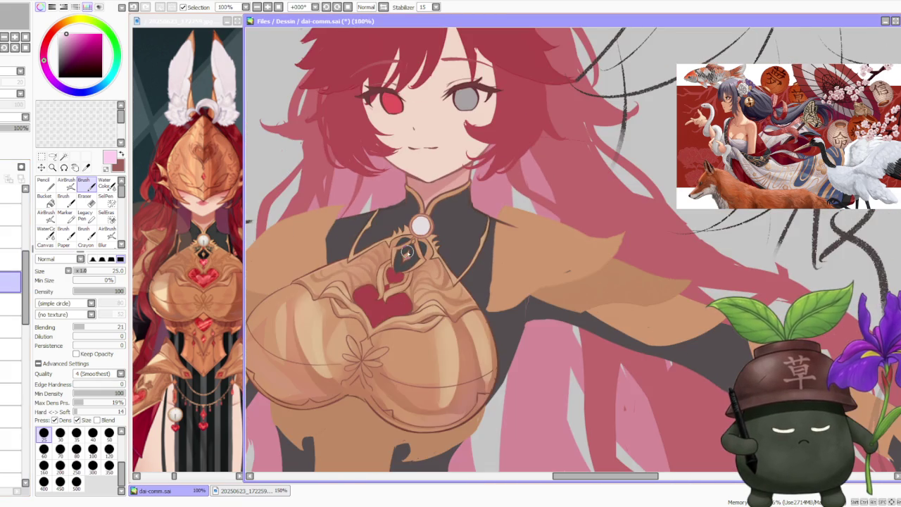
scroll(29, 308, down, 1)
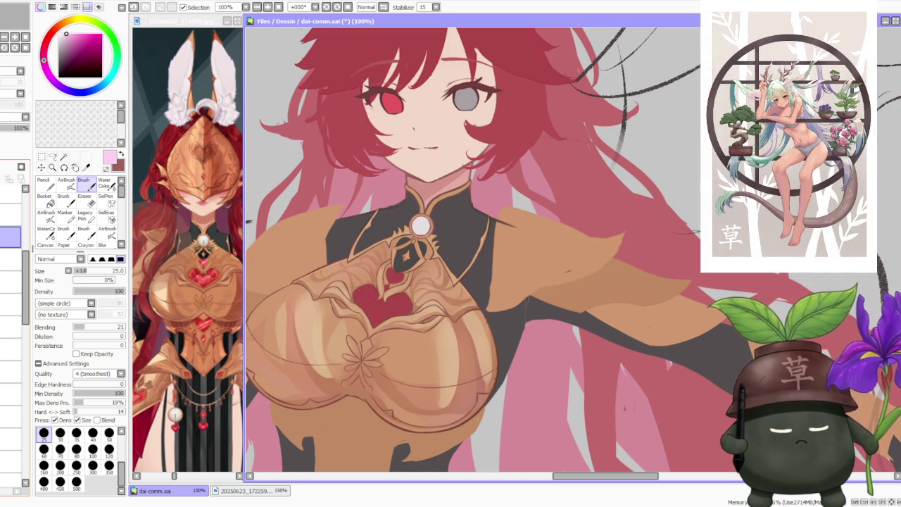
Sample the heart's dark red and paint a small gem dot on the brooch.
alt+click(386, 307)
scroll(415, 236, up, 3)
drag(417, 229, 414, 236)
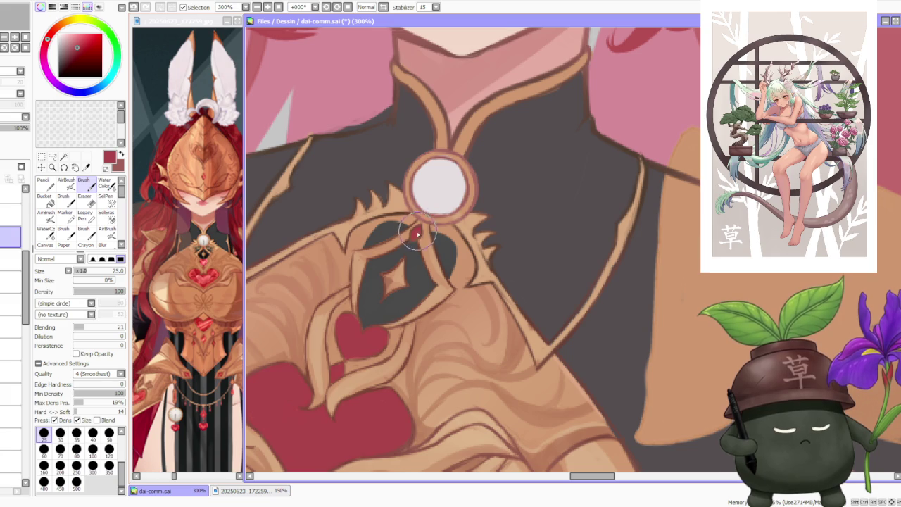
scroll(417, 240, down, 2)
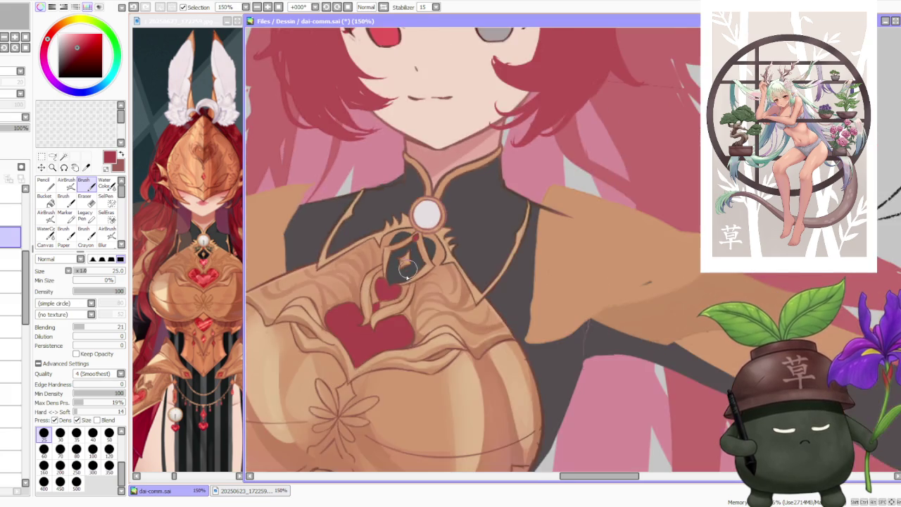
scroll(402, 314, up, 2)
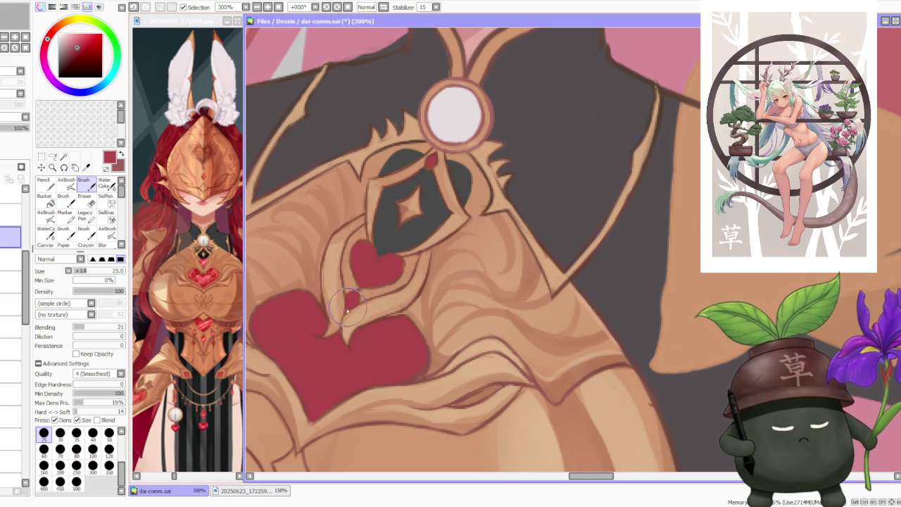
Paint in the bottom of the red heart to make it larger.
scroll(338, 331, down, 1)
scroll(324, 375, up, 2)
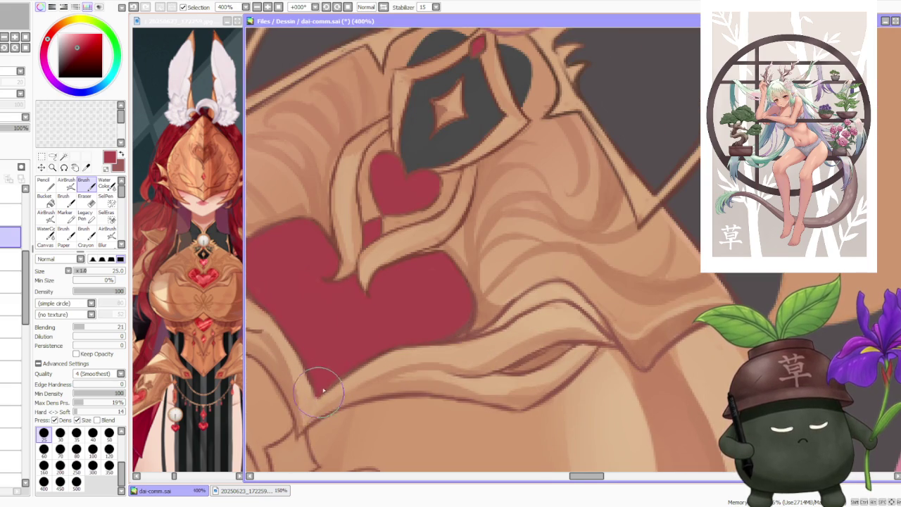
scroll(320, 376, down, 2)
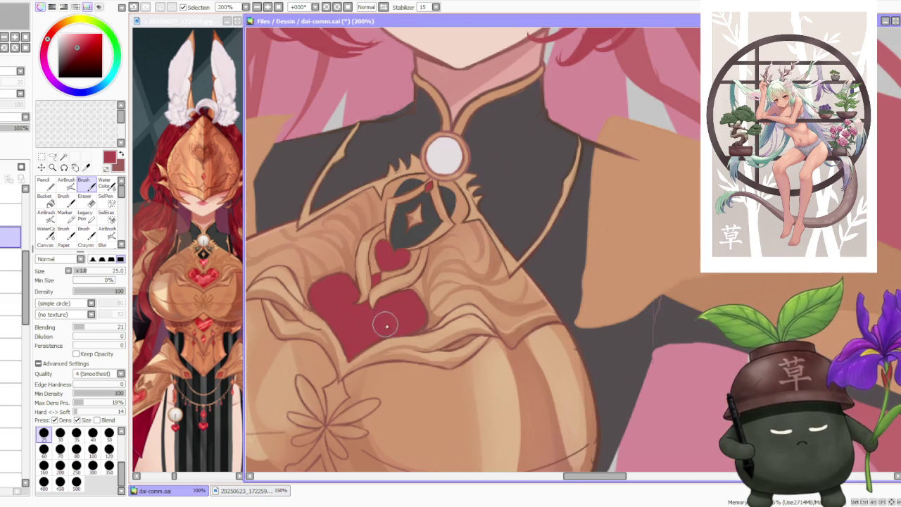
drag(354, 352, 329, 288)
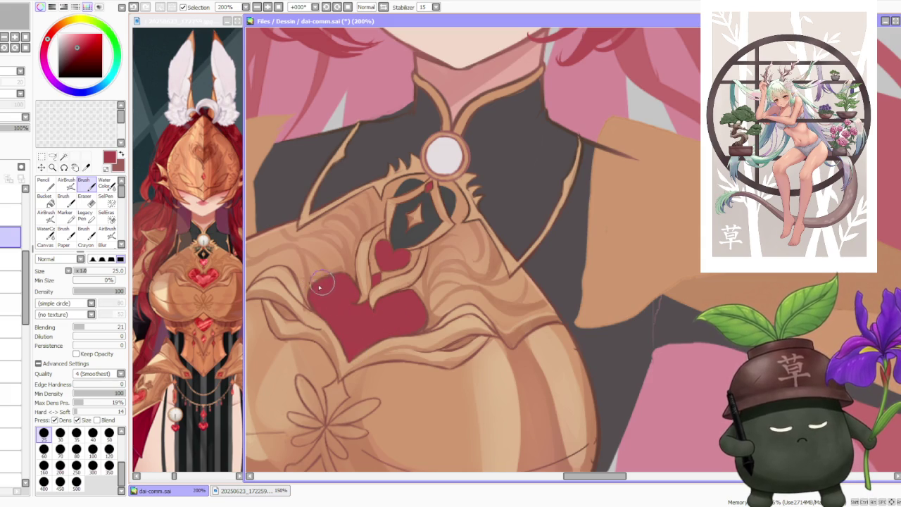
scroll(338, 282, down, 2)
scroll(435, 231, down, 2)
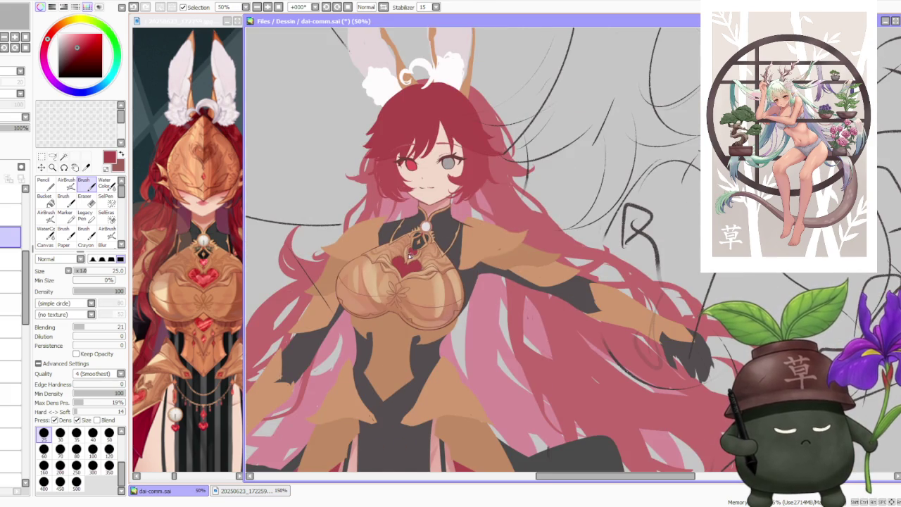
scroll(410, 251, up, 1)
scroll(422, 250, up, 1)
scroll(446, 254, down, 1)
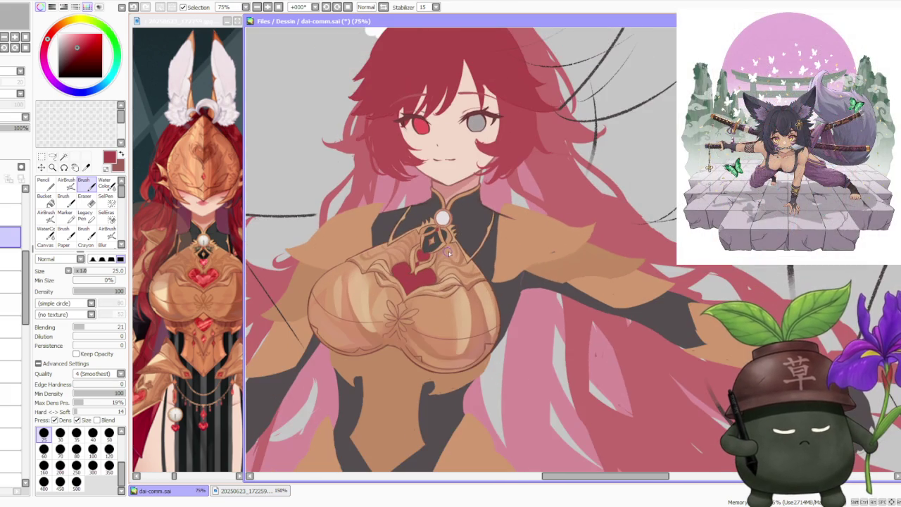
scroll(462, 209, down, 1)
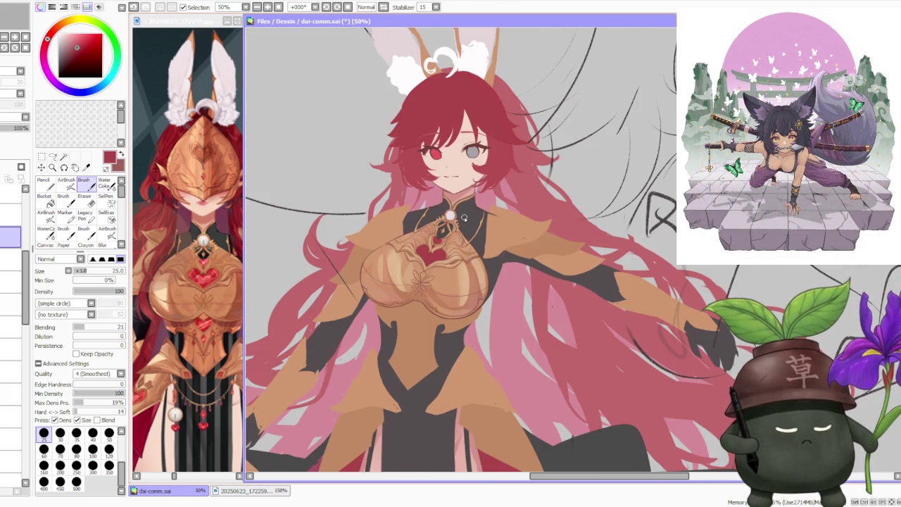
scroll(458, 234, up, 1)
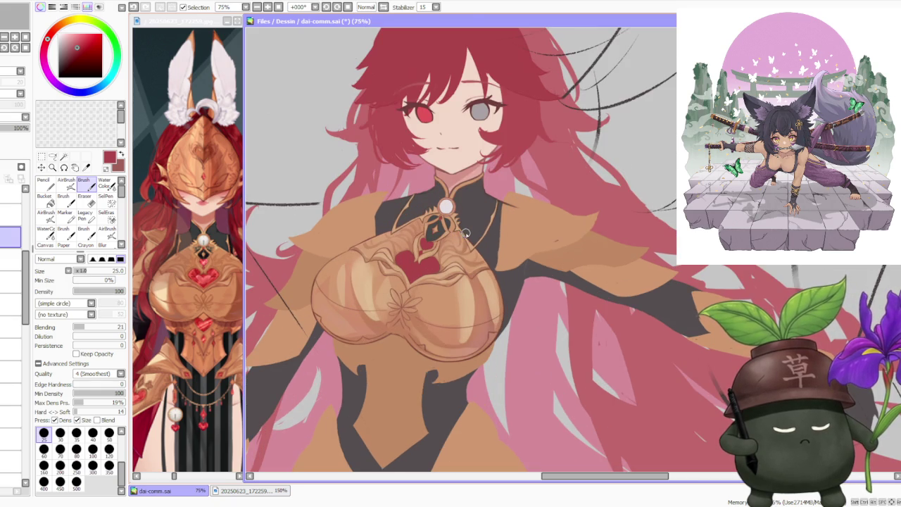
Zoom to 300% on the gold breastplate.
scroll(464, 230, down, 2)
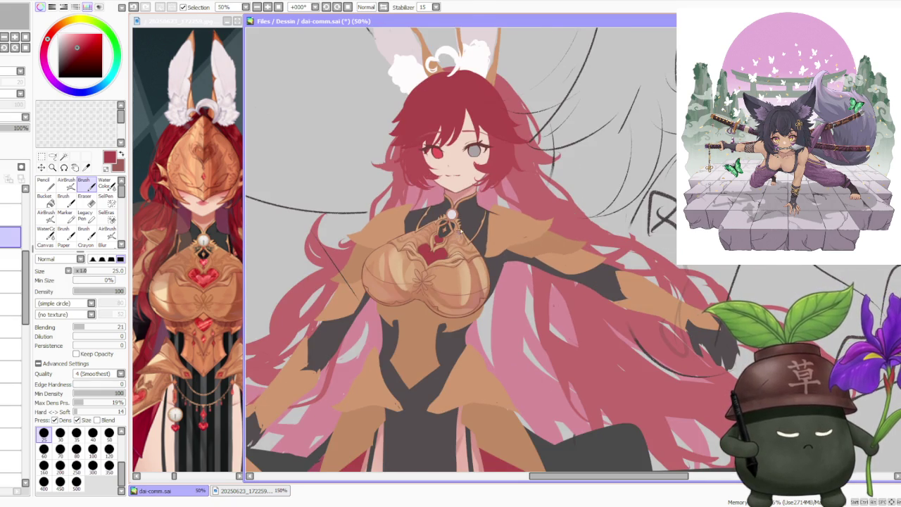
scroll(459, 232, down, 1)
scroll(464, 240, down, 1)
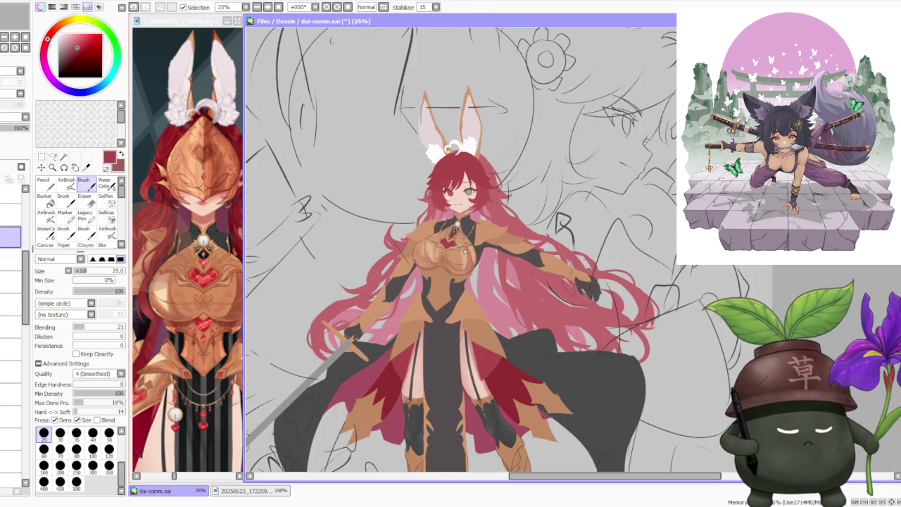
scroll(461, 232, up, 3)
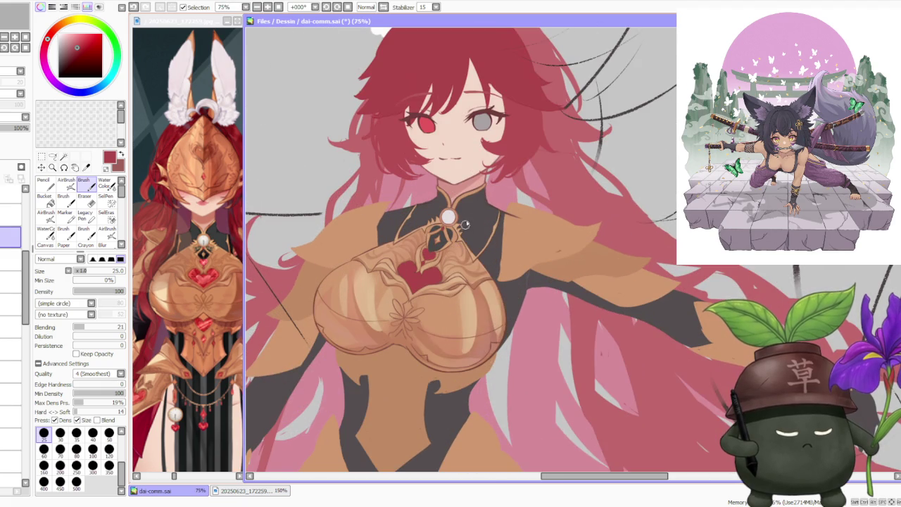
scroll(454, 201, down, 1)
scroll(454, 201, down, 1)
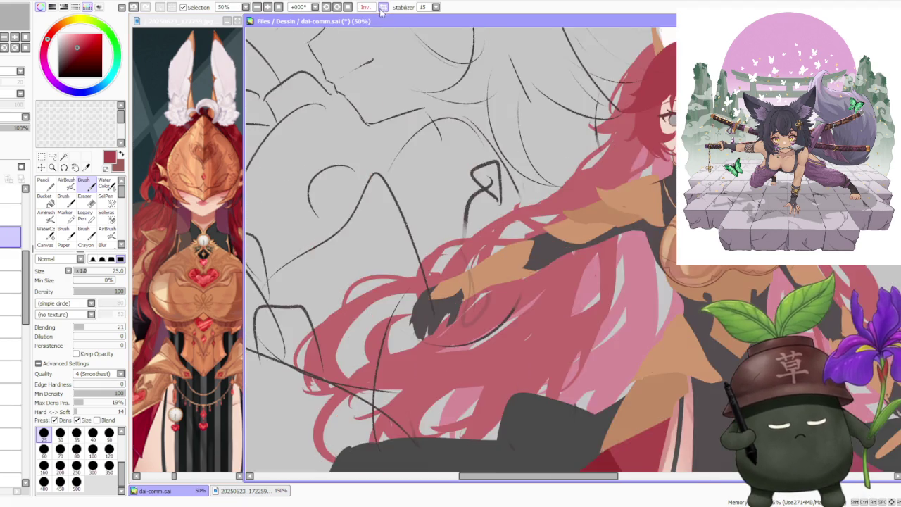
scroll(664, 171, down, 1)
scroll(704, 141, up, 4)
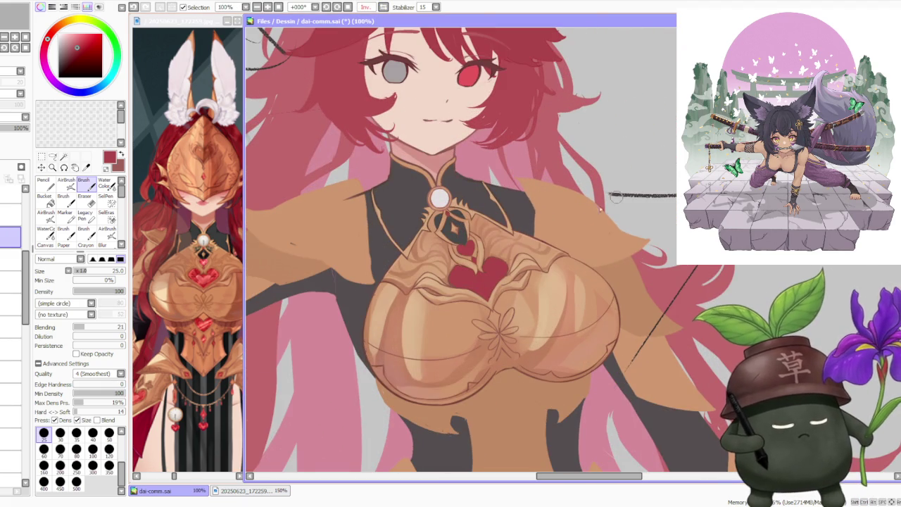
scroll(554, 246, down, 3)
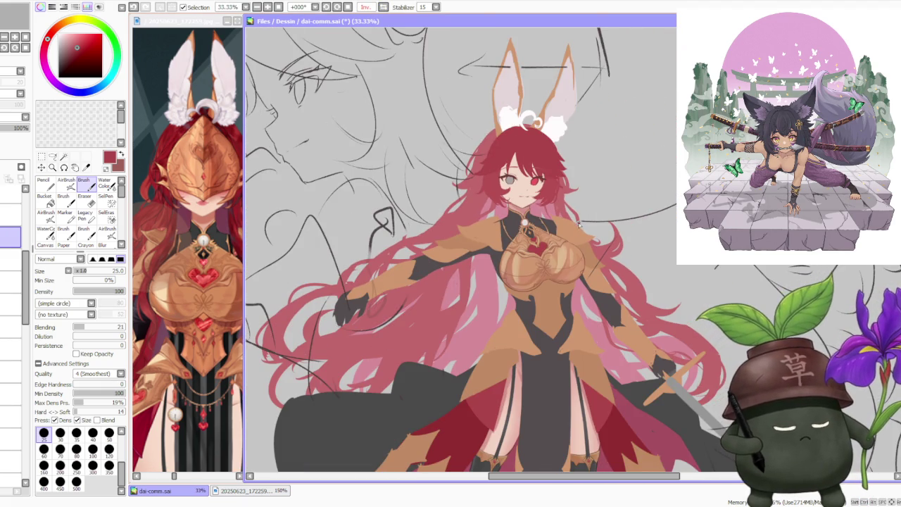
scroll(579, 224, up, 2)
scroll(563, 231, up, 1)
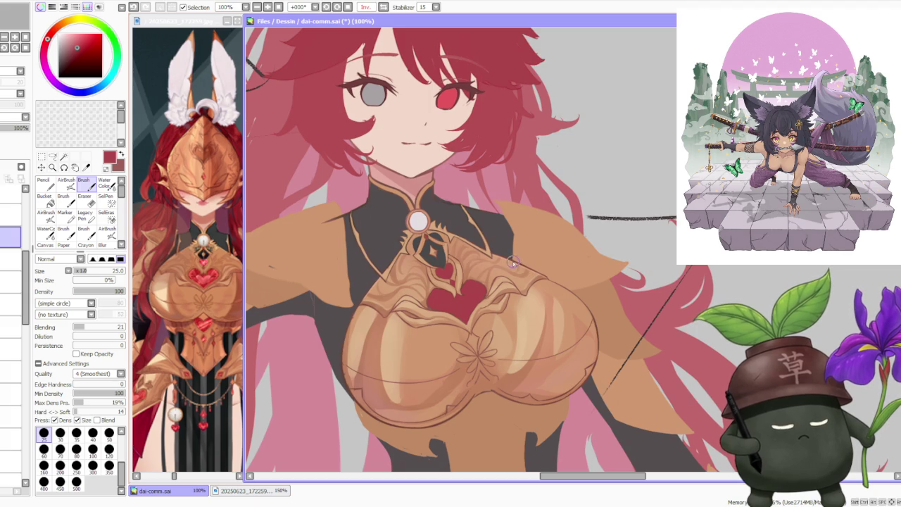
scroll(468, 301, down, 1)
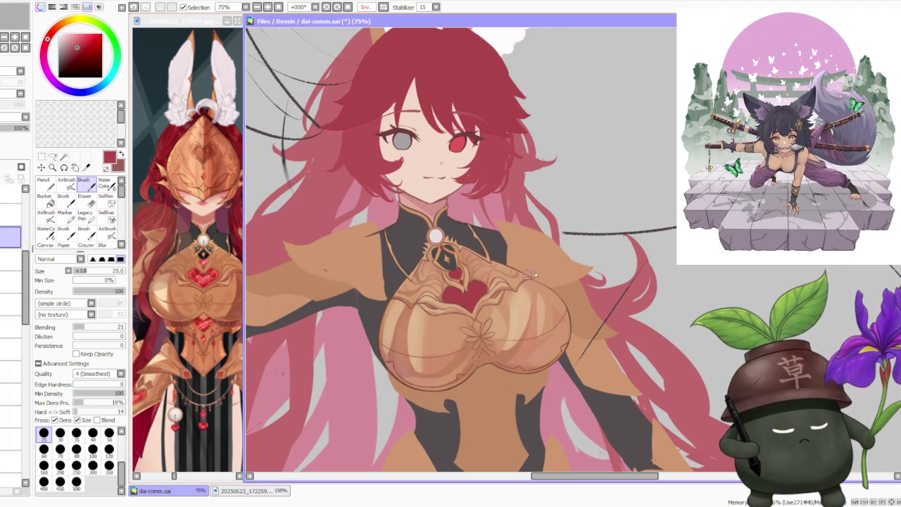
scroll(507, 278, up, 2)
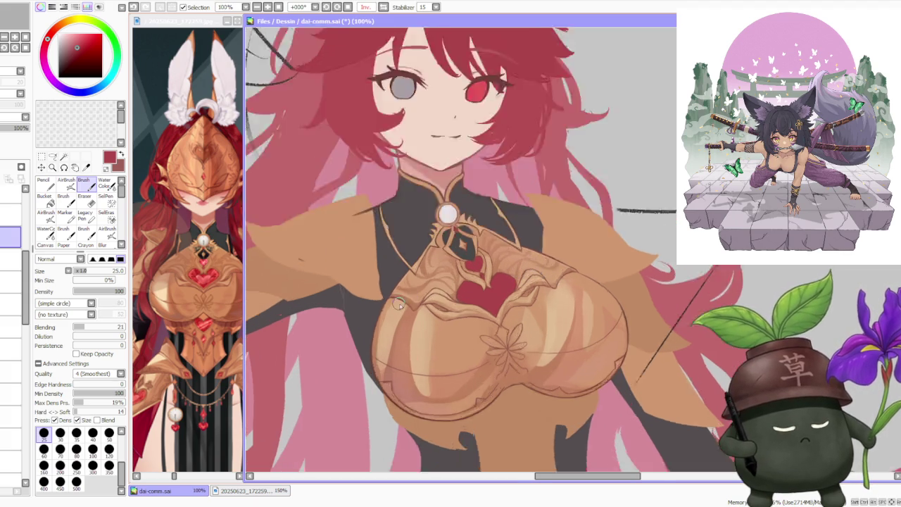
scroll(400, 307, up, 1)
scroll(436, 271, down, 2)
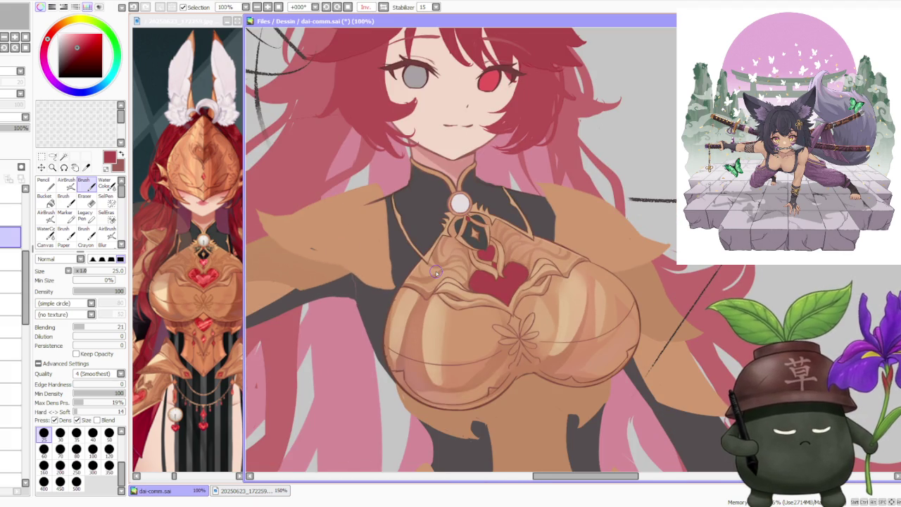
On the breastplate layer, add a short dark stroke on the lower-left outline, then sample dark brown.
click(11, 217)
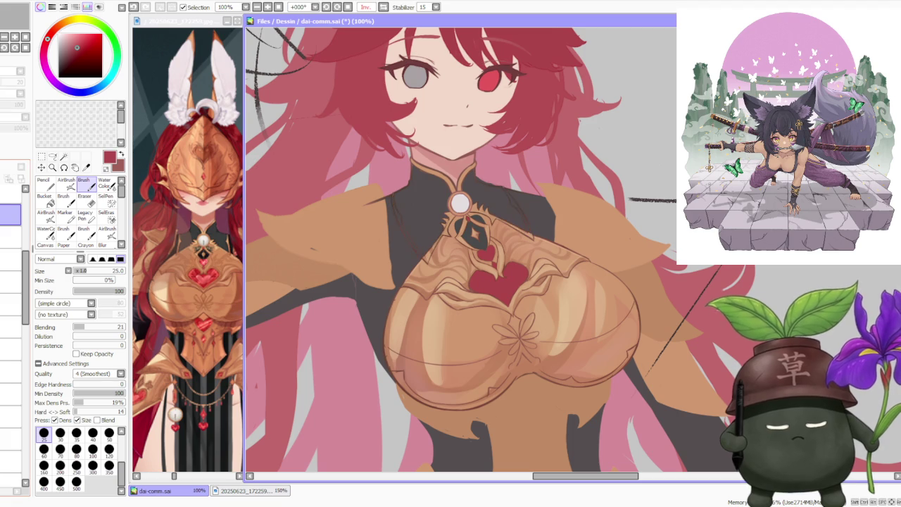
click(11, 241)
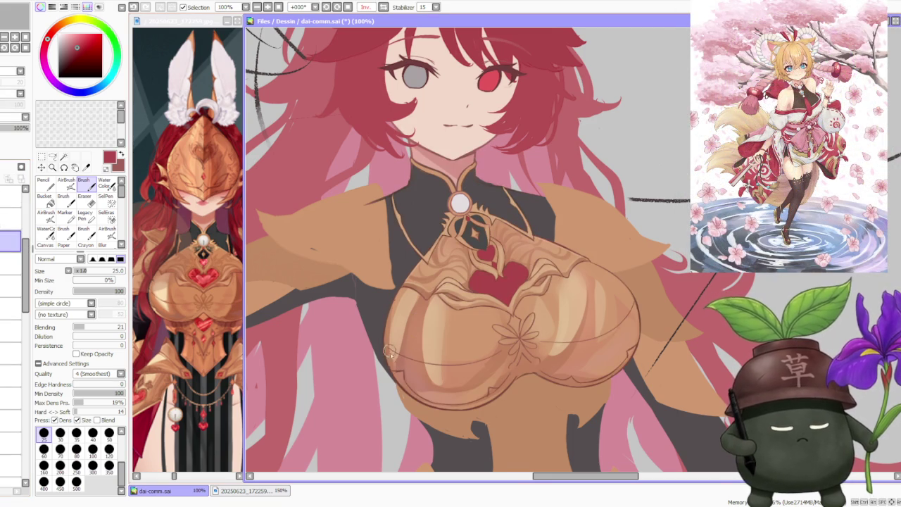
scroll(390, 343, up, 3)
scroll(383, 345, up, 2)
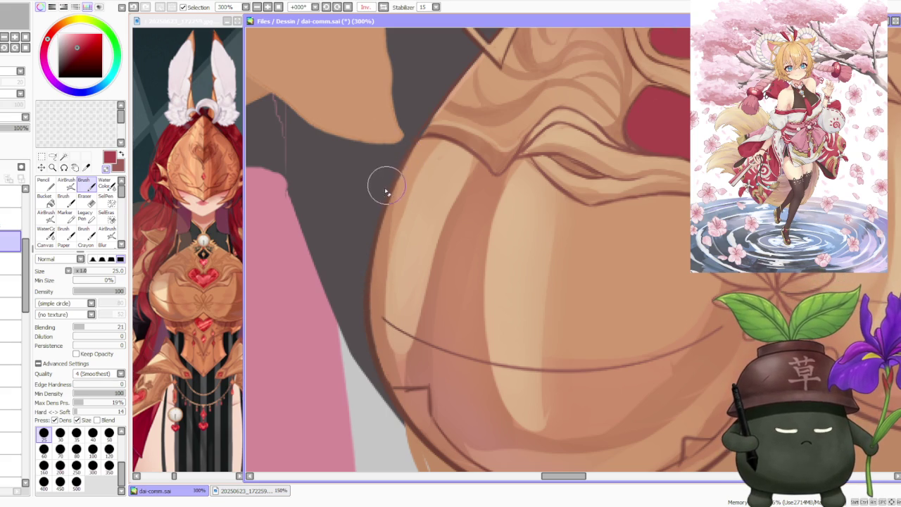
scroll(398, 161, down, 2)
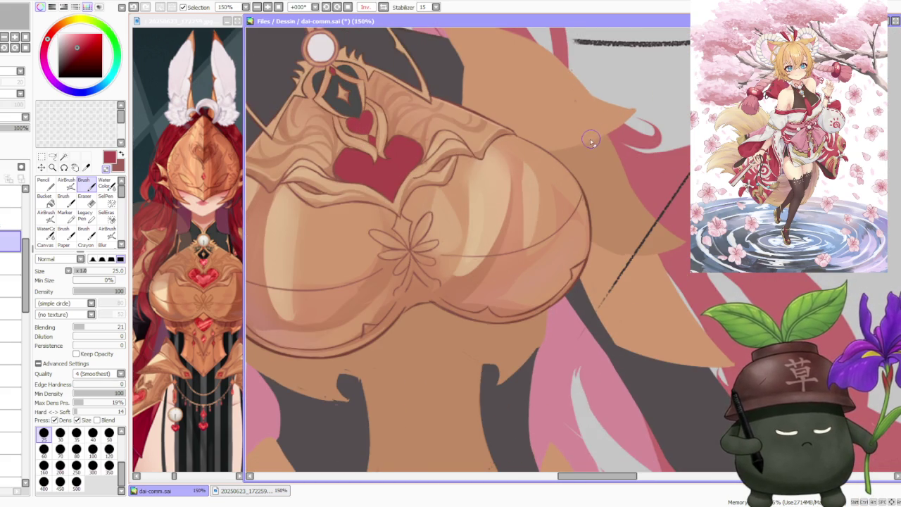
scroll(591, 141, down, 1)
scroll(422, 211, up, 1)
scroll(394, 246, up, 1)
scroll(371, 271, up, 1)
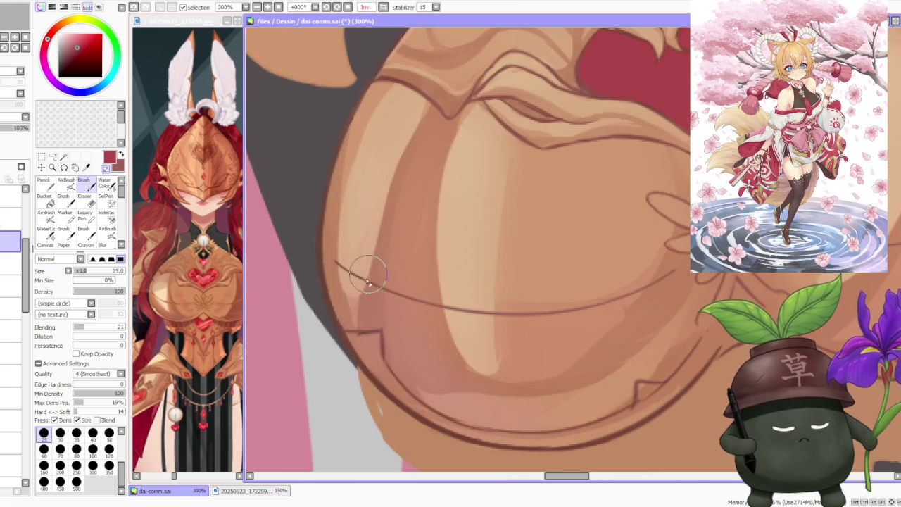
drag(346, 331, 384, 331)
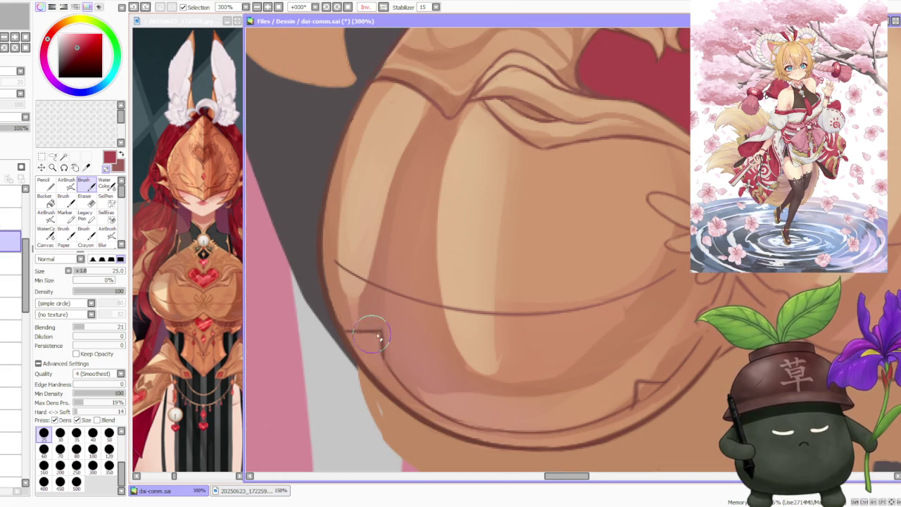
alt+click(318, 271)
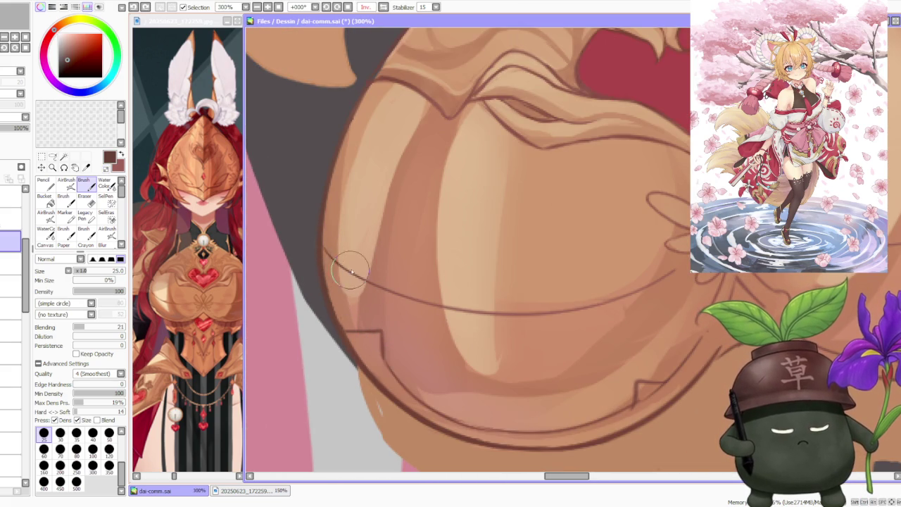
Darken the end of the breastplate's curved seam line.
drag(352, 275, 330, 257)
scroll(329, 257, down, 1)
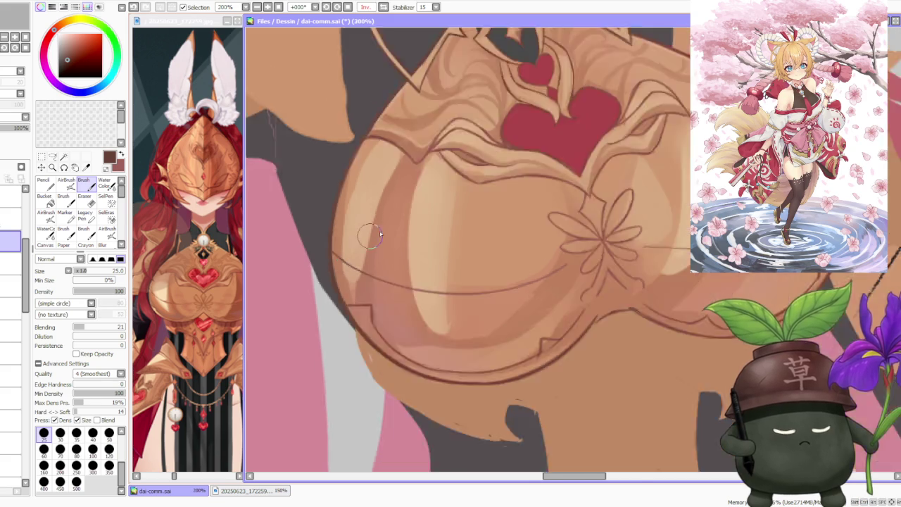
scroll(422, 212, down, 1)
scroll(629, 160, up, 1)
scroll(562, 210, up, 1)
scroll(446, 316, up, 1)
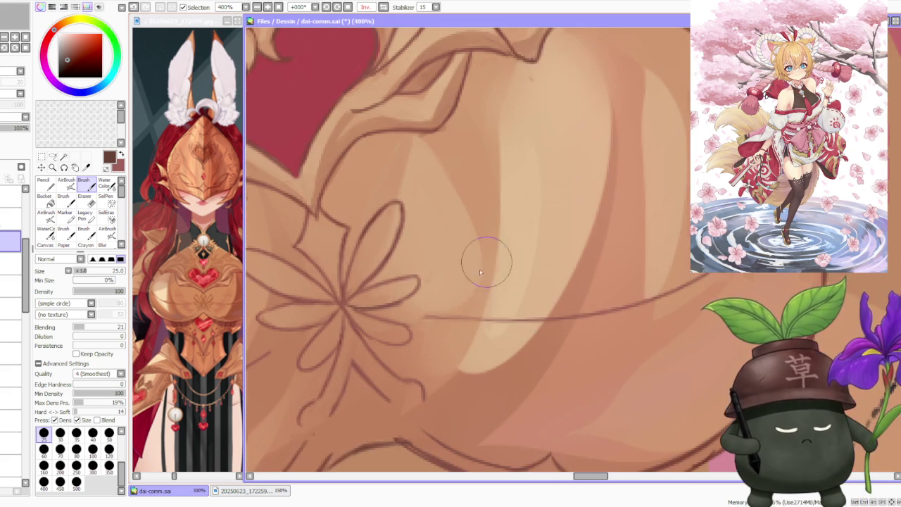
scroll(422, 324, down, 1)
scroll(364, 321, up, 1)
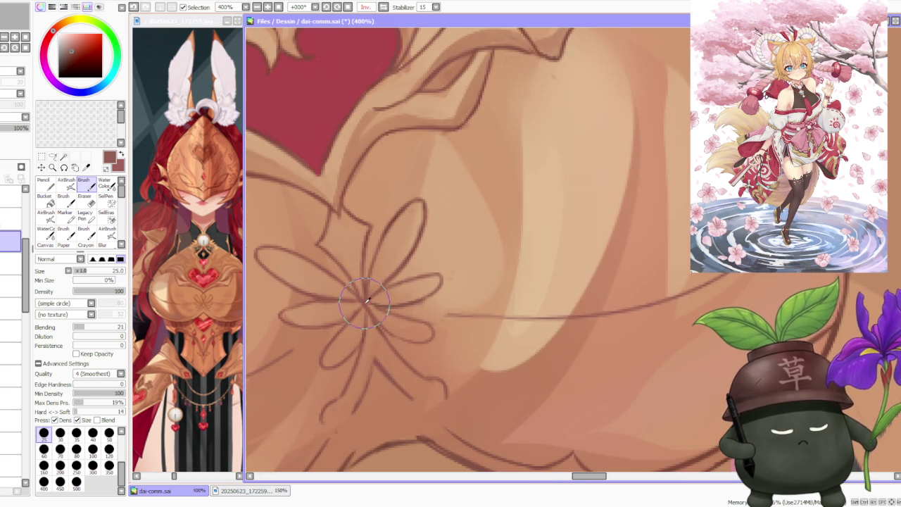
scroll(366, 300, down, 1)
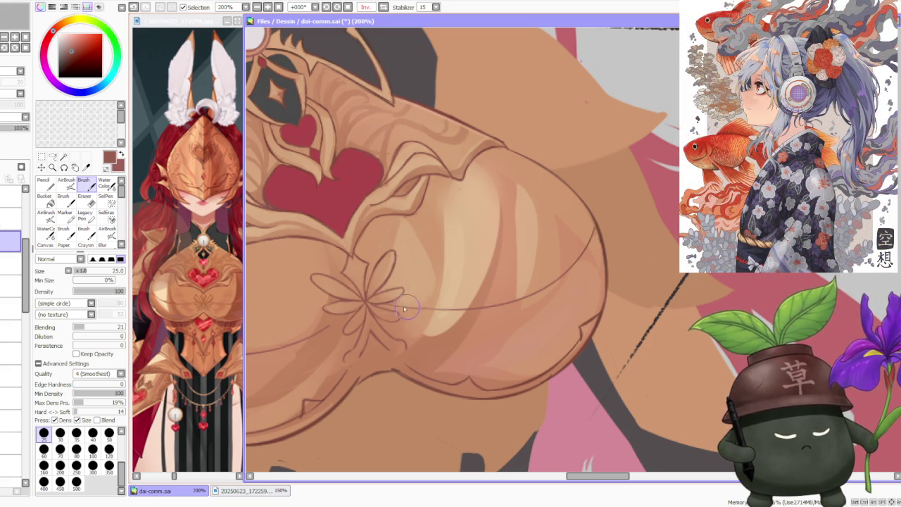
scroll(415, 308, up, 1)
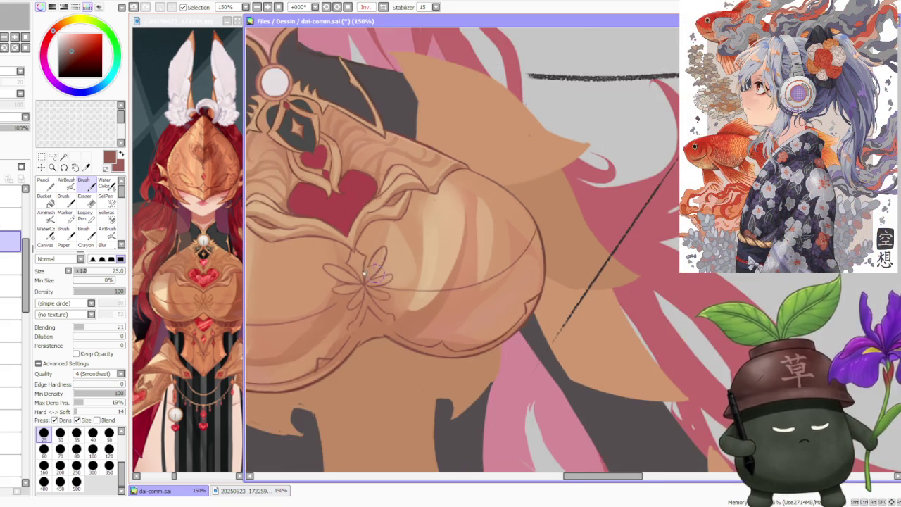
Try short strokes on the flower ornament, undoing each one.
drag(318, 336, 352, 315)
key(ctrl+z)
key(ctrl+z)
key(ctrl+z)
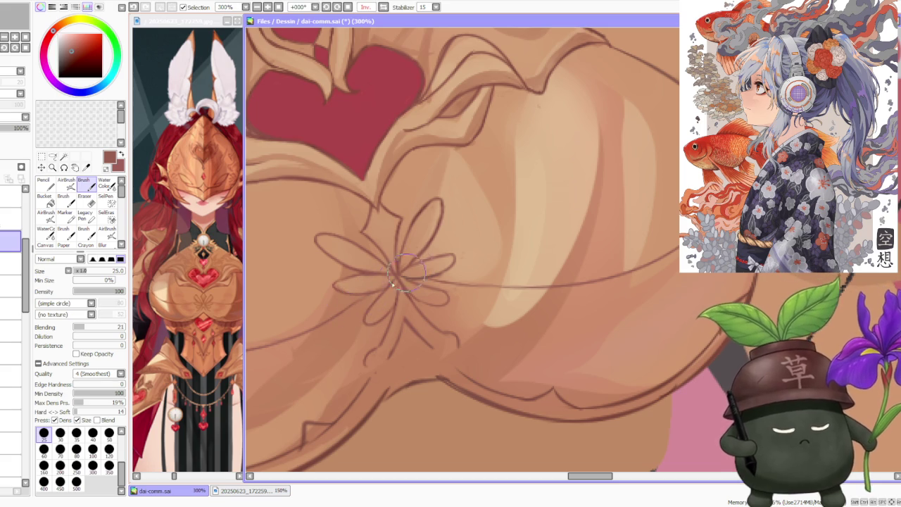
drag(329, 327, 361, 294)
key(ctrl+z)
drag(329, 326, 360, 294)
key(ctrl+z)
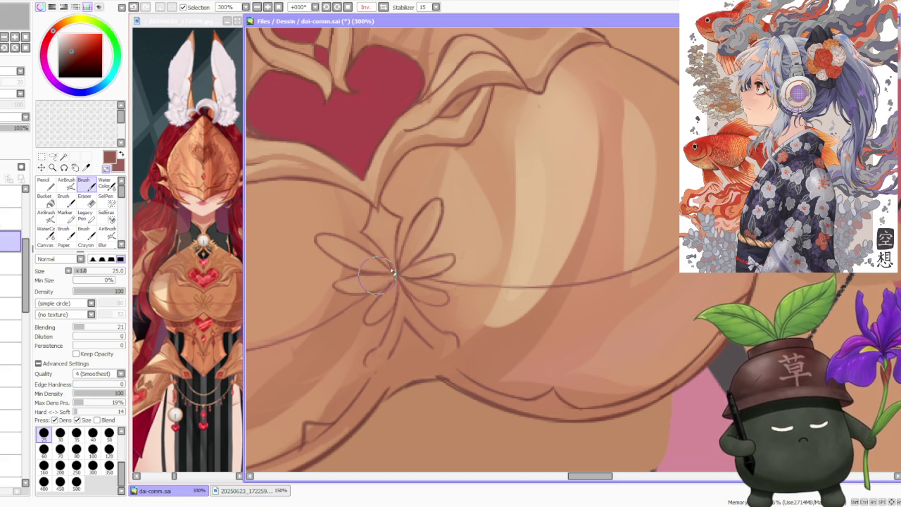
Undo the last stroke and a trial stroke along the breastplate's lower contour.
scroll(396, 280, down, 3)
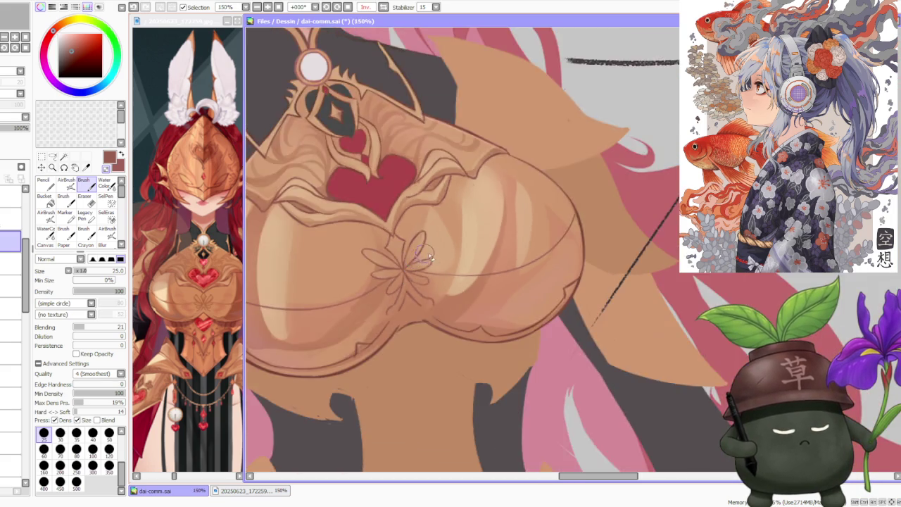
scroll(401, 288, down, 2)
scroll(423, 317, up, 4)
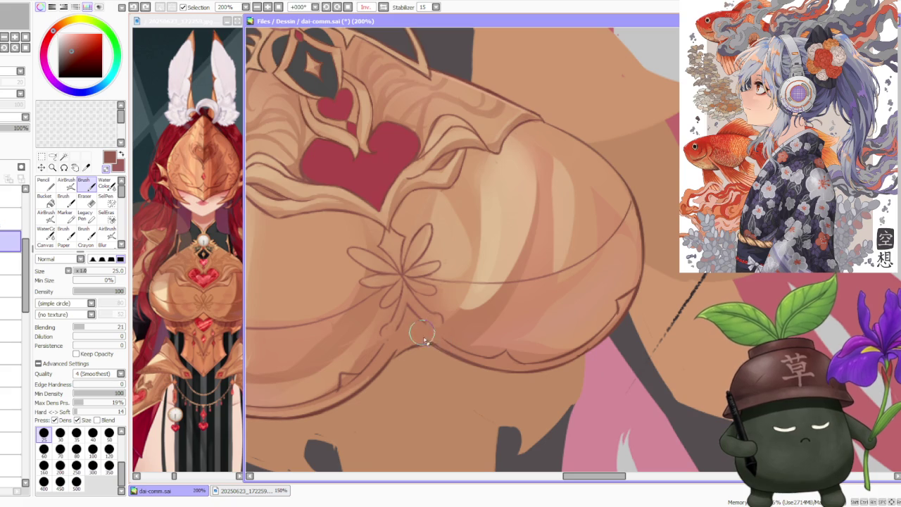
scroll(419, 337, down, 1)
scroll(375, 342, up, 1)
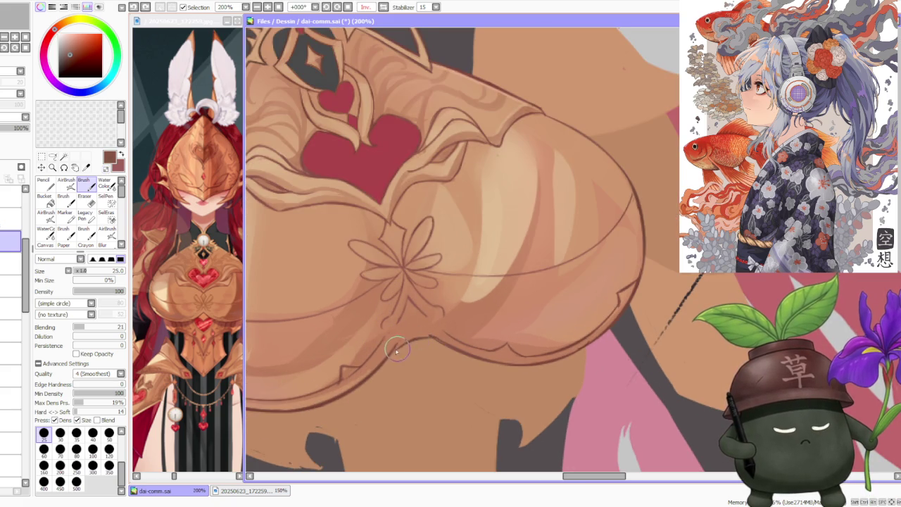
key(ctrl+z)
mouse_move(415, 338)
mouse_down()
mouse_move(439, 344)
mouse_move(430, 336)
mouse_up()
key(ctrl+z)
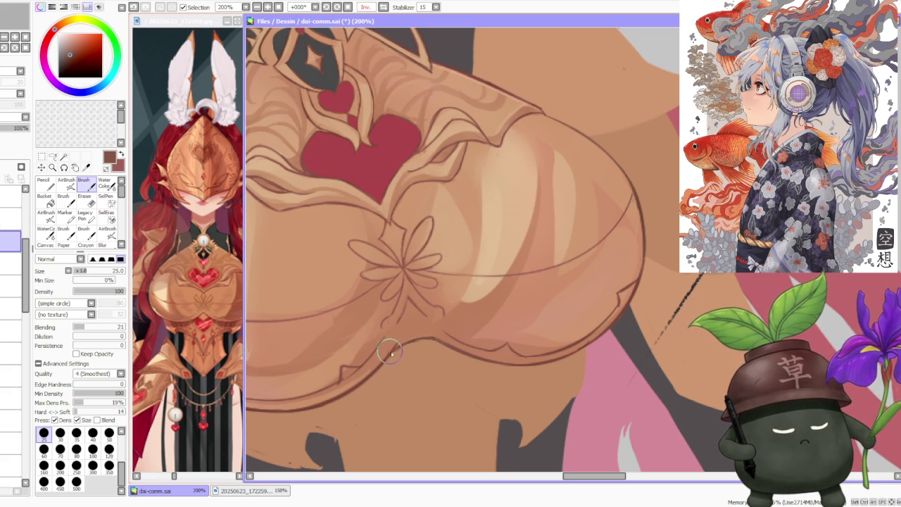
Switch to the lower layer and sample the breastplate's tan colour.
scroll(520, 248, down, 2)
scroll(535, 331, up, 3)
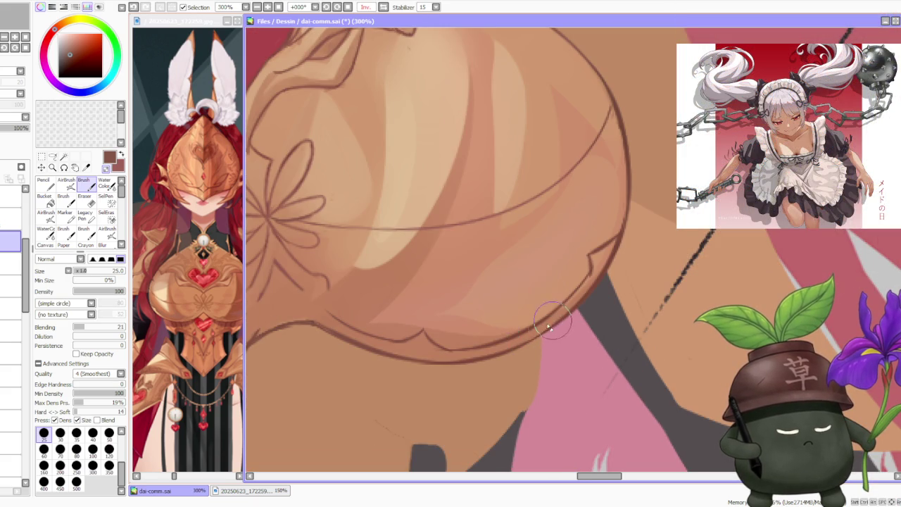
scroll(592, 273, down, 2)
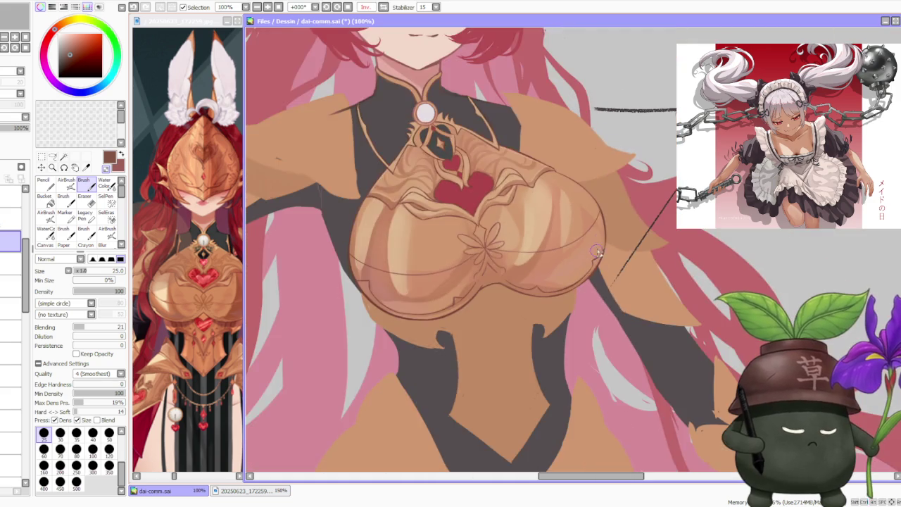
scroll(591, 271, up, 2)
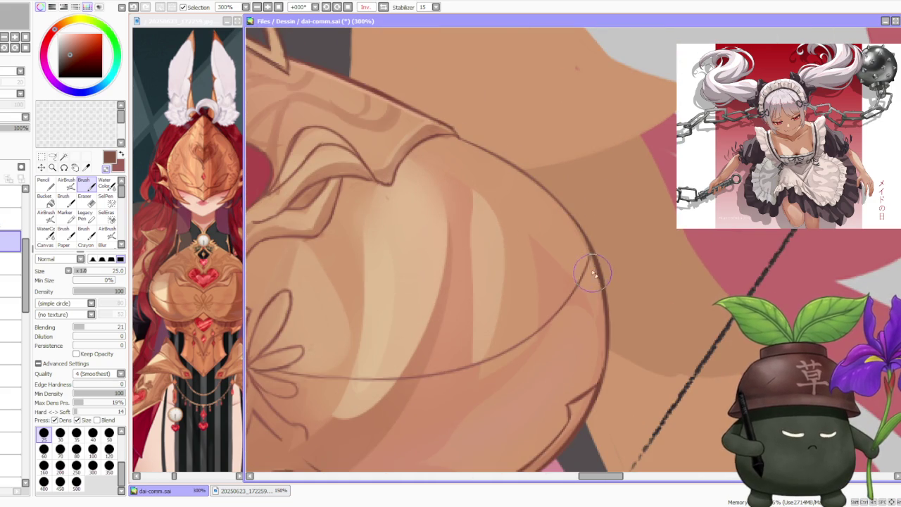
scroll(592, 270, down, 4)
scroll(552, 209, down, 1)
scroll(553, 209, up, 3)
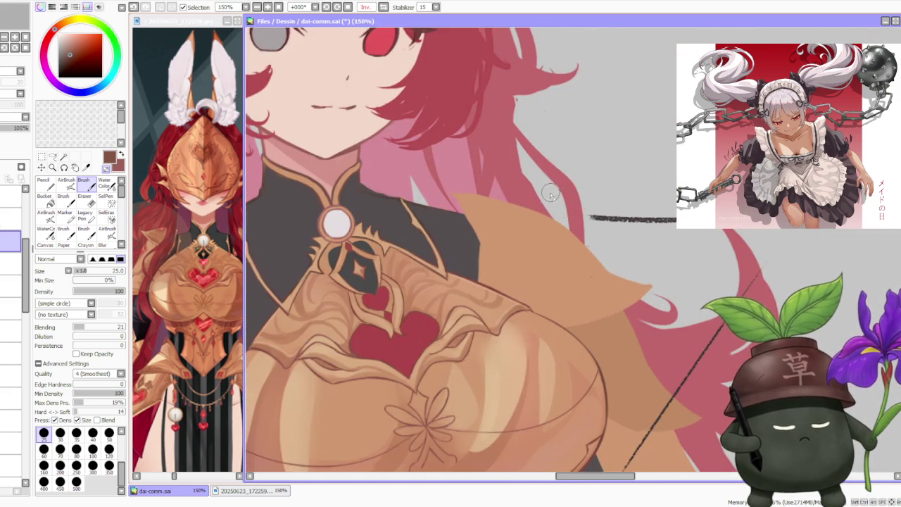
scroll(551, 195, down, 1)
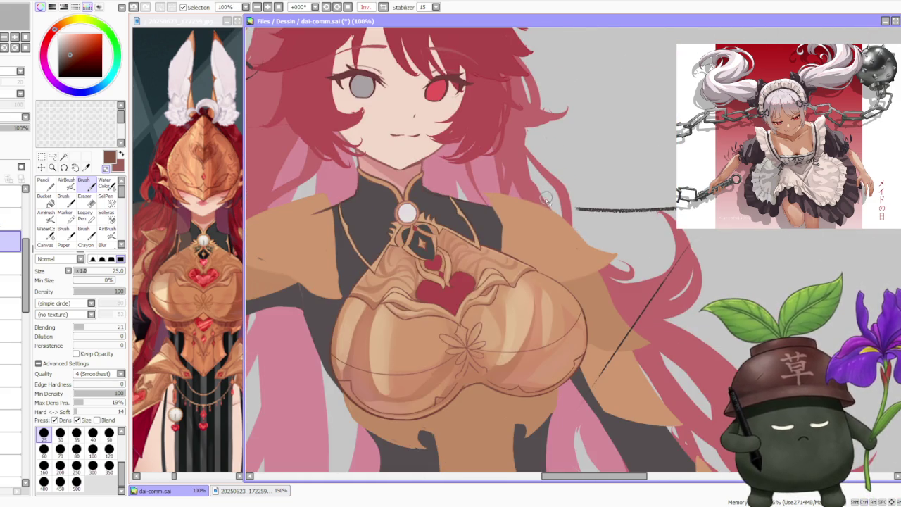
click(11, 331)
scroll(354, 386, up, 1)
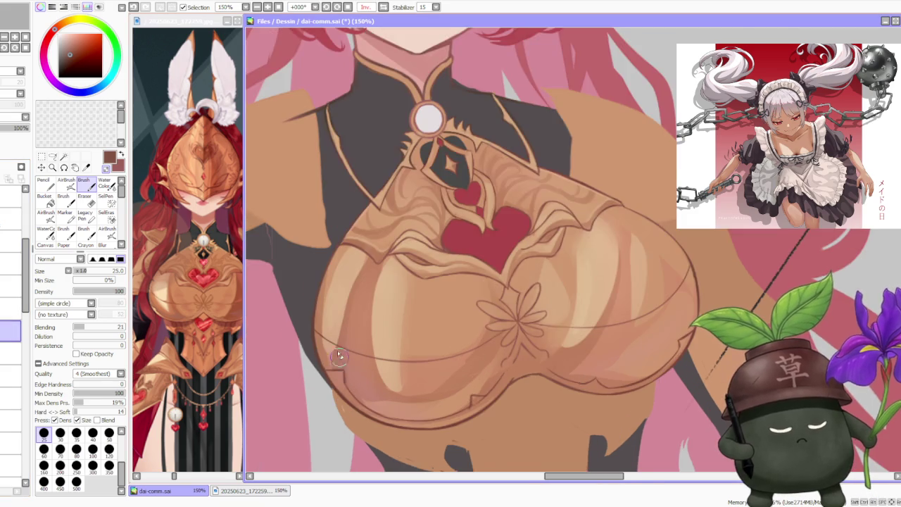
scroll(339, 360, up, 1)
alt+click(321, 317)
scroll(306, 327, up, 1)
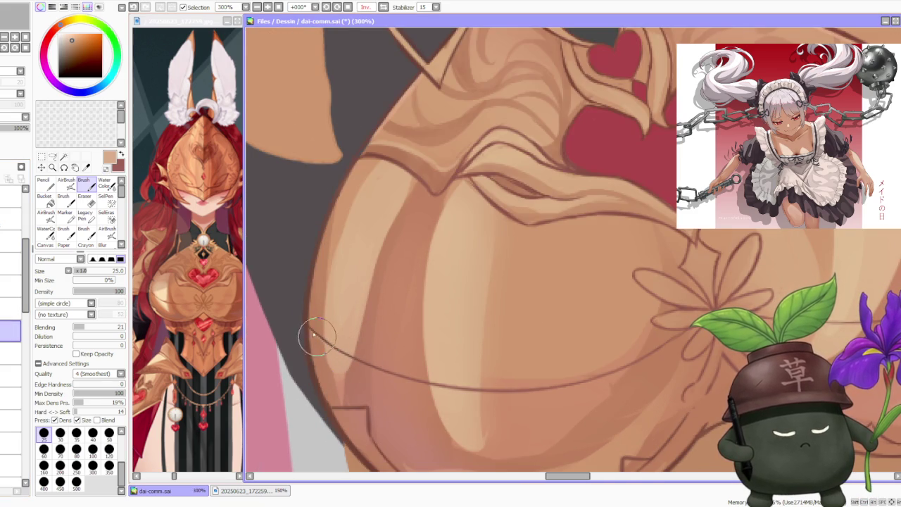
Extend the curved seam along the chest outline and sample a lighter beige.
mouse_move(310, 326)
mouse_down()
mouse_move(372, 366)
mouse_move(514, 400)
mouse_up()
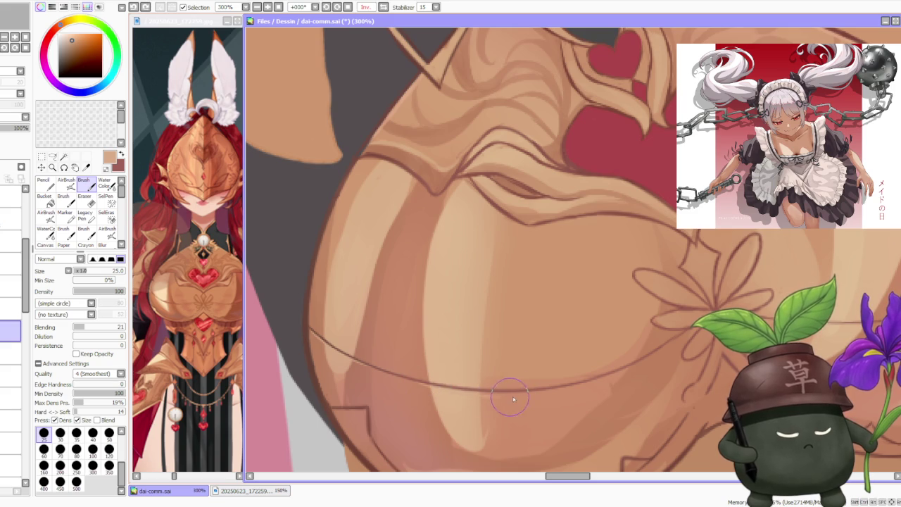
alt+click(486, 419)
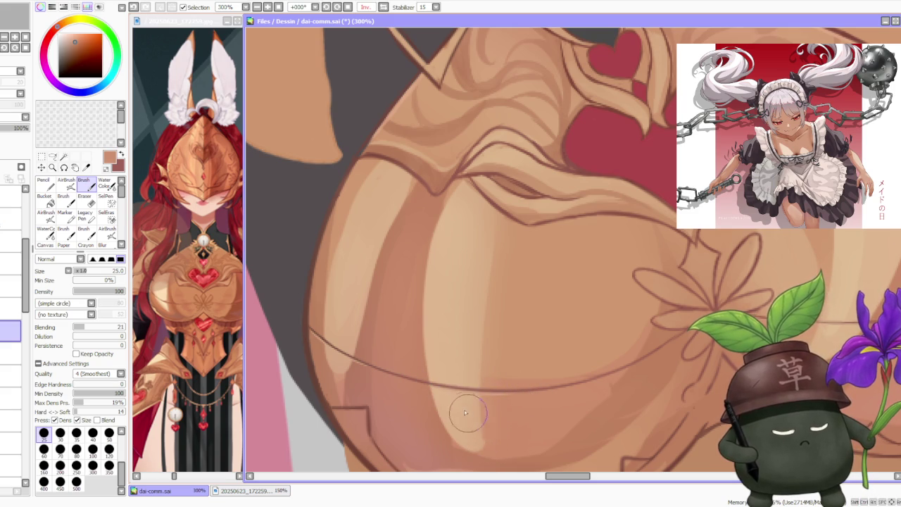
alt+click(468, 414)
Add a light beige highlight stroke along the curved seam.
scroll(468, 414, down, 5)
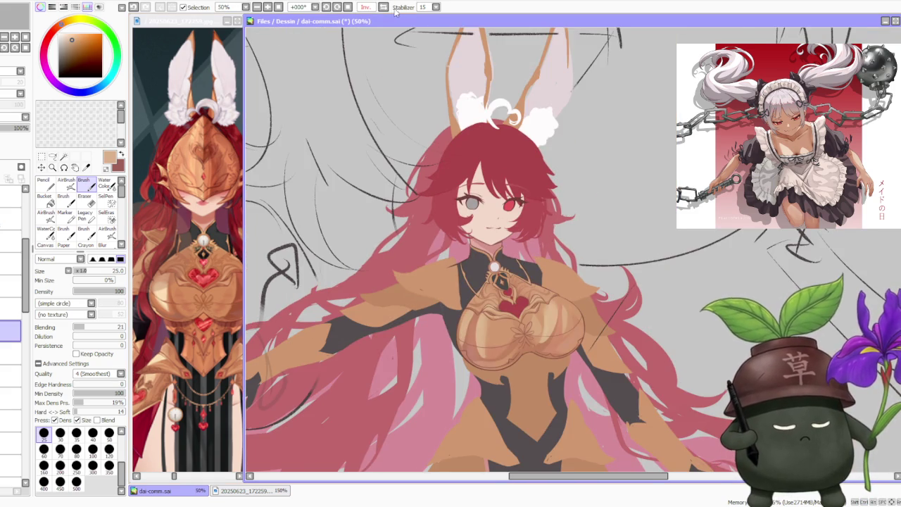
scroll(426, 302, up, 4)
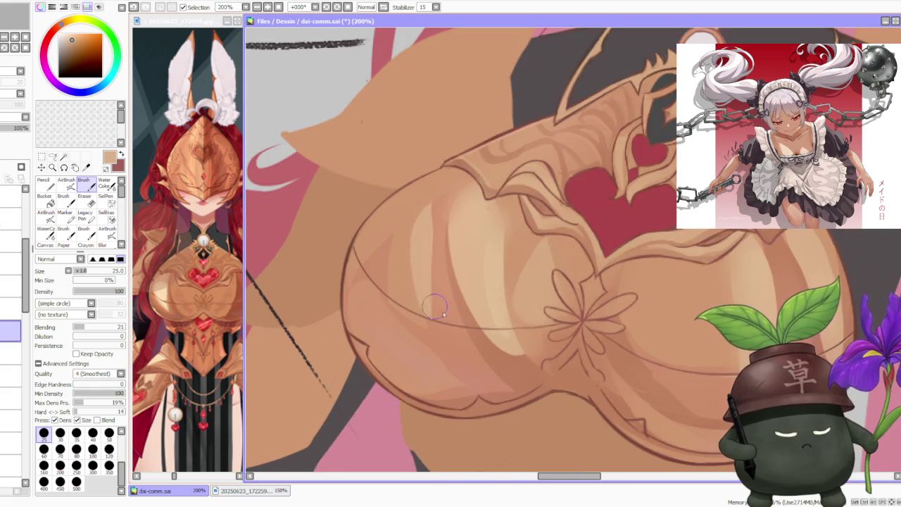
scroll(474, 314, up, 1)
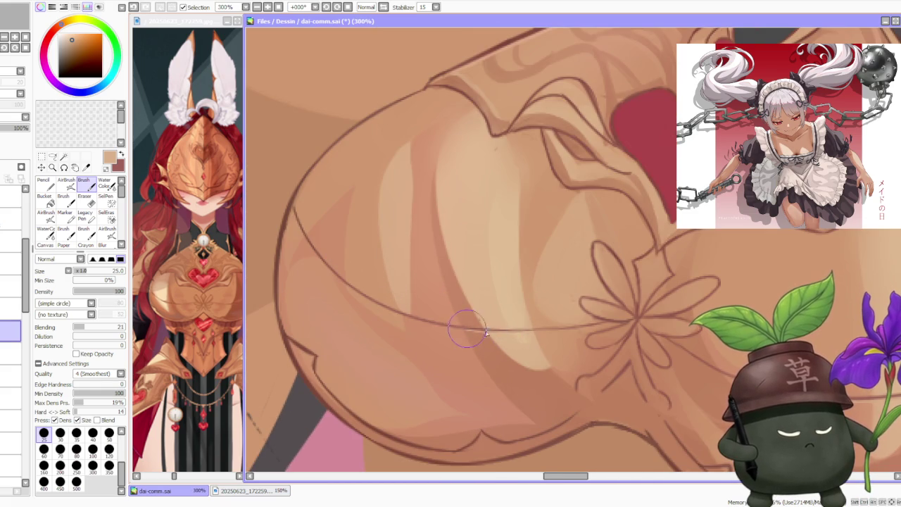
drag(466, 331, 562, 331)
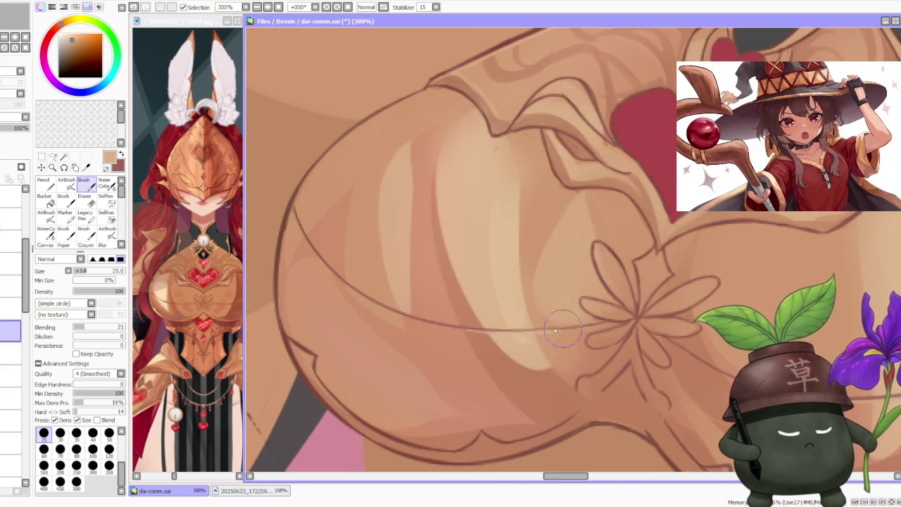
scroll(535, 310, down, 2)
scroll(507, 282, down, 1)
scroll(493, 267, down, 1)
scroll(486, 257, up, 4)
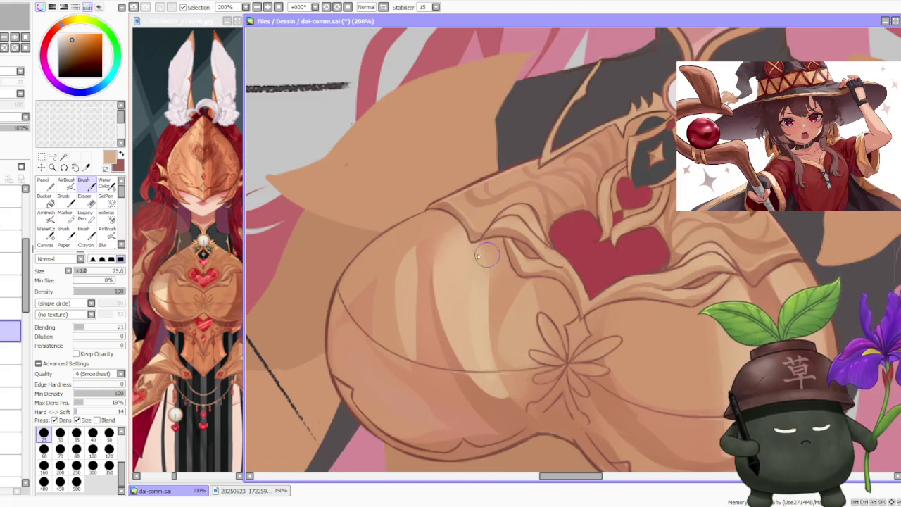
scroll(357, 320, up, 1)
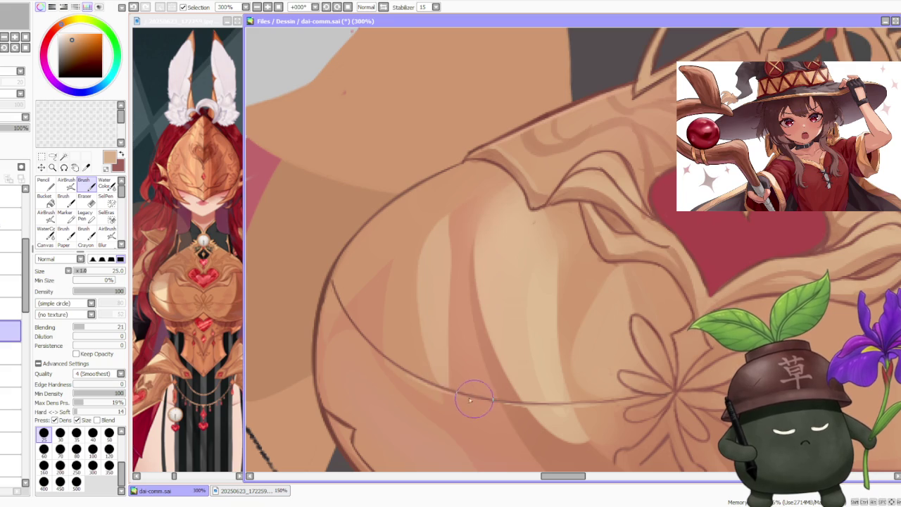
scroll(468, 381, down, 2)
scroll(493, 309, down, 1)
scroll(535, 253, down, 1)
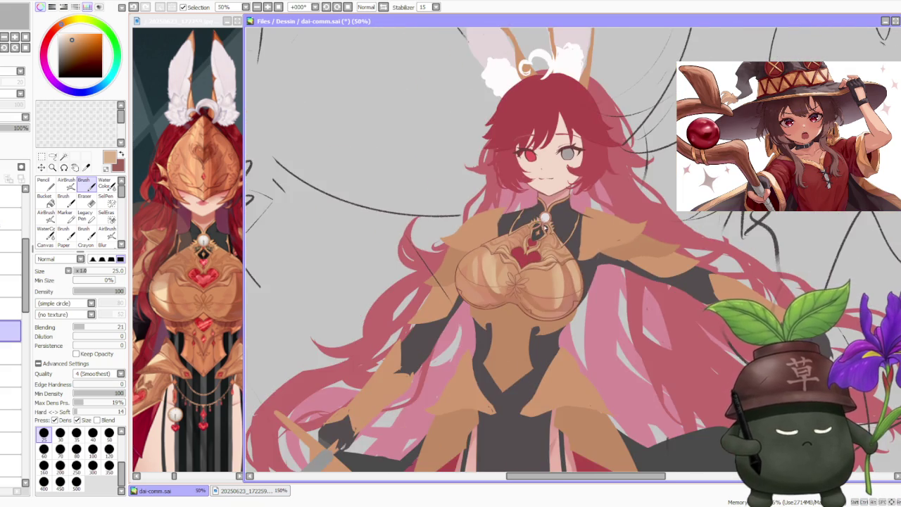
scroll(574, 219, down, 1)
scroll(563, 221, up, 4)
scroll(553, 216, up, 2)
scroll(535, 211, down, 2)
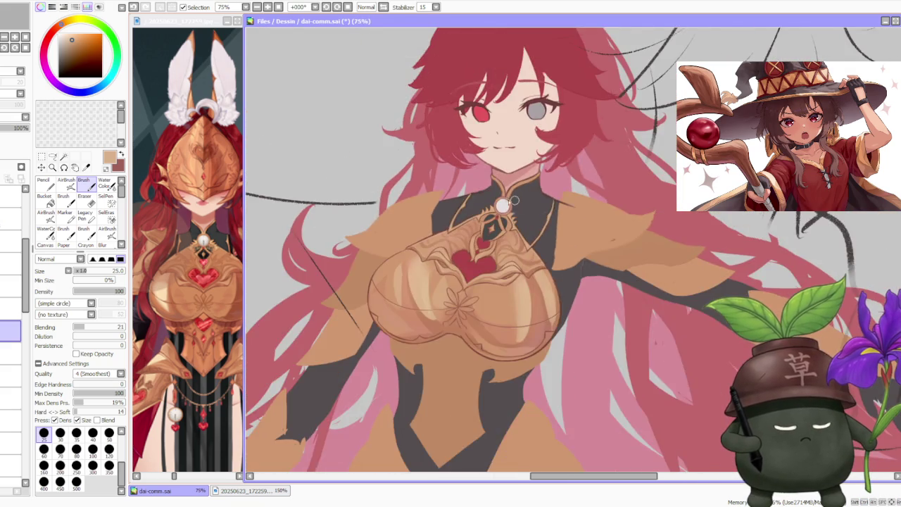
scroll(519, 203, up, 1)
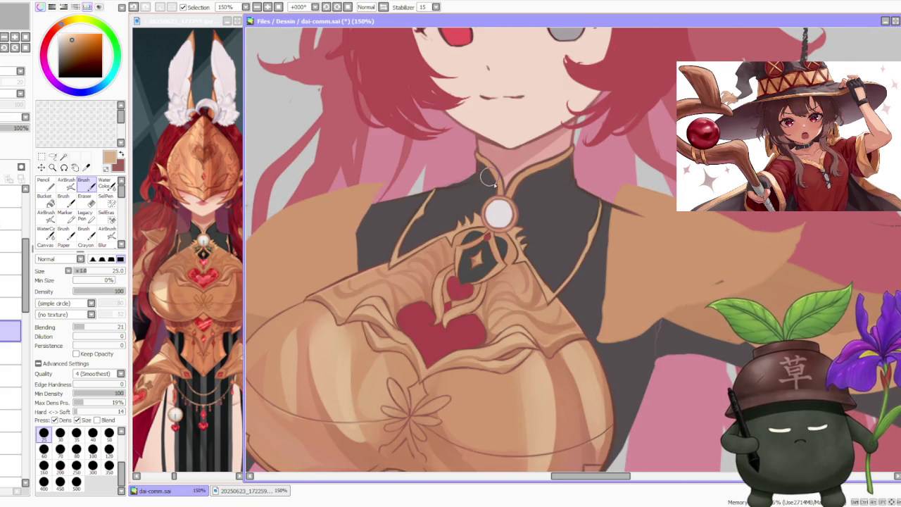
scroll(494, 209, up, 1)
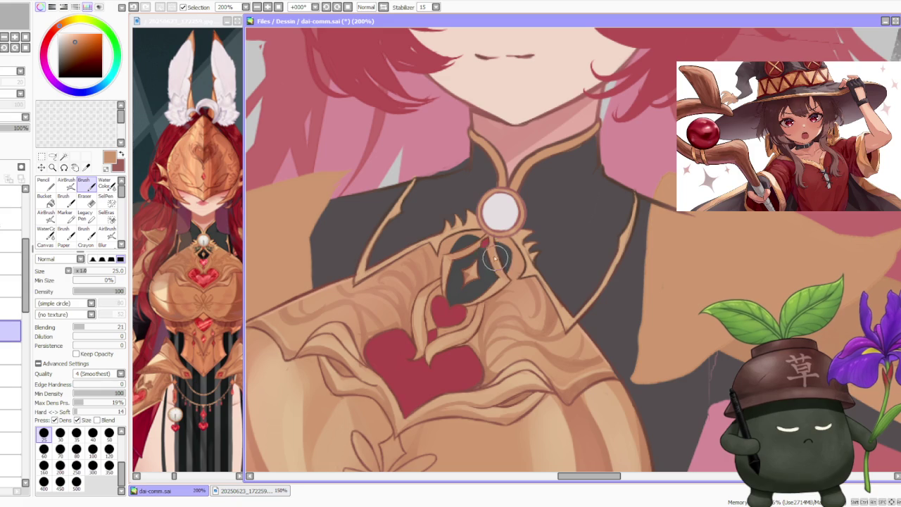
Sample dark brown, tan and darker brown colours from the armour.
alt+click(501, 280)
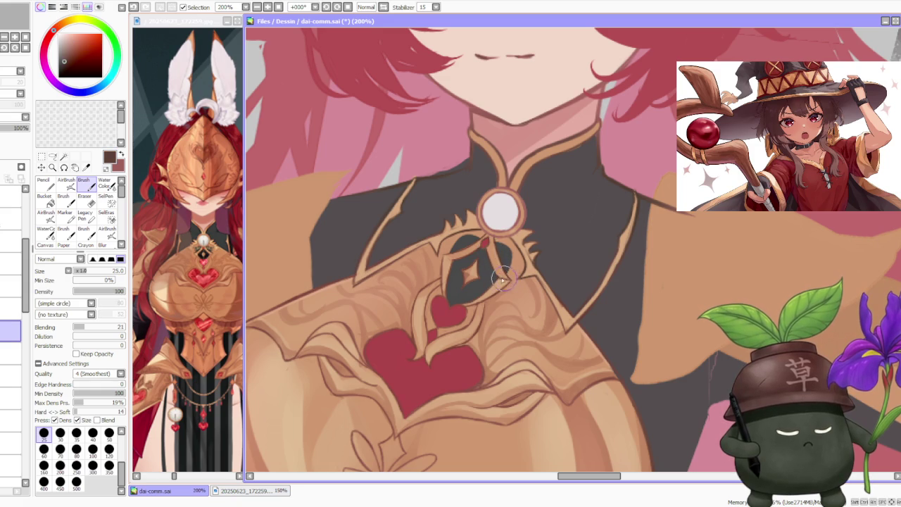
alt+click(506, 281)
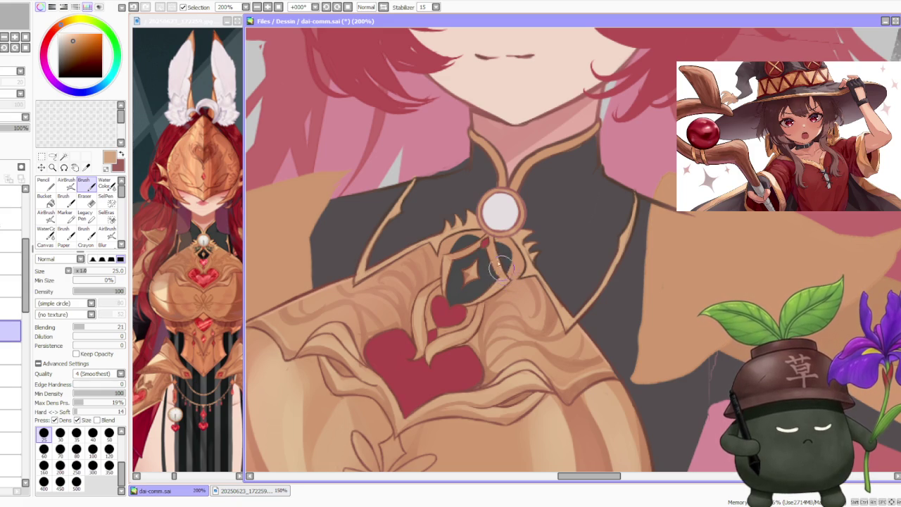
scroll(491, 260, down, 2)
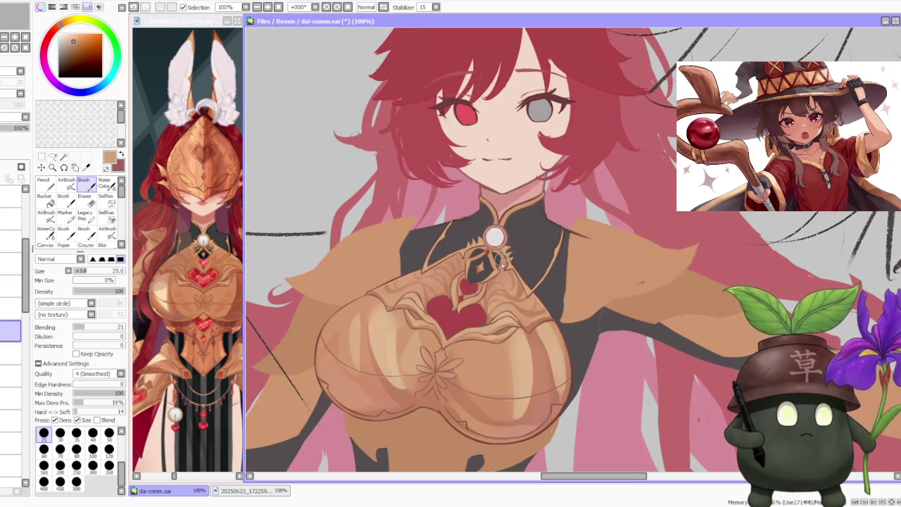
scroll(512, 303, up, 1)
alt+click(518, 288)
scroll(517, 288, up, 1)
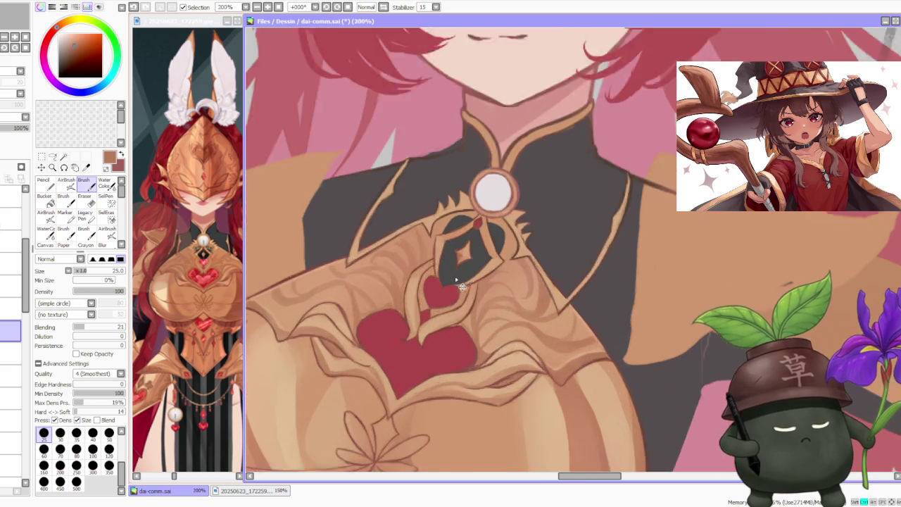
scroll(492, 292, up, 1)
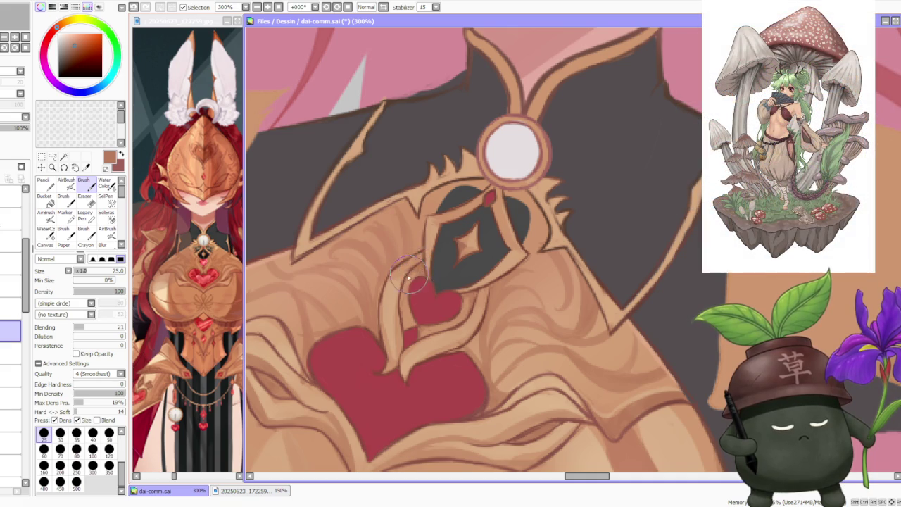
Sample a brighter armour colour and undo the last small stroke.
scroll(420, 284, down, 3)
scroll(430, 274, down, 2)
scroll(437, 268, up, 2)
scroll(437, 267, up, 2)
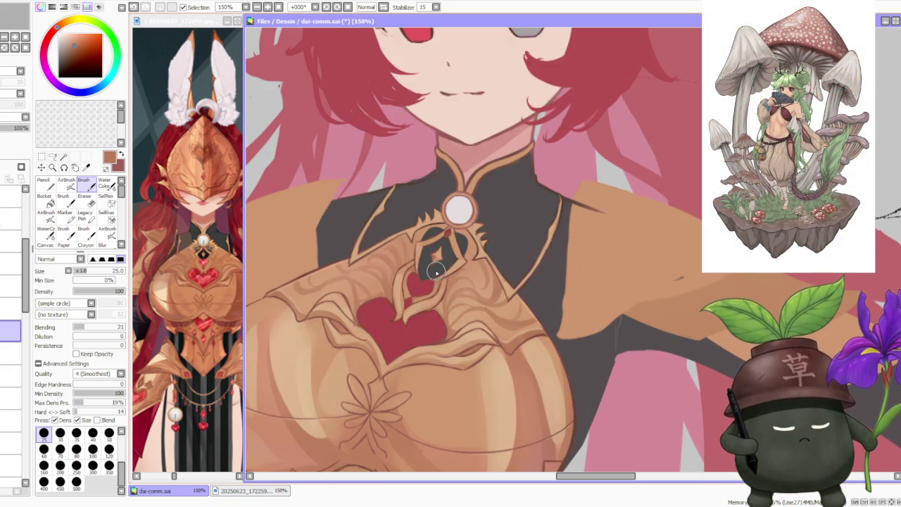
scroll(446, 229, down, 2)
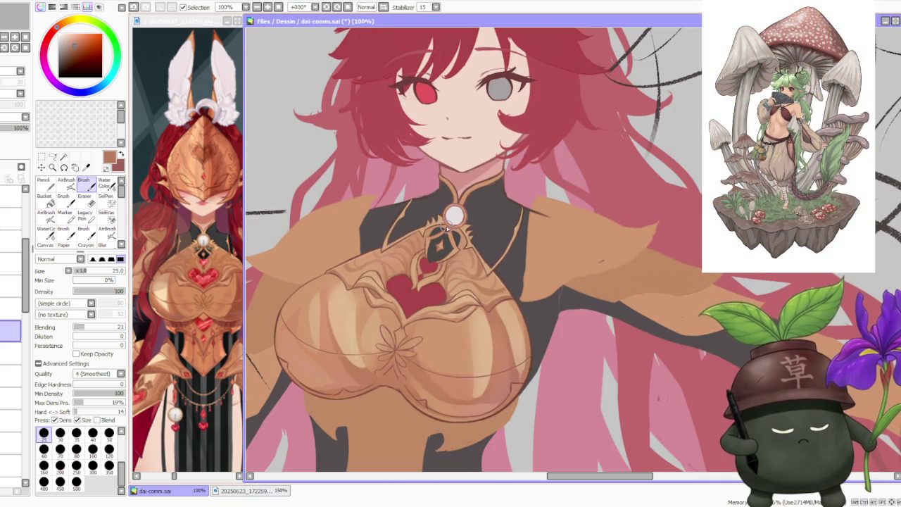
scroll(408, 261, up, 2)
scroll(365, 298, up, 2)
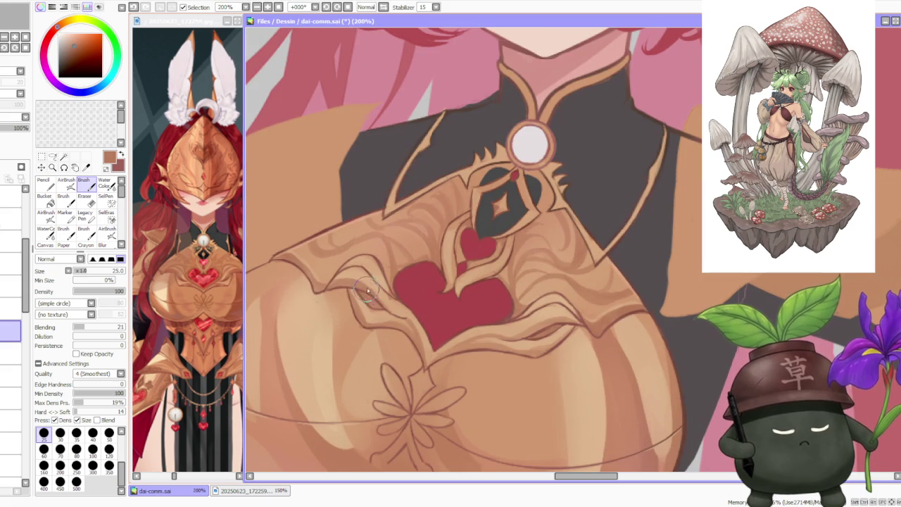
alt+click(320, 287)
scroll(319, 292, down, 3)
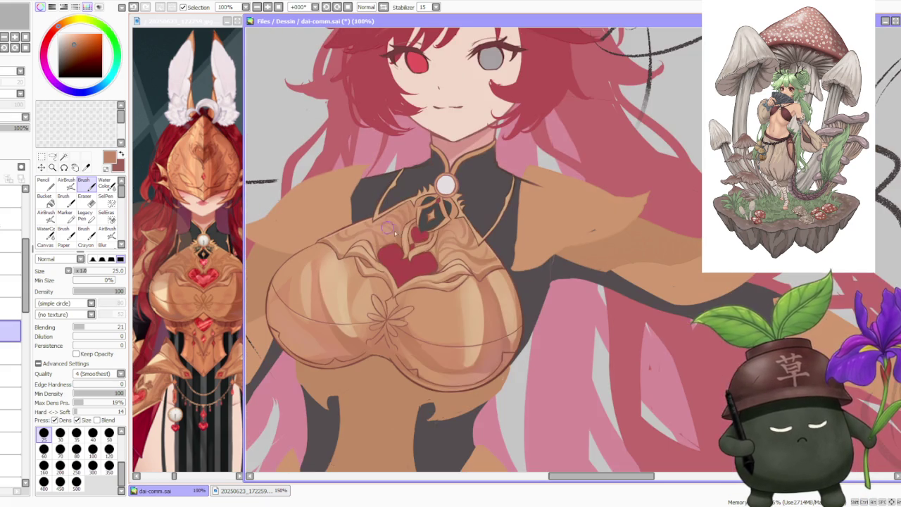
scroll(462, 236, up, 3)
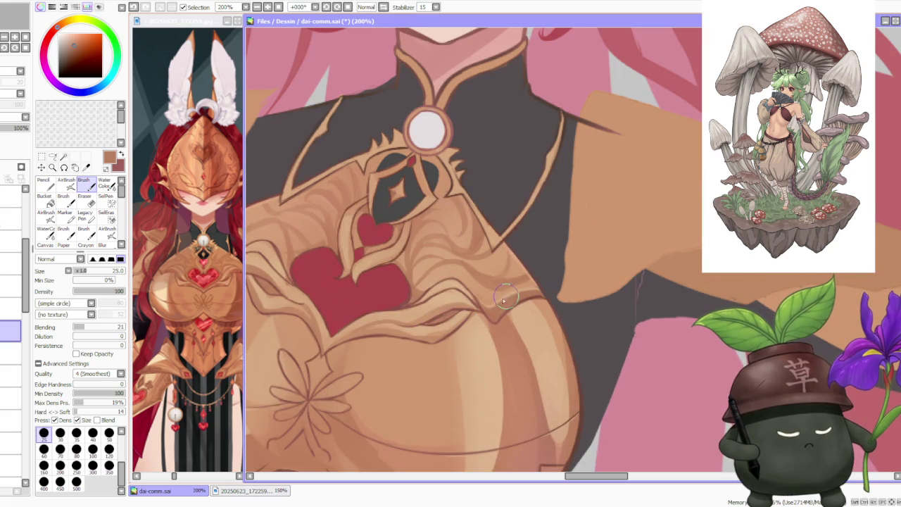
key(ctrl+z)
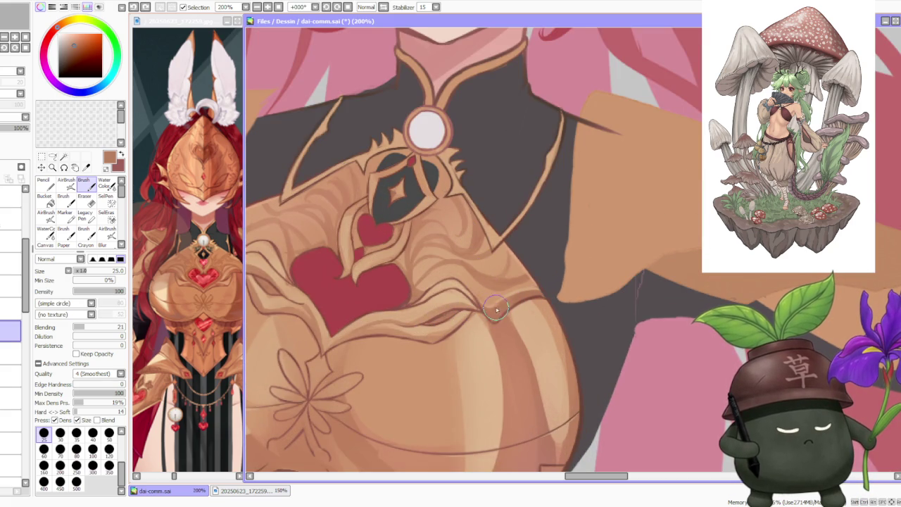
Redraw the armour outline beside the right cup, then undo it.
drag(501, 304, 527, 292)
key(ctrl+z)
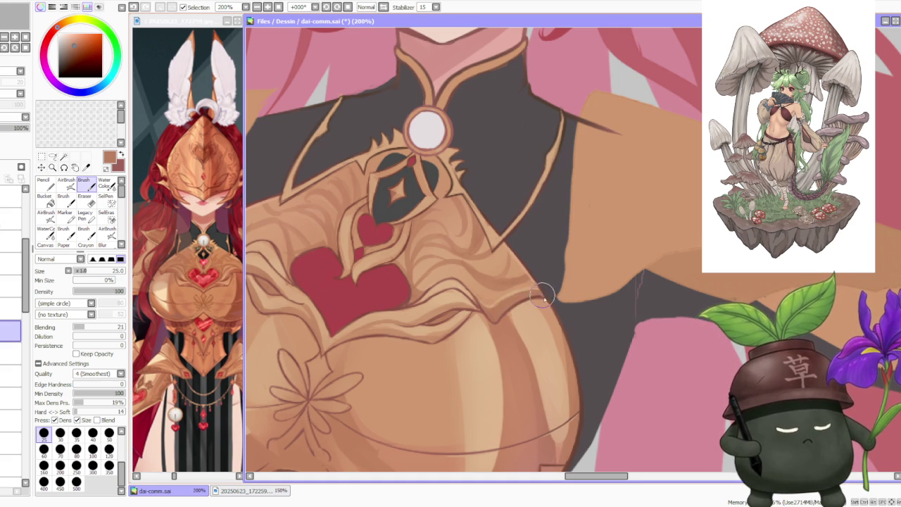
scroll(538, 292, down, 3)
scroll(545, 268, down, 1)
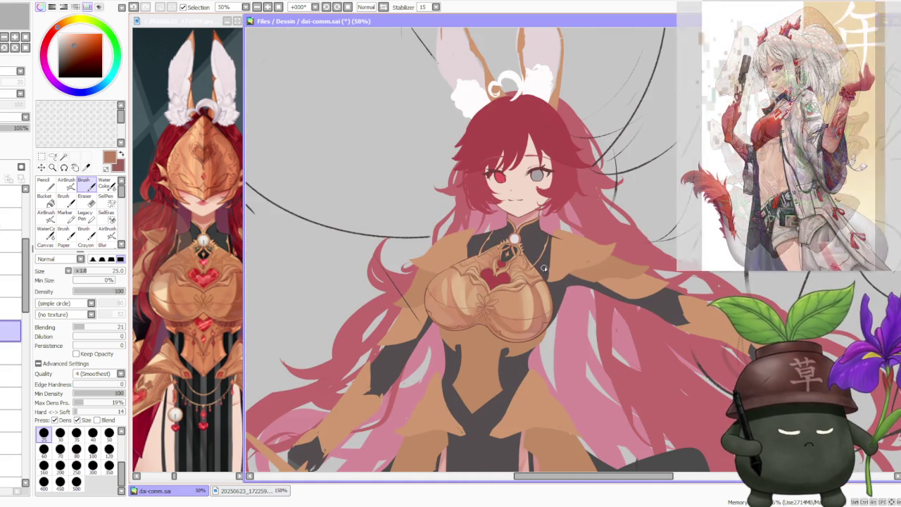
scroll(543, 271, up, 1)
scroll(543, 280, up, 3)
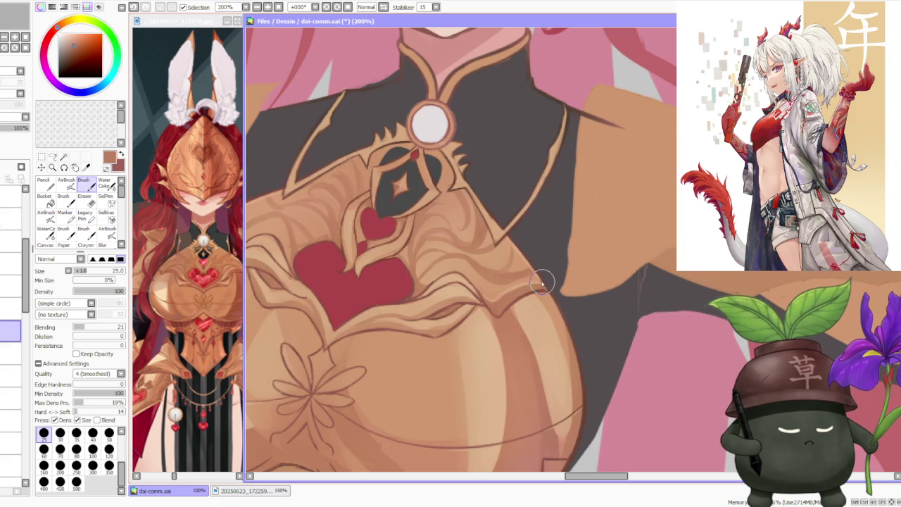
scroll(544, 270, down, 2)
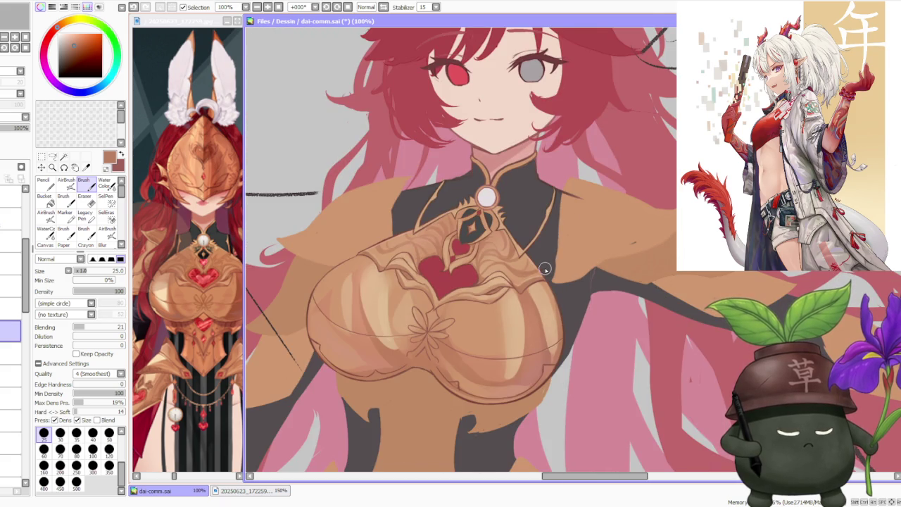
scroll(545, 269, down, 1)
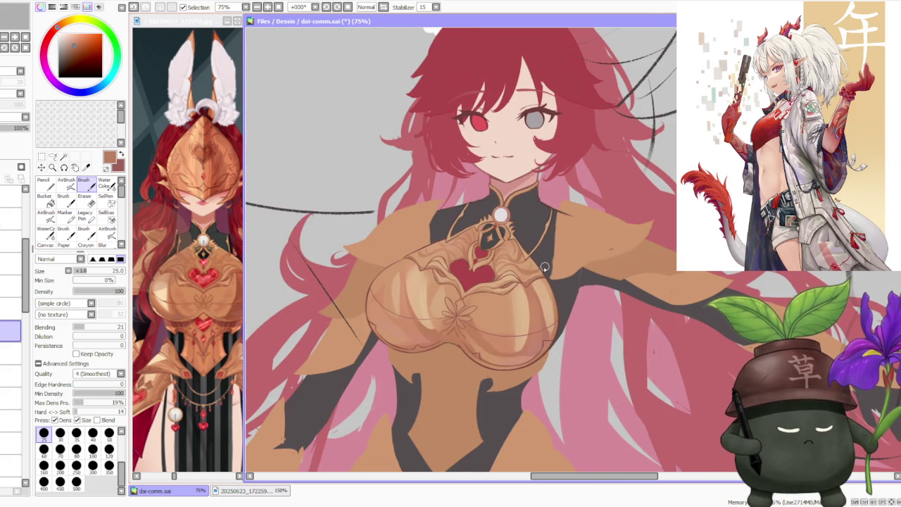
scroll(544, 267, up, 1)
scroll(543, 270, up, 1)
scroll(544, 269, up, 1)
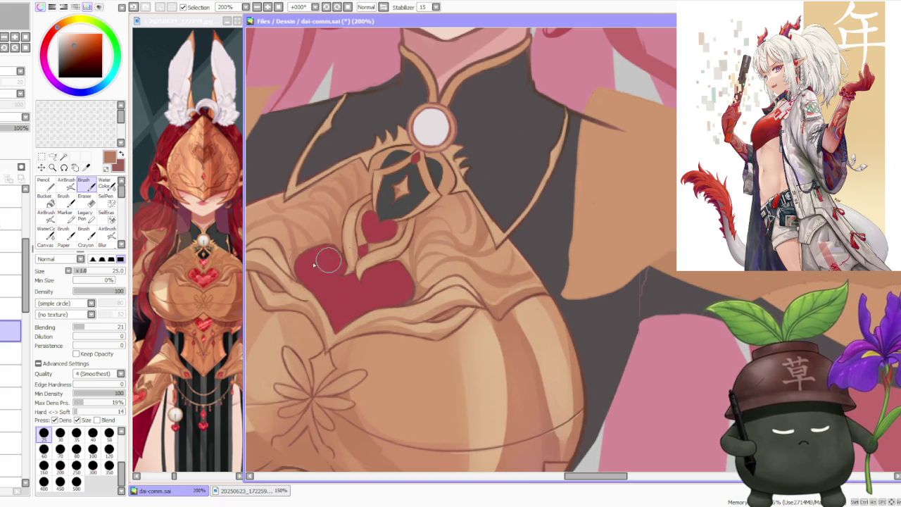
Sample tan, dark brown and lighter brown shades from the breastplate.
alt+click(281, 279)
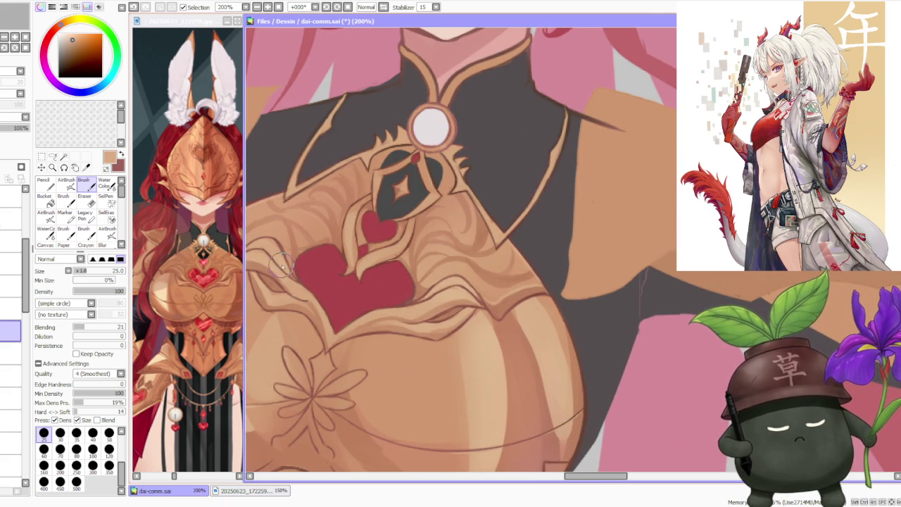
scroll(282, 243, up, 2)
scroll(352, 254, down, 3)
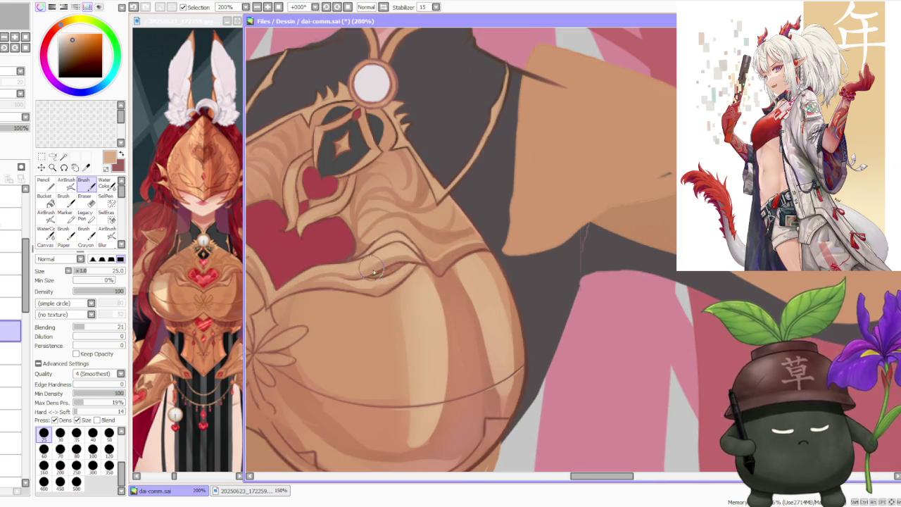
alt+click(386, 268)
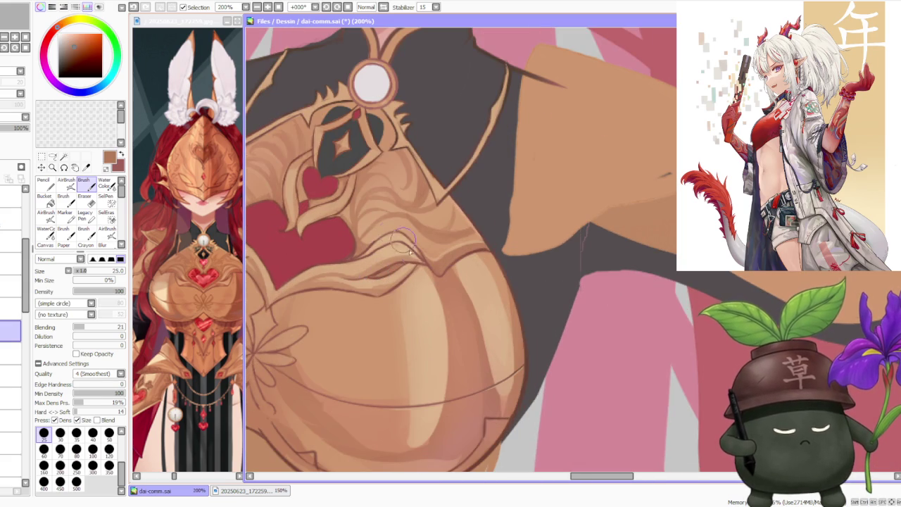
alt+click(370, 283)
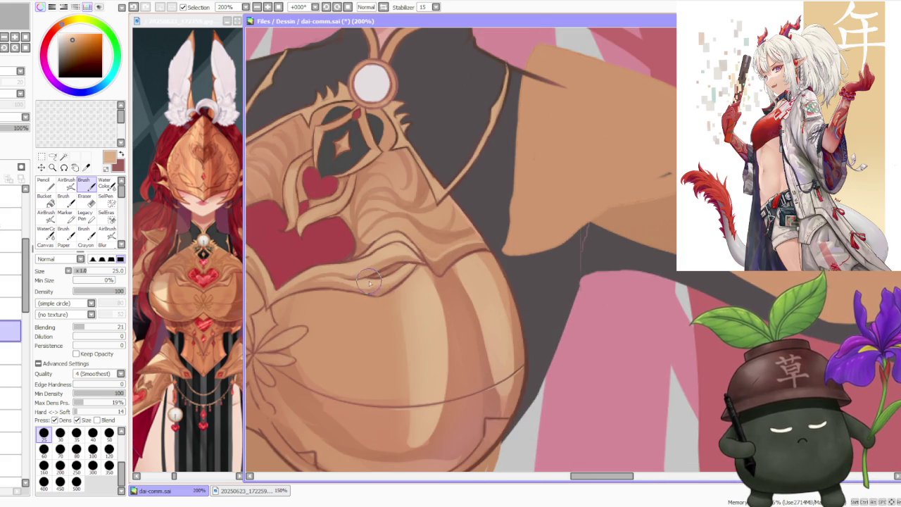
scroll(391, 280, down, 2)
scroll(415, 246, down, 2)
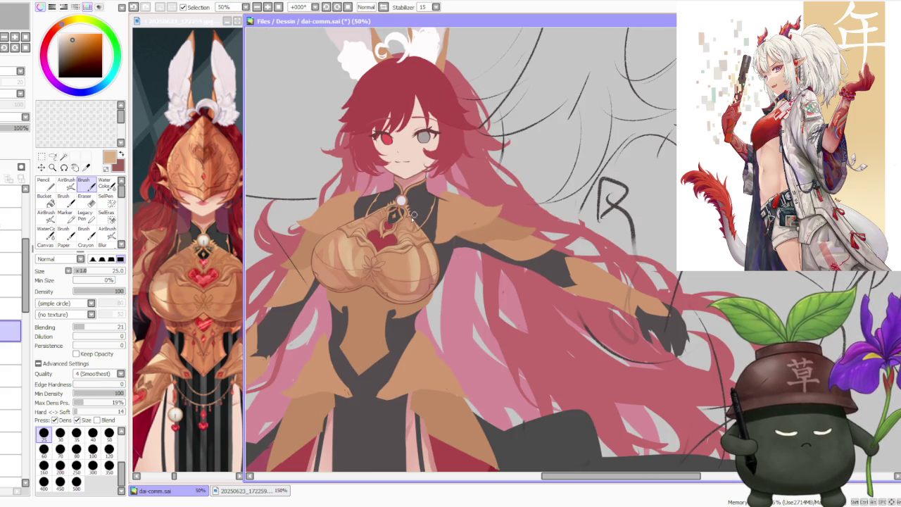
scroll(415, 213, up, 3)
alt+click(384, 269)
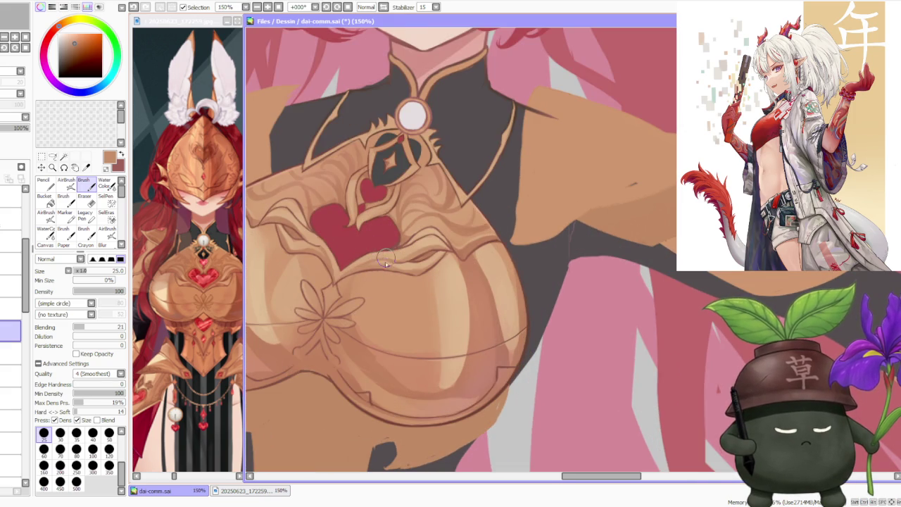
alt+click(407, 266)
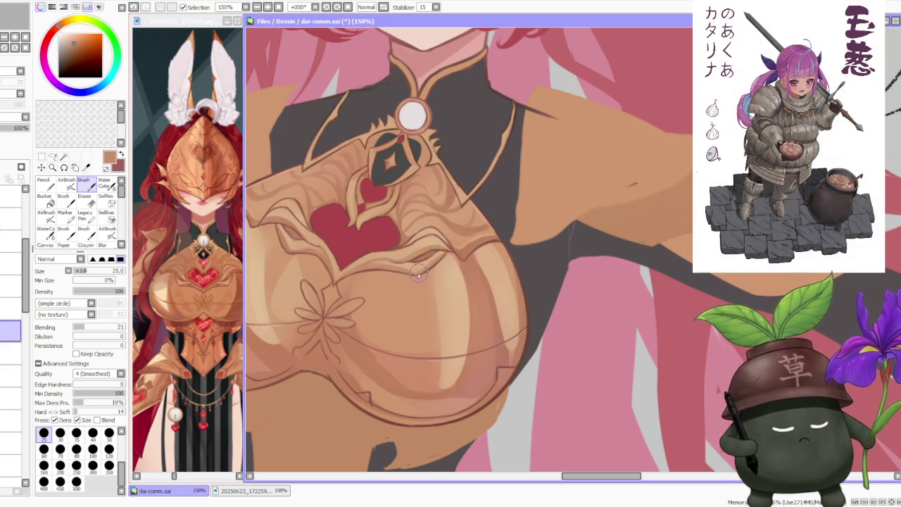
scroll(421, 268, down, 5)
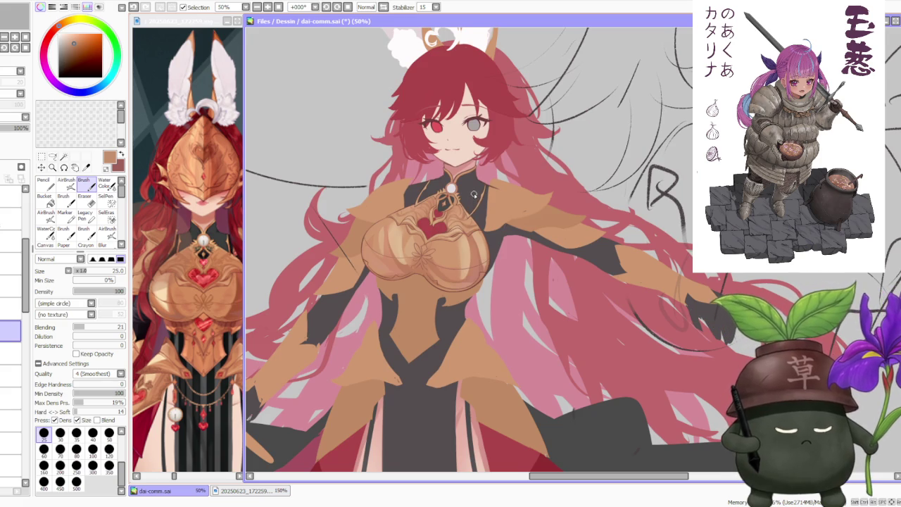
scroll(467, 191, up, 2)
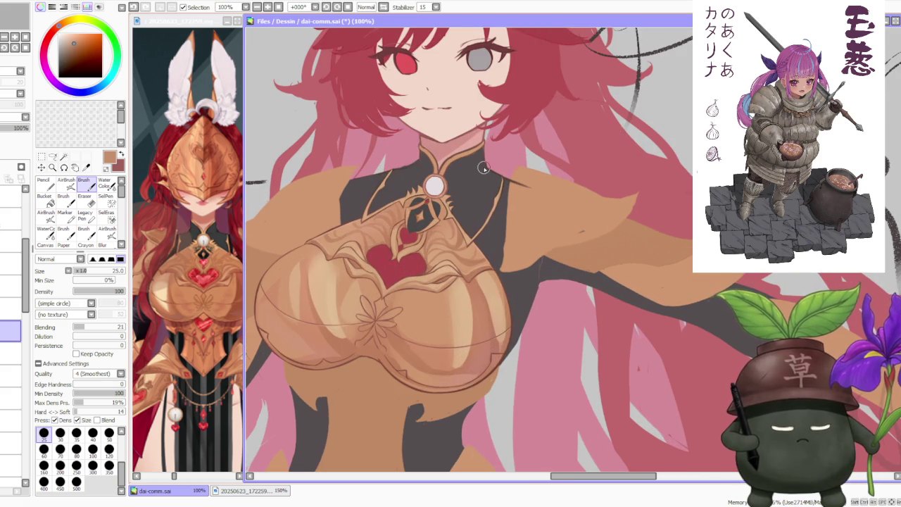
Move two layers up and sample the heart gem's red.
click(10, 308)
click(10, 285)
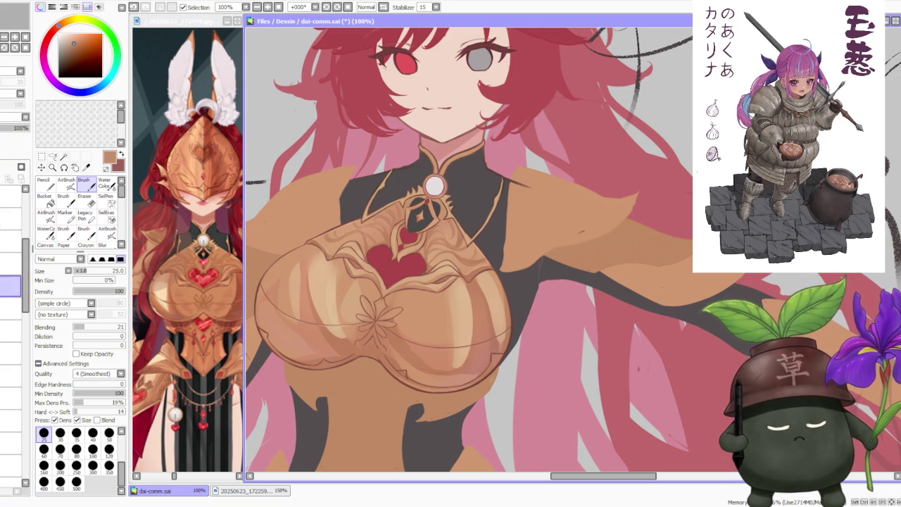
alt+click(381, 258)
scroll(386, 250, down, 1)
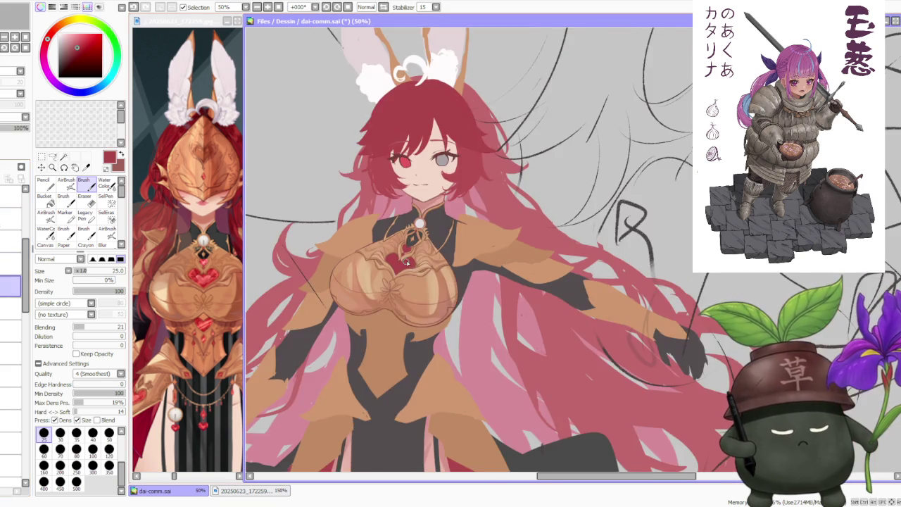
Set the brush size to 120 after briefly trying 300.
scroll(407, 262, down, 1)
scroll(409, 273, down, 1)
scroll(407, 314, up, 1)
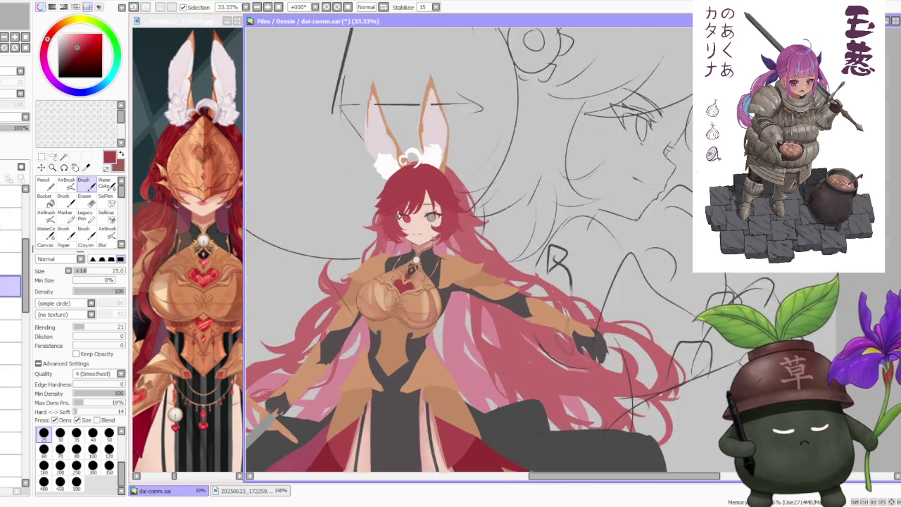
scroll(402, 190, up, 1)
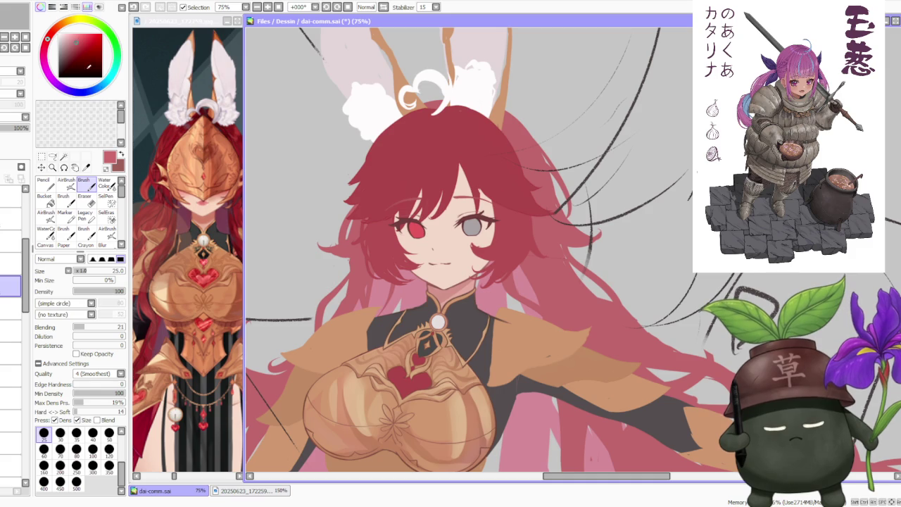
click(93, 466)
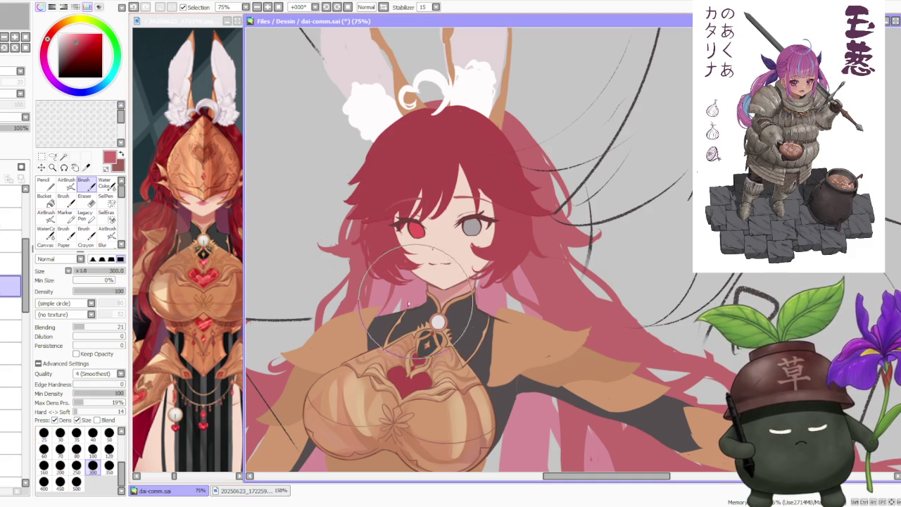
click(109, 450)
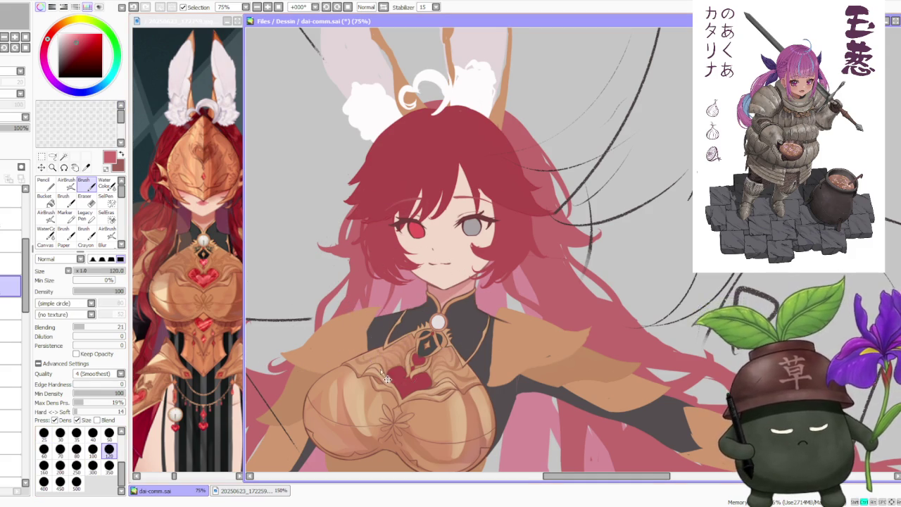
scroll(382, 371, up, 2)
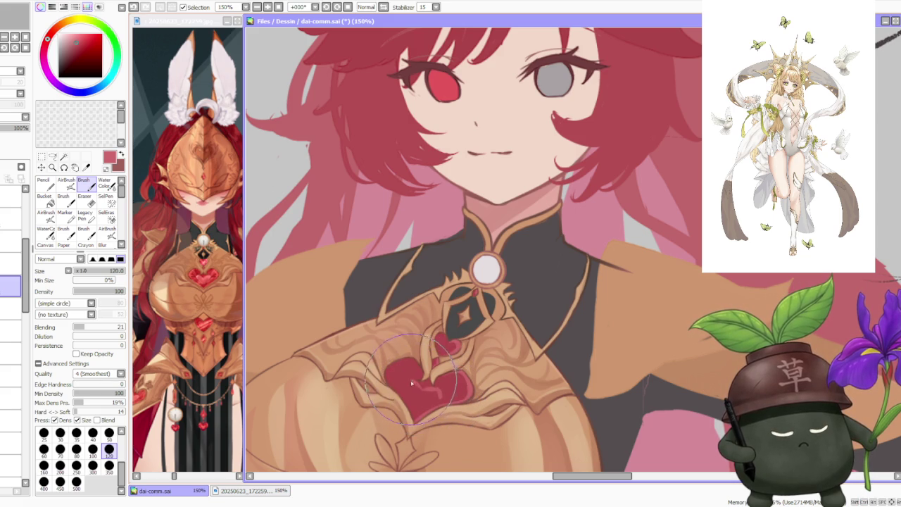
Paint a first lighter shading stroke on the red heart gem.
mouse_move(416, 383)
mouse_down()
mouse_move(418, 406)
mouse_move(421, 394)
mouse_move(452, 387)
mouse_move(421, 398)
mouse_move(459, 355)
mouse_up()
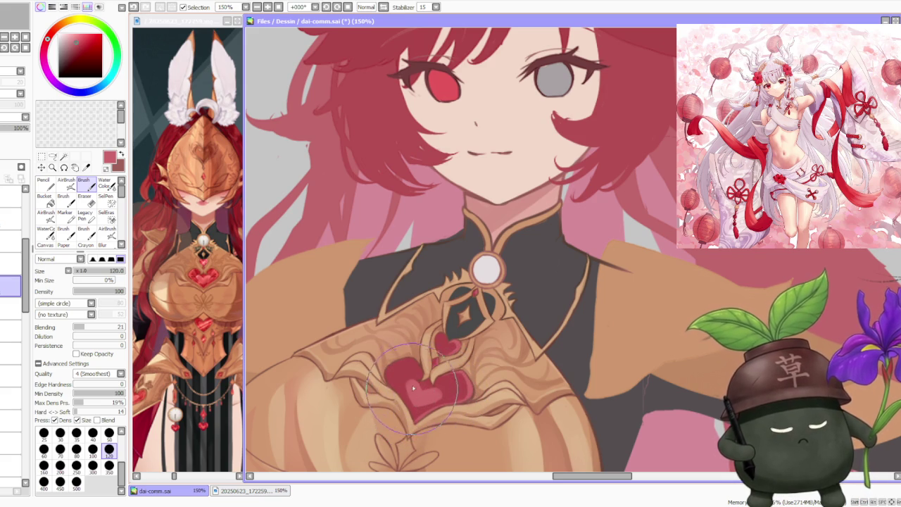
scroll(459, 355, down, 3)
scroll(459, 356, up, 3)
scroll(459, 356, up, 1)
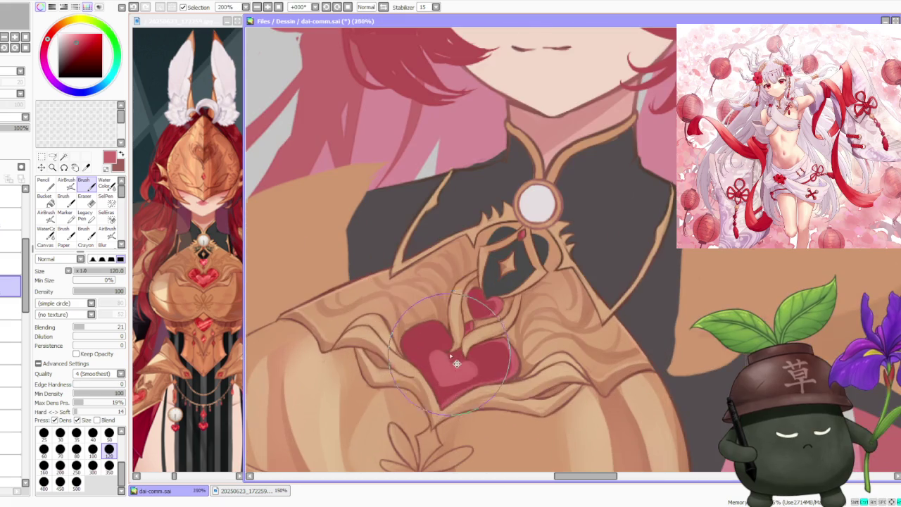
Repaint and refine the lighter glossy shading across the heart.
mouse_move(464, 338)
mouse_down()
mouse_move(435, 377)
mouse_move(451, 330)
mouse_move(437, 317)
mouse_move(458, 352)
mouse_move(437, 354)
mouse_move(471, 369)
mouse_move(479, 310)
mouse_move(422, 352)
mouse_move(445, 390)
mouse_move(422, 338)
mouse_move(493, 367)
mouse_move(436, 352)
mouse_move(463, 387)
mouse_move(486, 310)
mouse_move(437, 345)
mouse_move(478, 303)
mouse_move(473, 364)
mouse_up()
scroll(473, 364, down, 2)
scroll(473, 364, down, 3)
scroll(474, 303, up, 3)
scroll(475, 302, up, 2)
mouse_move(474, 303)
mouse_down()
mouse_move(488, 304)
mouse_move(474, 307)
mouse_move(479, 325)
mouse_move(482, 297)
mouse_up()
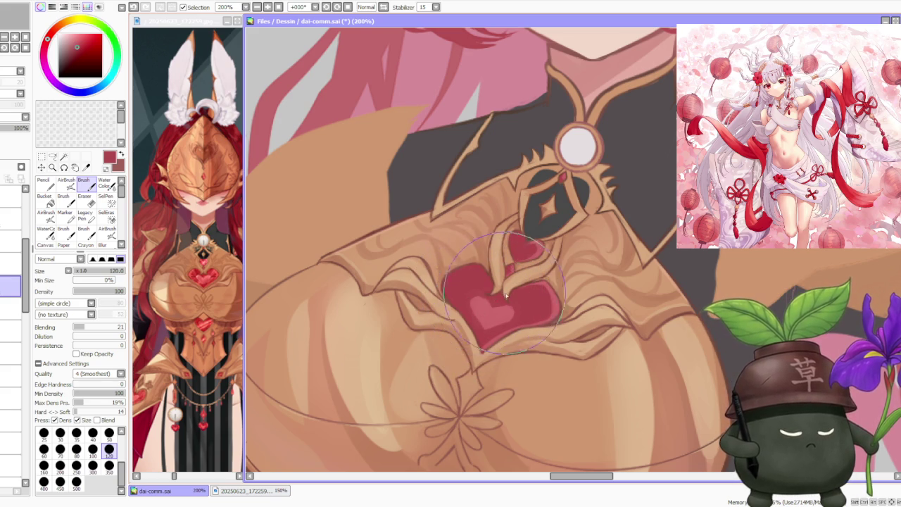
scroll(493, 289, down, 3)
scroll(528, 253, down, 3)
scroll(536, 252, up, 2)
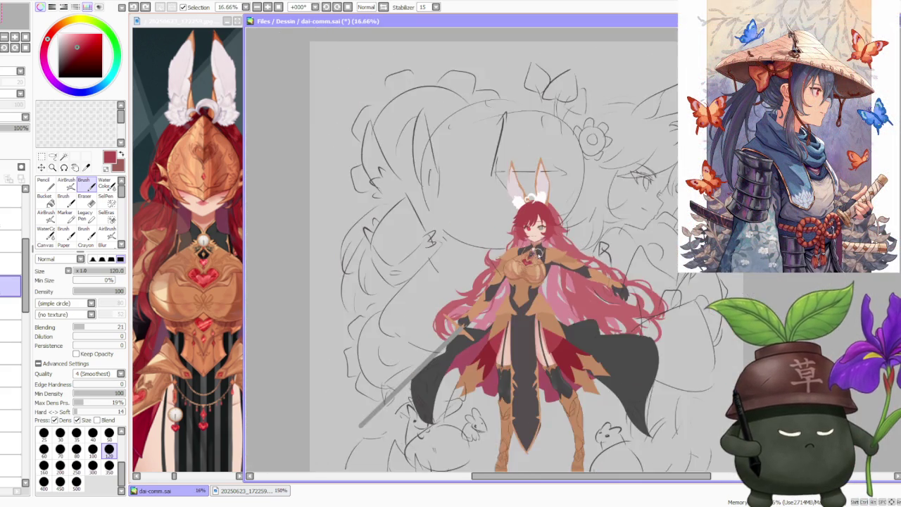
scroll(538, 260, up, 2)
scroll(520, 268, up, 1)
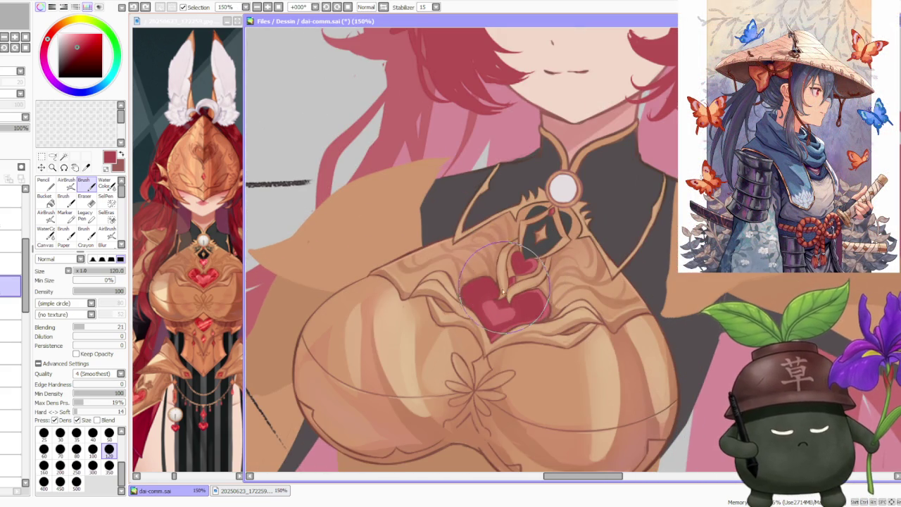
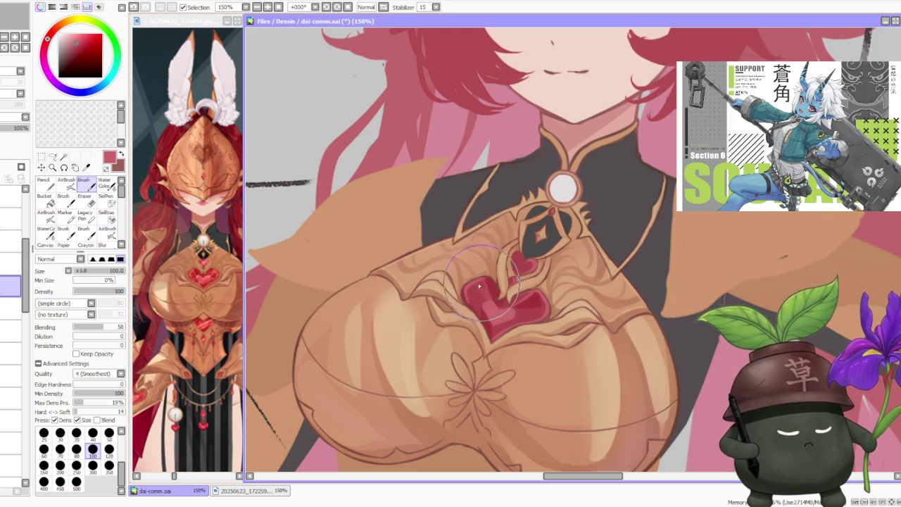
Undo the last stroke near the top of the red heart gem.
scroll(484, 289, down, 2)
scroll(483, 289, down, 1)
scroll(507, 289, up, 1)
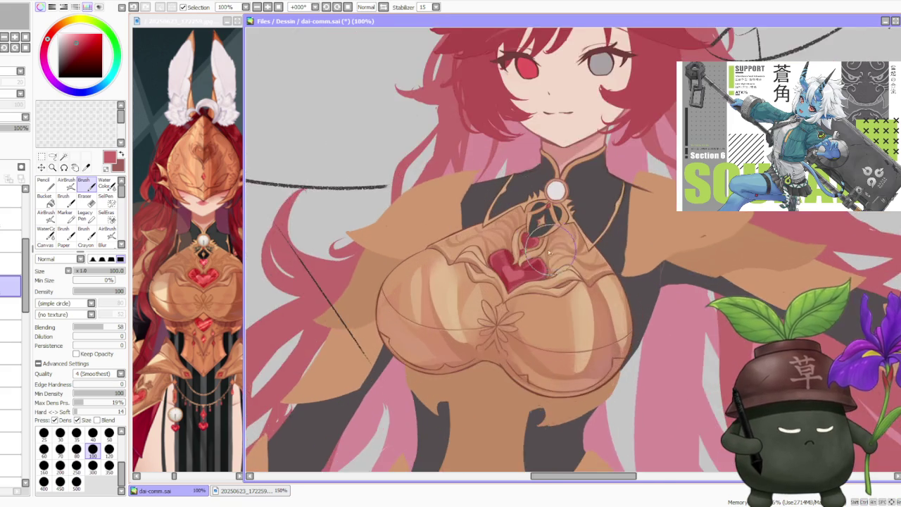
scroll(529, 290, up, 2)
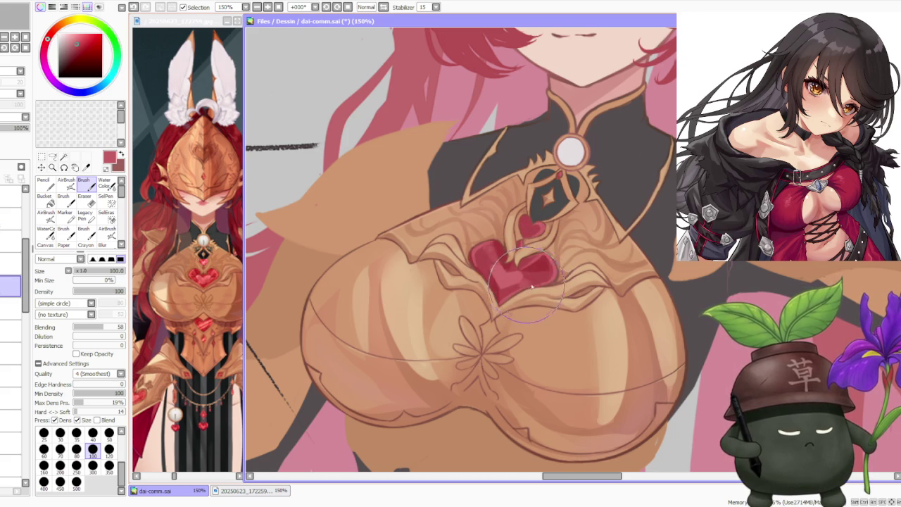
scroll(528, 287, down, 2)
scroll(518, 271, up, 3)
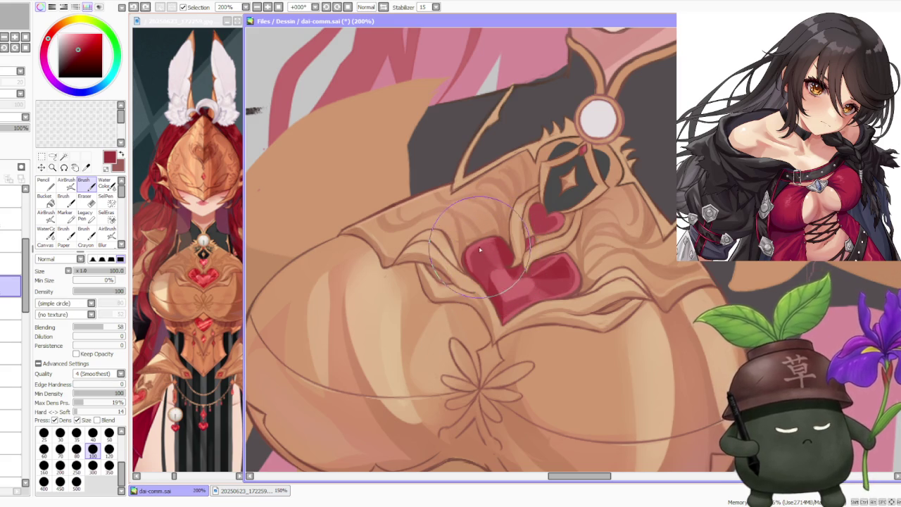
key(ctrl+z)
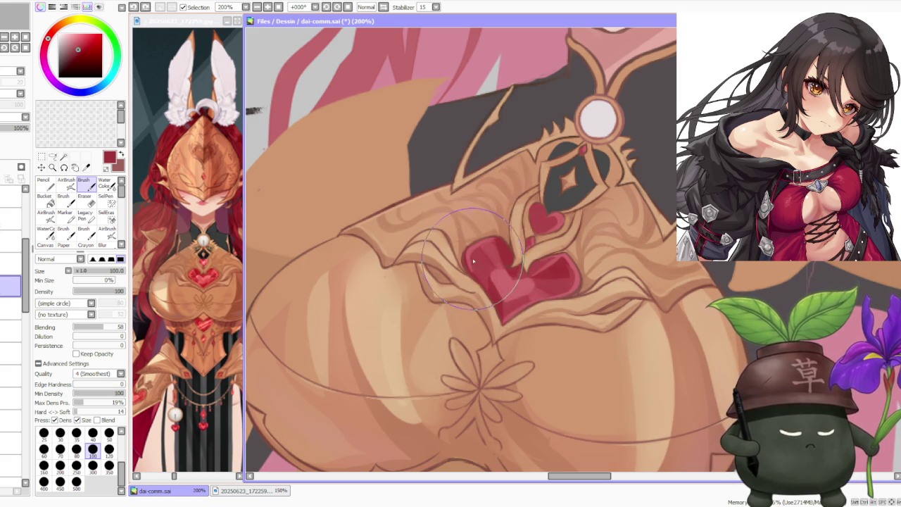
Switch the brush to the 50 size preset.
scroll(563, 232, down, 3)
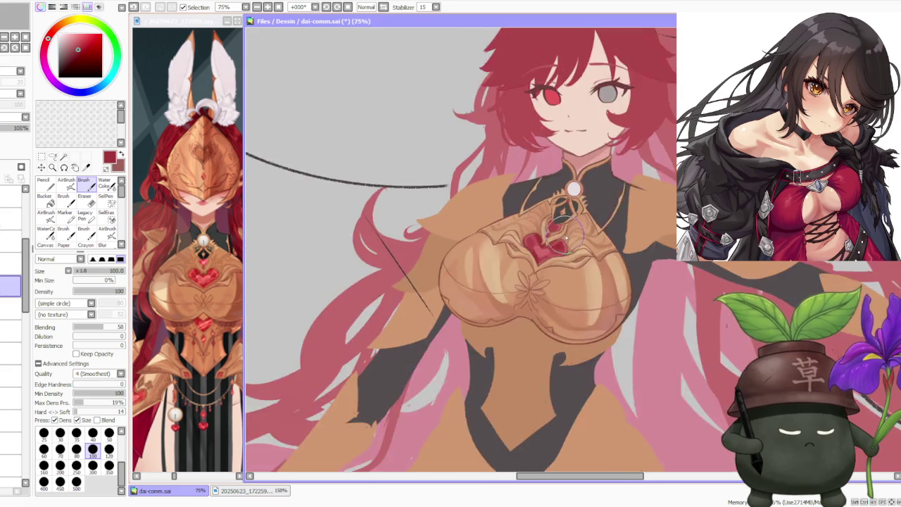
scroll(576, 217, down, 2)
scroll(575, 216, up, 2)
scroll(572, 213, up, 1)
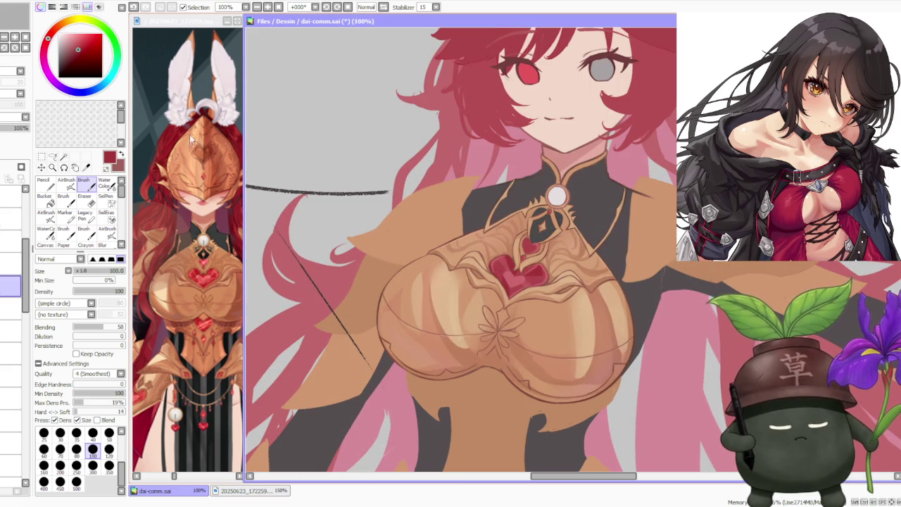
click(109, 432)
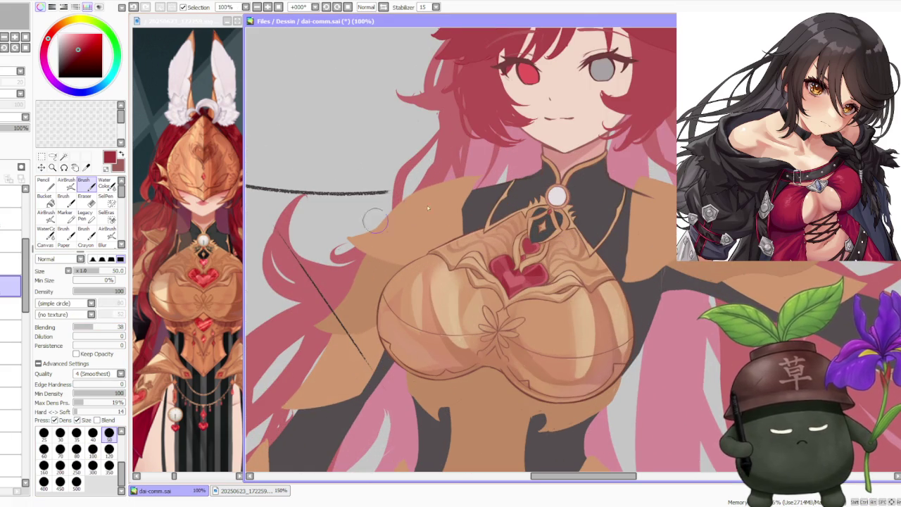
scroll(507, 232, up, 2)
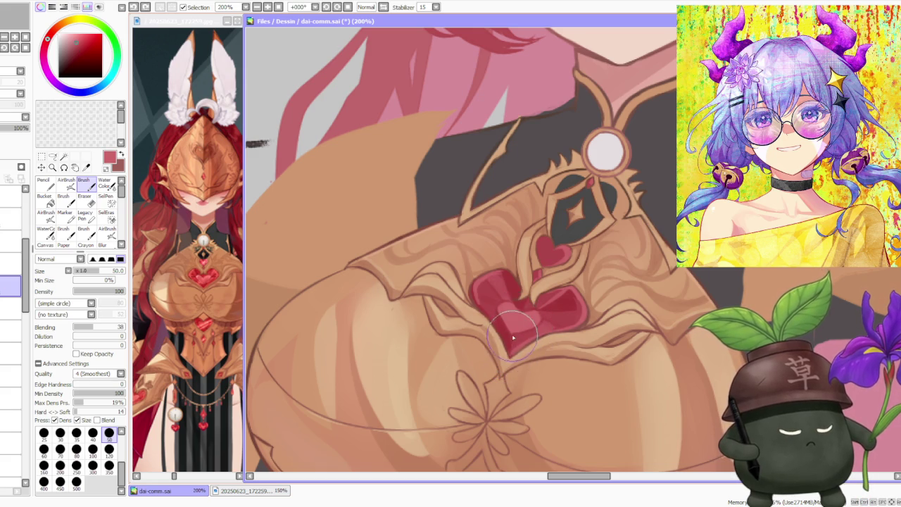
Rotate the canvas view to a better angle for painting the heart.
scroll(518, 339, down, 3)
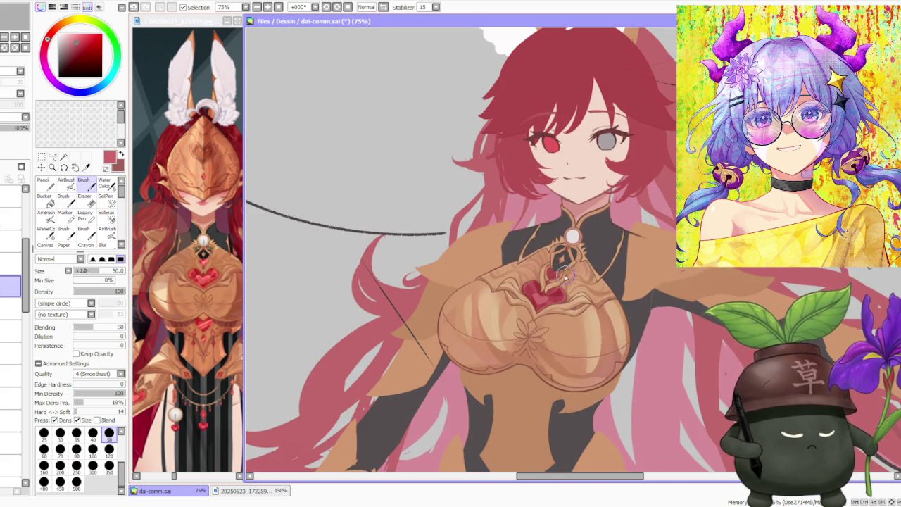
scroll(563, 277, down, 2)
scroll(563, 277, down, 2)
scroll(563, 278, up, 5)
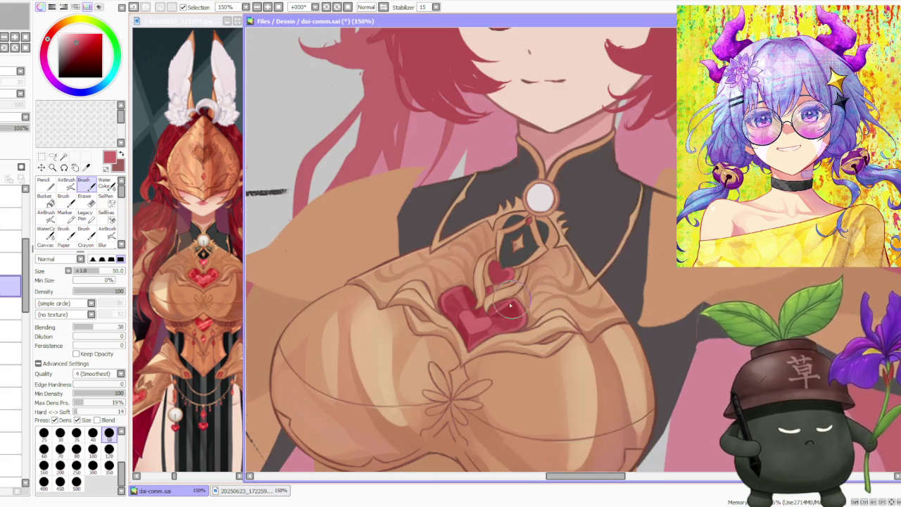
scroll(512, 303, up, 2)
scroll(511, 302, down, 1)
scroll(512, 303, down, 1)
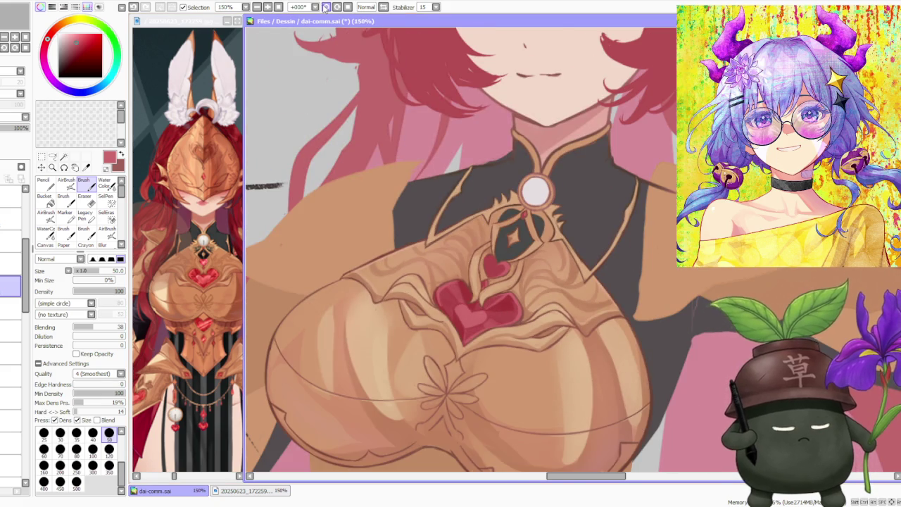
click(326, 6)
Reshade the heart's upper lobes with darker reds sampled from the gem.
scroll(542, 263, up, 2)
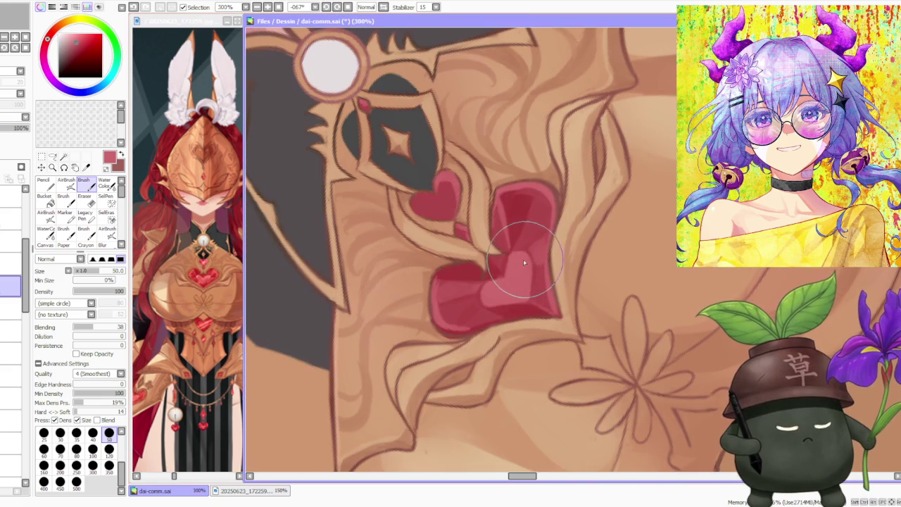
alt+click(518, 198)
mouse_move(525, 200)
mouse_down()
mouse_move(512, 243)
mouse_move(428, 288)
mouse_move(441, 300)
mouse_move(432, 292)
mouse_move(448, 285)
mouse_move(432, 287)
mouse_move(428, 275)
mouse_move(422, 288)
mouse_move(440, 271)
mouse_up()
alt+click(431, 291)
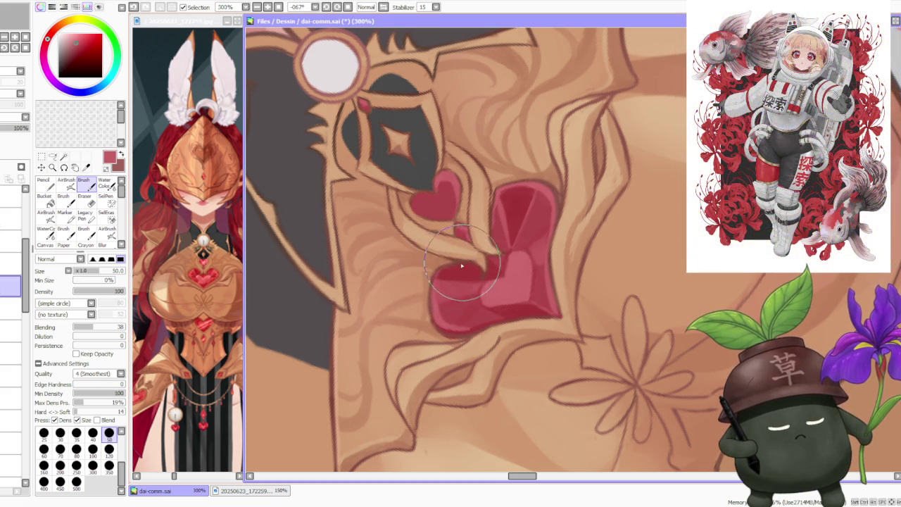
mouse_move(469, 261)
mouse_down()
mouse_move(521, 213)
mouse_move(505, 236)
mouse_move(539, 212)
mouse_move(523, 201)
mouse_move(533, 205)
mouse_move(527, 216)
mouse_move(535, 185)
mouse_move(524, 211)
mouse_up()
mouse_move(423, 224)
mouse_down()
mouse_move(526, 202)
mouse_move(531, 189)
mouse_move(519, 202)
mouse_move(527, 221)
mouse_move(519, 202)
mouse_move(514, 244)
mouse_move(528, 190)
mouse_move(511, 309)
mouse_move(533, 322)
mouse_move(517, 288)
mouse_move(492, 267)
mouse_move(458, 276)
mouse_up()
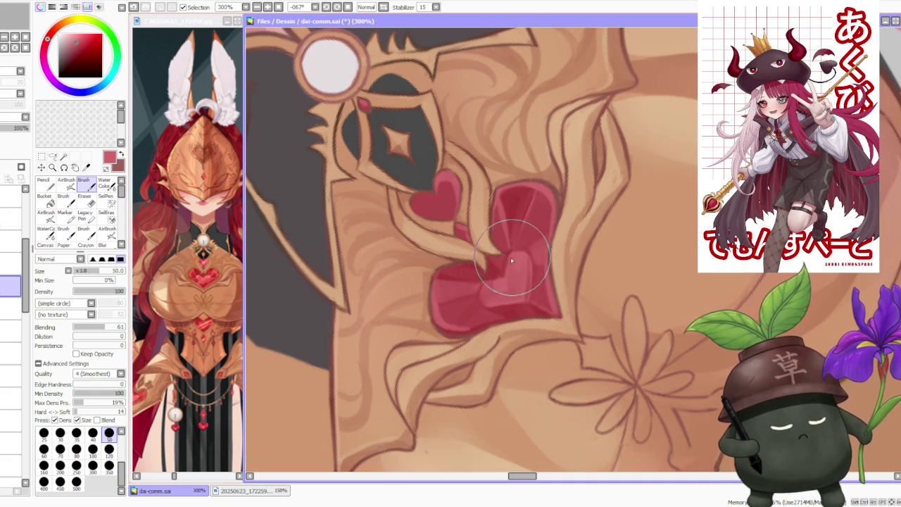
Blend the pale pink highlight on the lower heart into deeper red.
alt+click(517, 247)
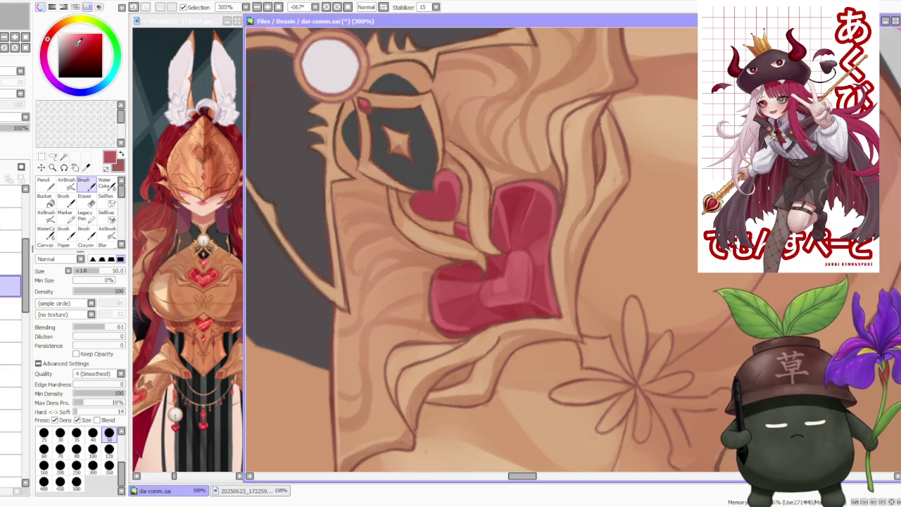
alt+click(471, 263)
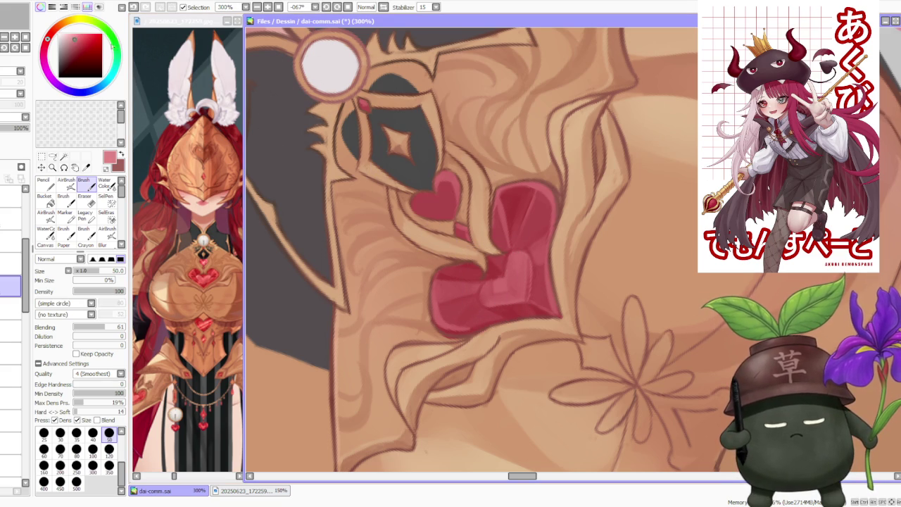
drag(501, 268, 512, 257)
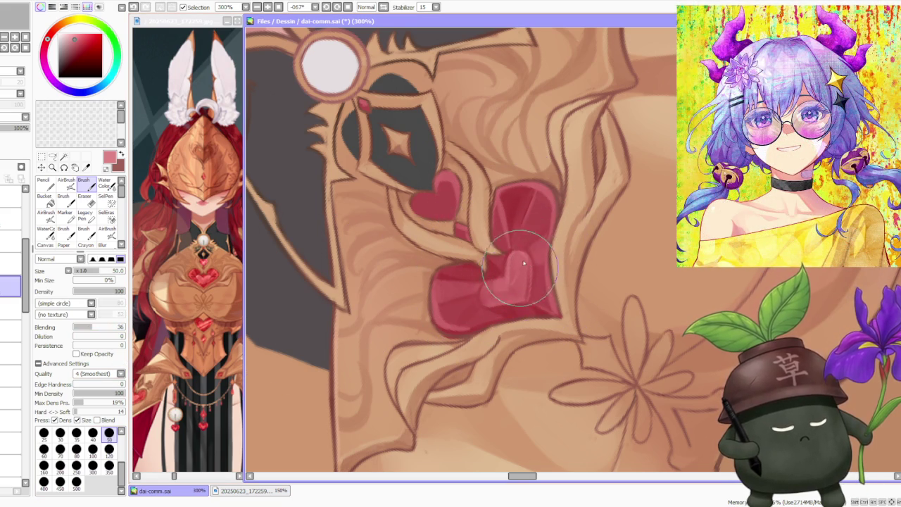
mouse_move(529, 266)
mouse_down()
mouse_move(526, 303)
mouse_move(509, 292)
mouse_move(510, 301)
mouse_move(512, 276)
mouse_move(493, 275)
mouse_move(472, 298)
mouse_move(478, 288)
mouse_move(482, 300)
mouse_move(488, 281)
mouse_move(526, 271)
mouse_move(503, 302)
mouse_move(524, 281)
mouse_move(511, 288)
mouse_move(526, 248)
mouse_move(519, 201)
mouse_move(493, 260)
mouse_move(525, 258)
mouse_move(537, 209)
mouse_move(513, 251)
mouse_move(519, 282)
mouse_move(509, 251)
mouse_move(524, 281)
mouse_move(521, 253)
mouse_move(530, 267)
mouse_move(486, 299)
mouse_move(507, 278)
mouse_move(495, 305)
mouse_move(486, 296)
mouse_move(493, 289)
mouse_move(485, 299)
mouse_move(498, 307)
mouse_move(476, 268)
mouse_move(490, 286)
mouse_move(479, 296)
mouse_move(497, 302)
mouse_move(482, 293)
mouse_move(489, 285)
mouse_move(483, 299)
mouse_move(493, 289)
mouse_move(493, 305)
mouse_move(459, 274)
mouse_move(462, 286)
mouse_move(477, 275)
mouse_move(500, 308)
mouse_move(475, 295)
mouse_move(473, 281)
mouse_move(513, 254)
mouse_move(540, 248)
mouse_up()
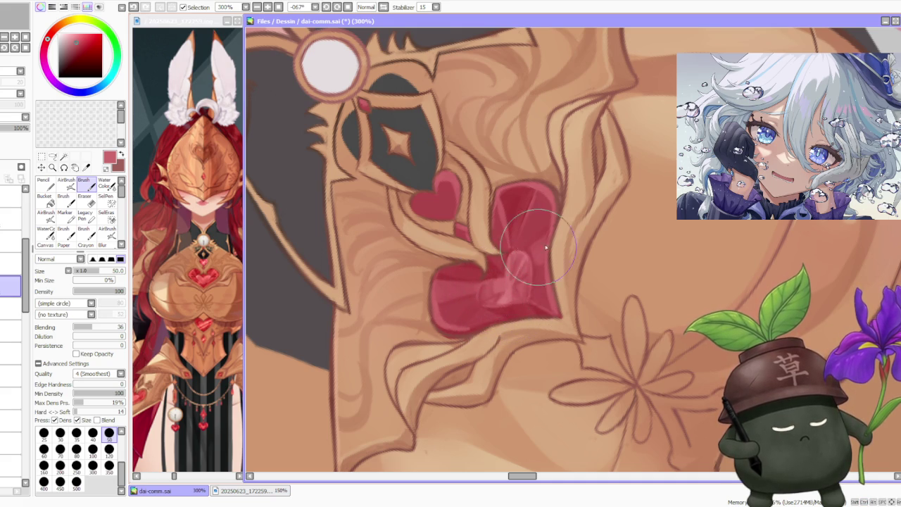
key(Home)
key(Delete)
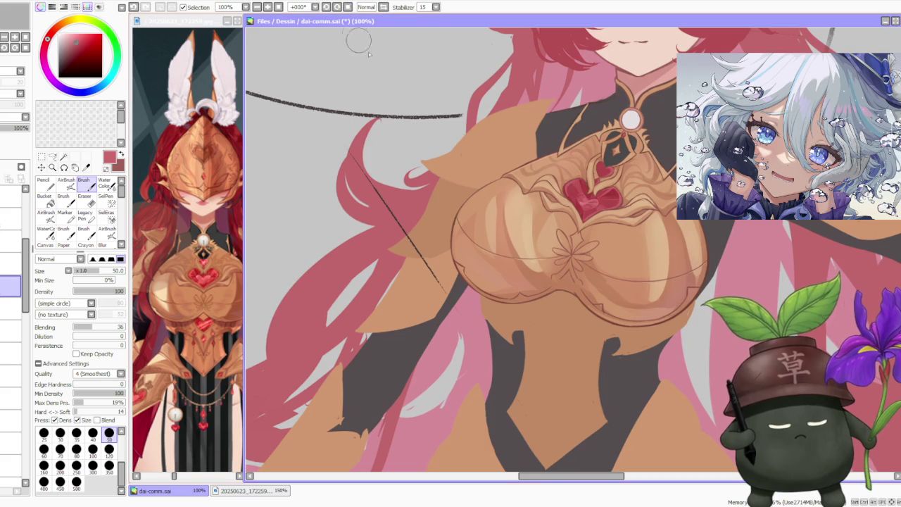
scroll(595, 159, down, 2)
scroll(551, 225, up, 4)
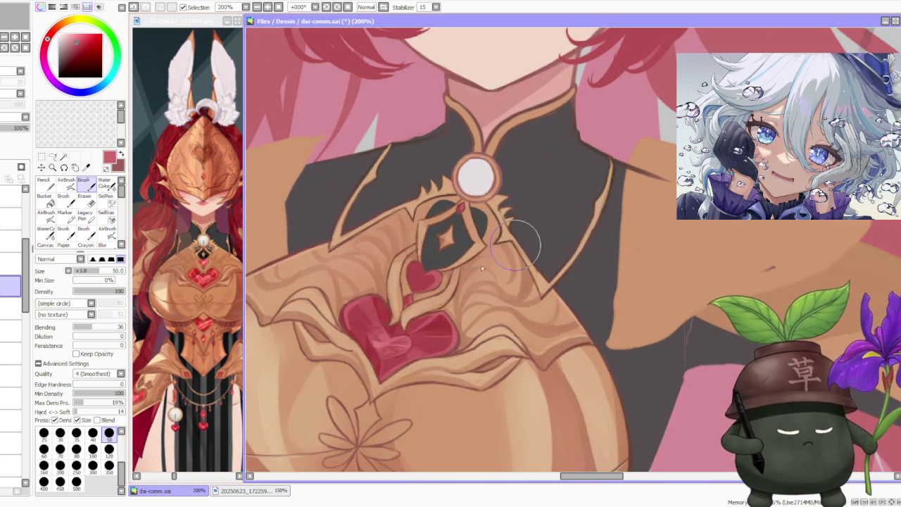
scroll(550, 225, up, 2)
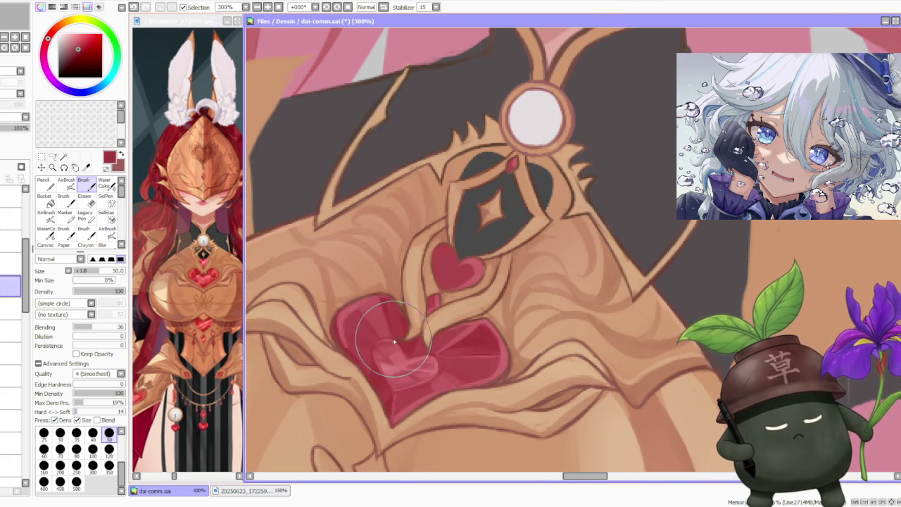
scroll(422, 317, down, 3)
scroll(512, 238, down, 2)
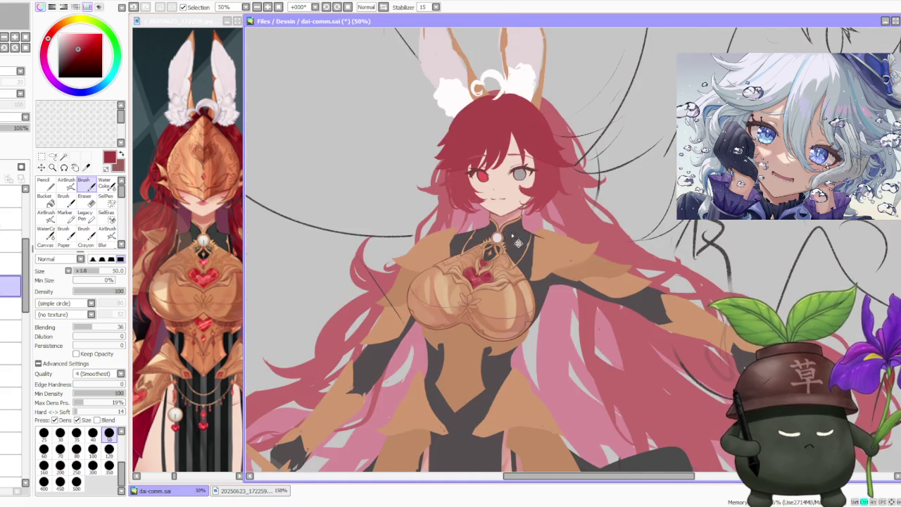
scroll(512, 235, down, 1)
scroll(512, 234, down, 1)
scroll(512, 234, up, 3)
scroll(506, 242, up, 1)
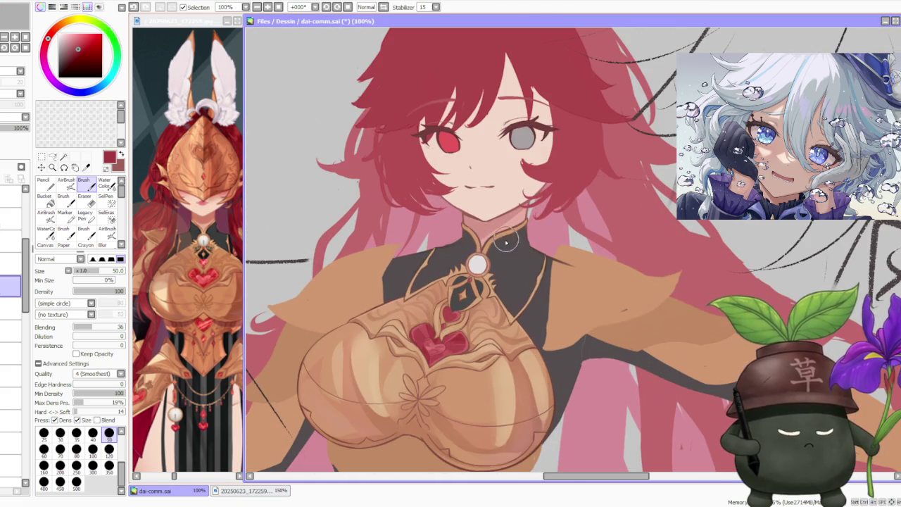
scroll(493, 285, up, 1)
scroll(457, 320, up, 1)
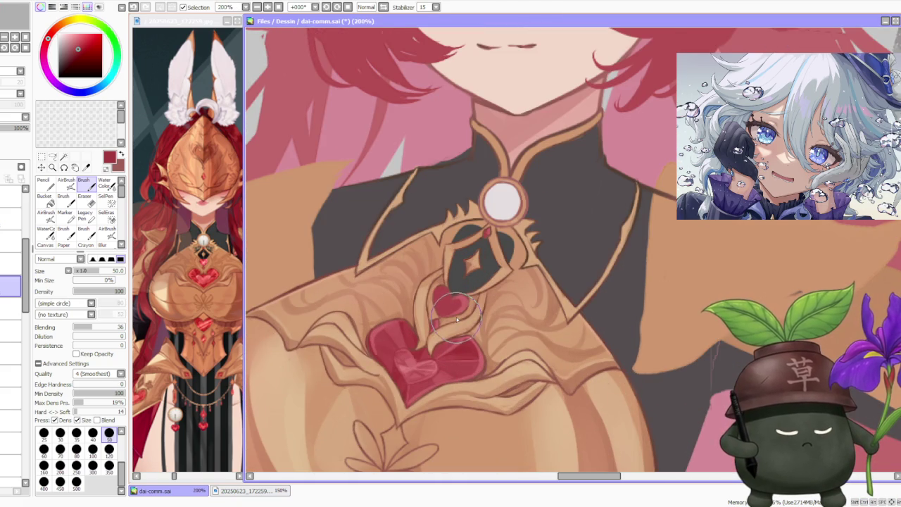
scroll(456, 318, down, 1)
scroll(456, 304, up, 1)
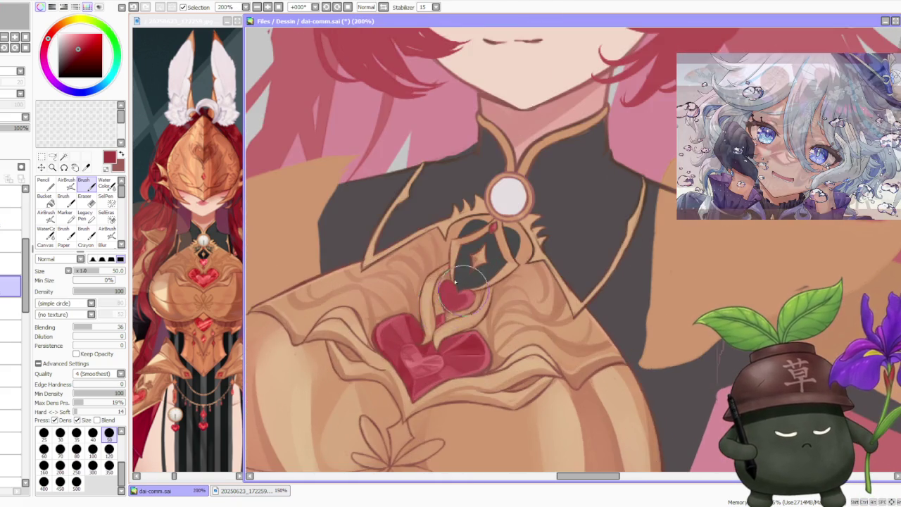
scroll(468, 236, down, 1)
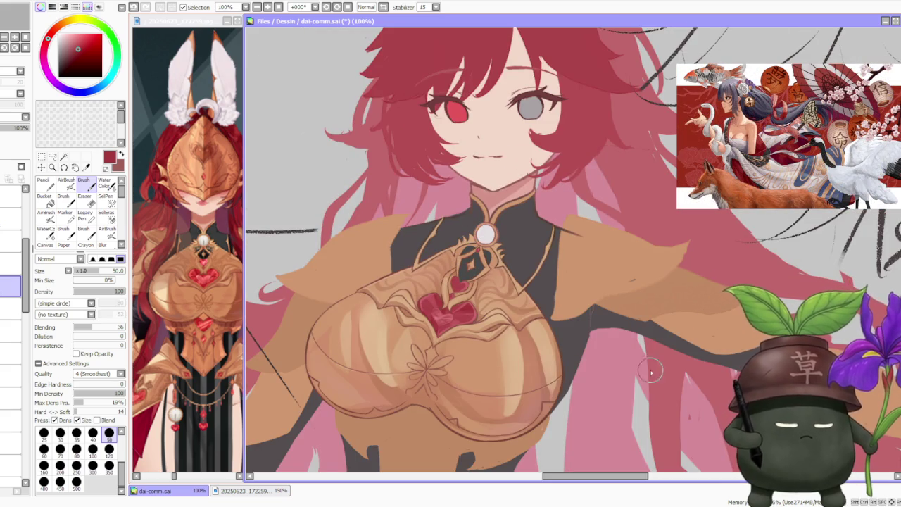
scroll(560, 274, down, 1)
scroll(565, 236, down, 1)
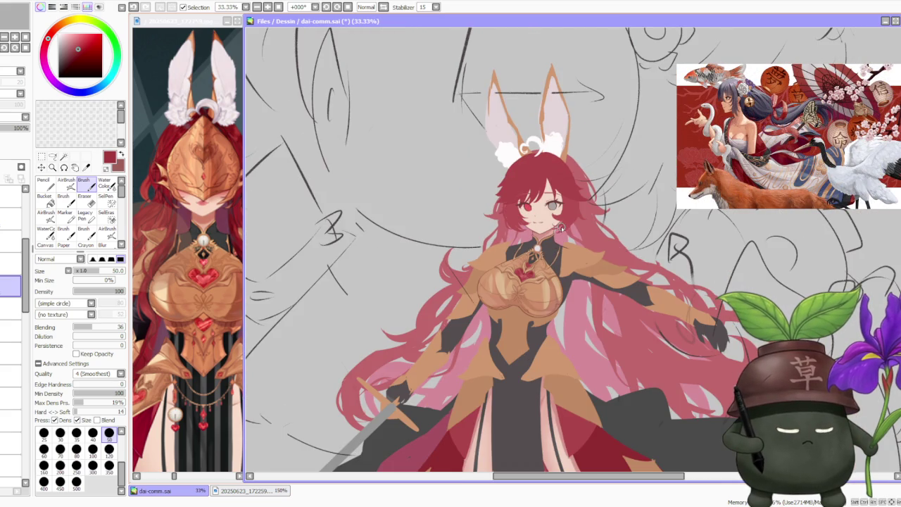
click(385, 7)
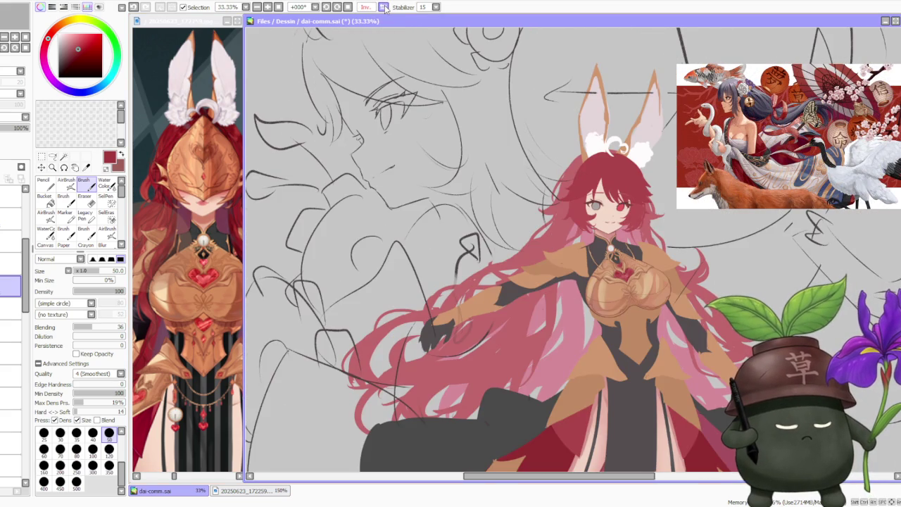
click(384, 7)
scroll(539, 207, down, 2)
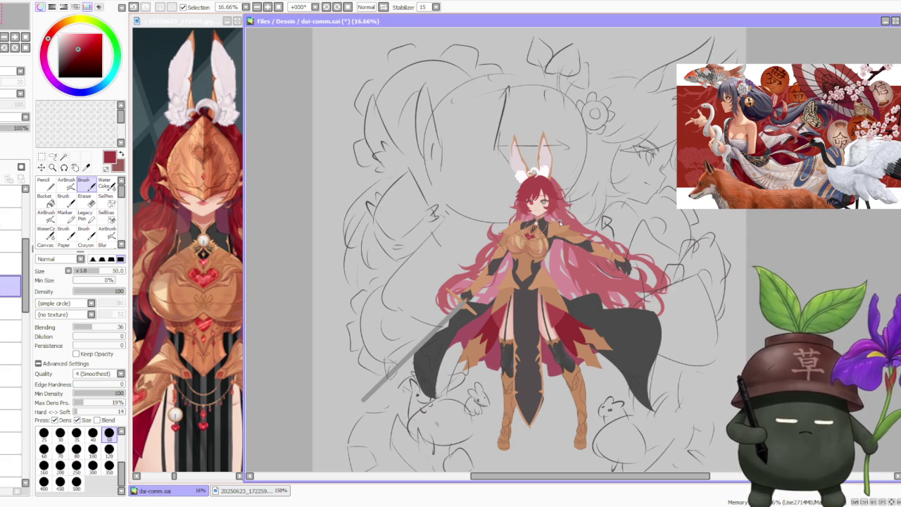
scroll(559, 222, up, 2)
scroll(556, 223, up, 2)
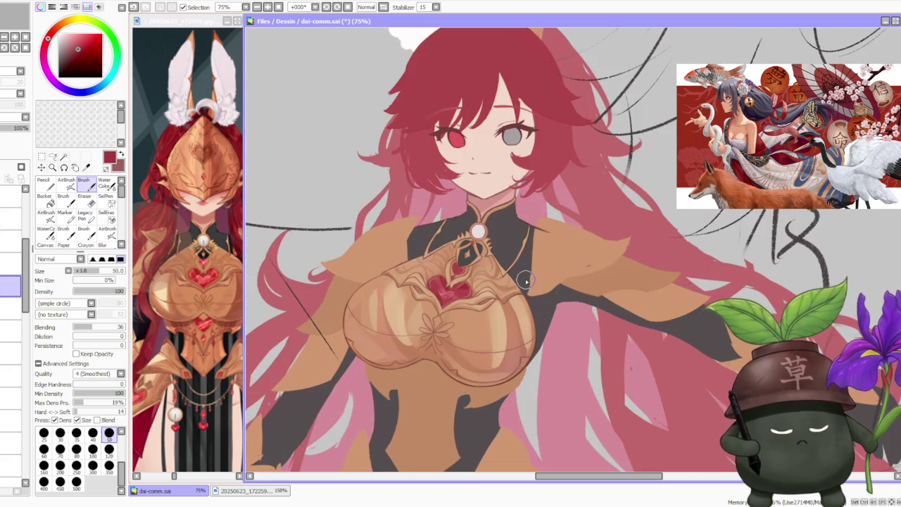
scroll(563, 246, up, 2)
scroll(569, 267, up, 1)
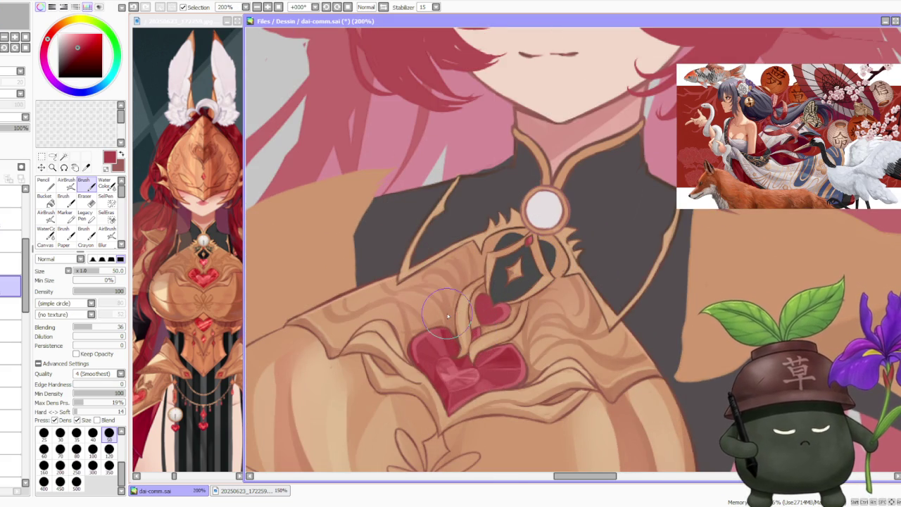
Zoom around the chest armour and pick a darker red for the gem.
scroll(472, 331, up, 1)
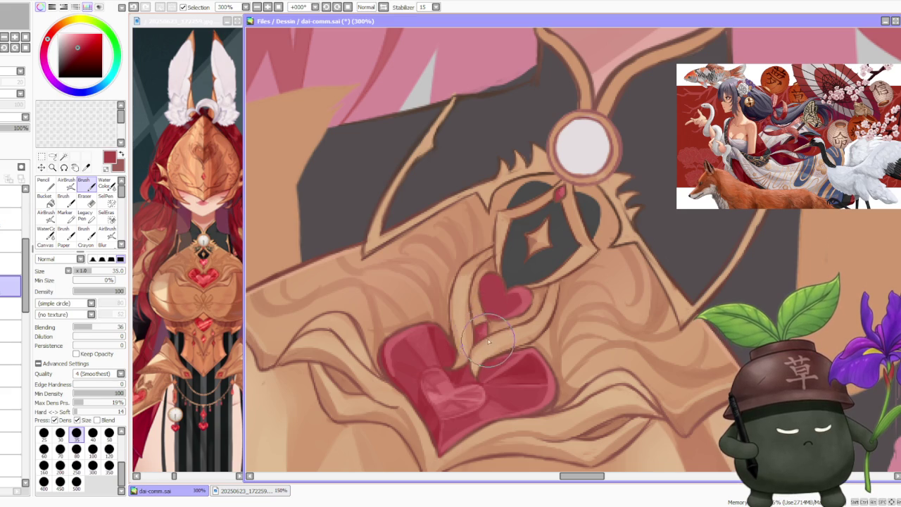
scroll(479, 344, down, 3)
scroll(536, 215, down, 1)
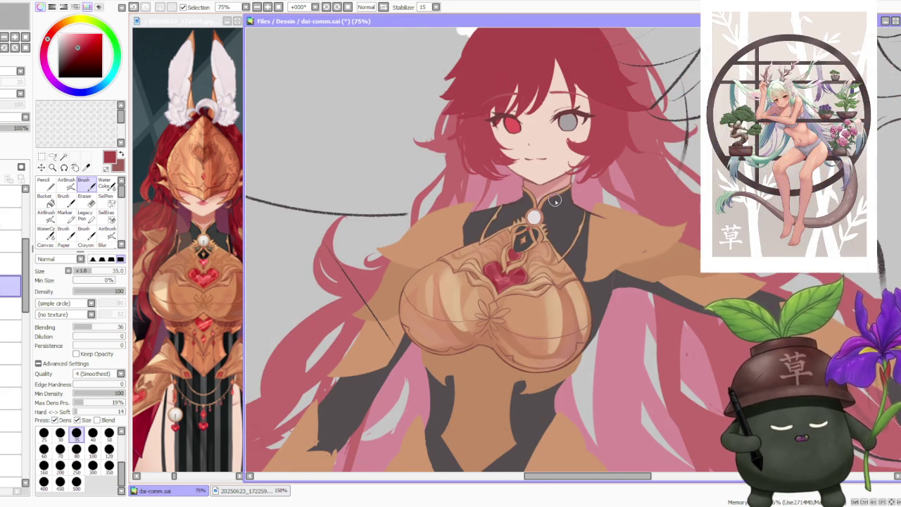
scroll(555, 201, down, 2)
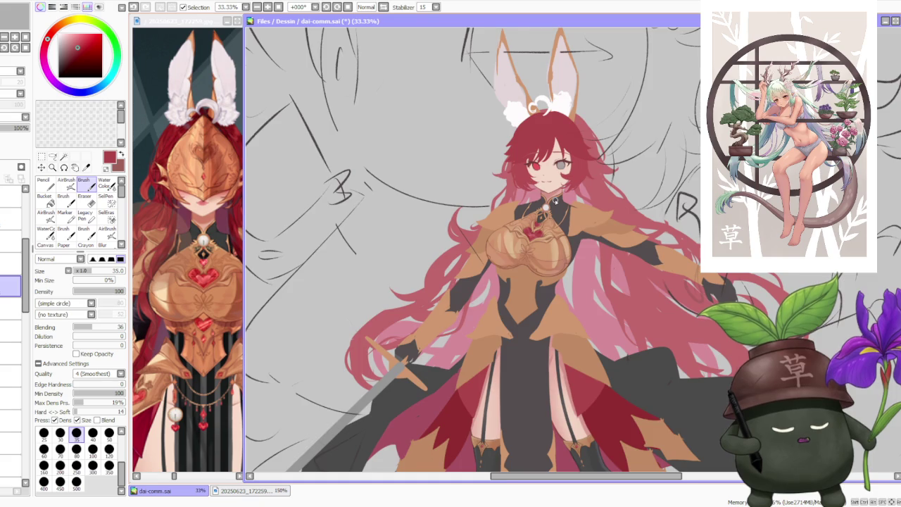
scroll(555, 201, up, 3)
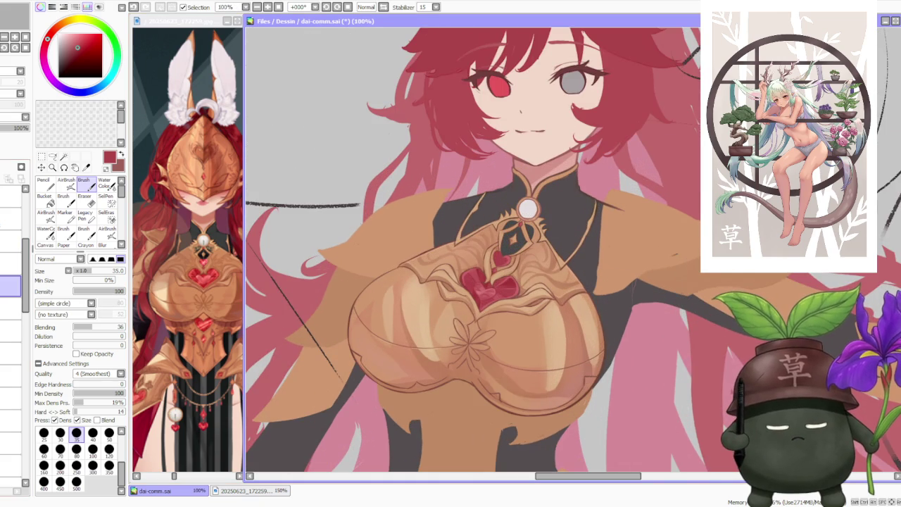
scroll(461, 289, up, 2)
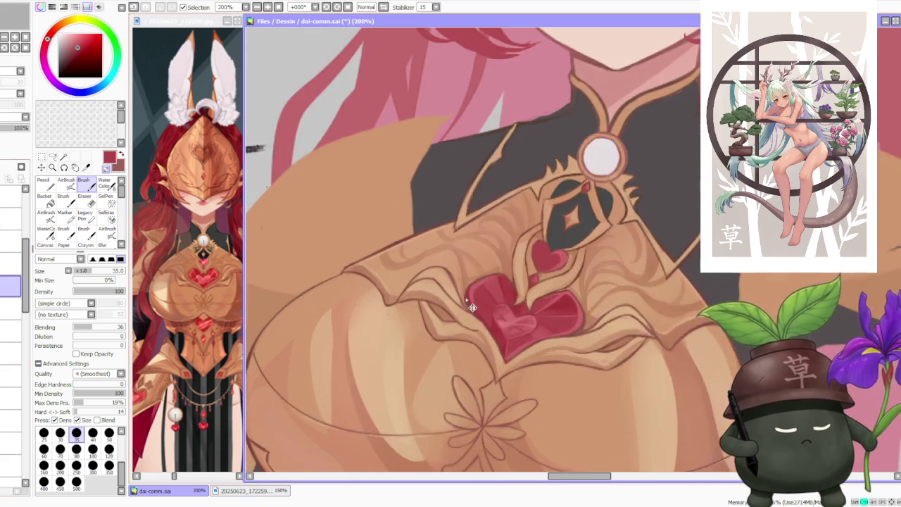
scroll(468, 295, up, 1)
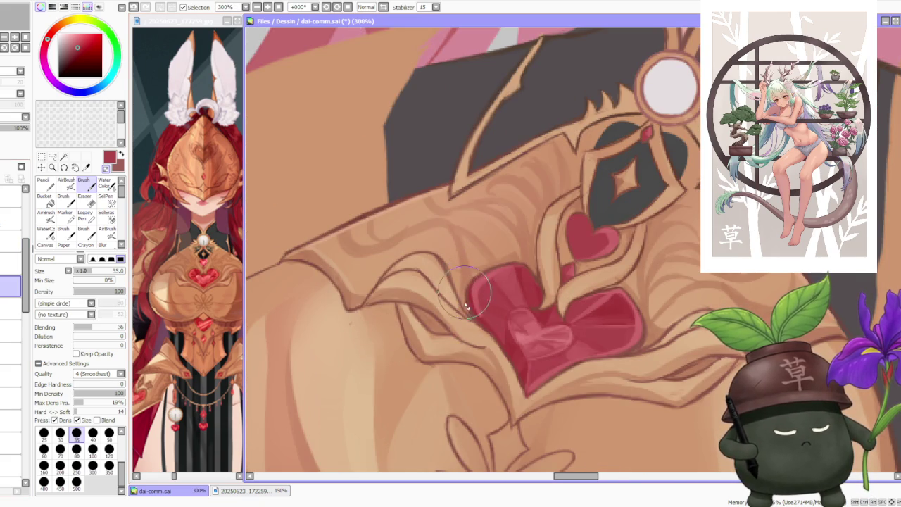
scroll(618, 229, down, 4)
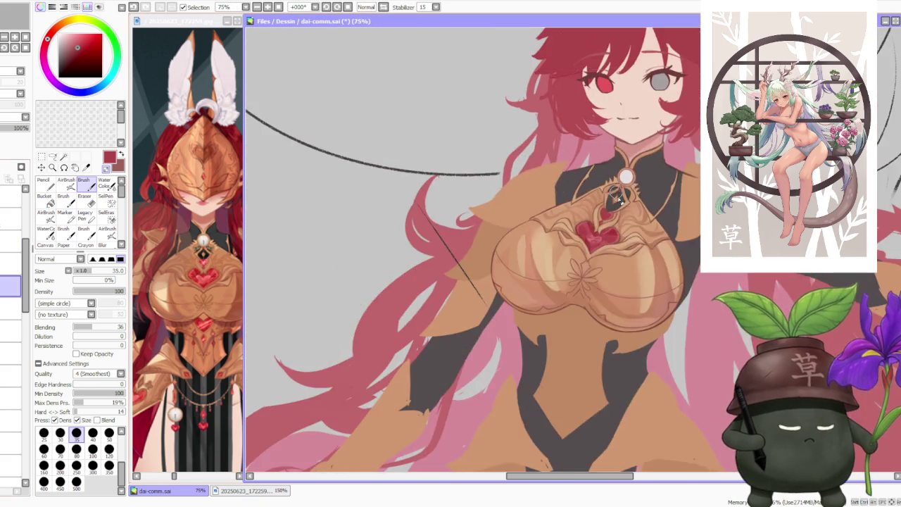
scroll(637, 198, down, 2)
scroll(659, 178, up, 4)
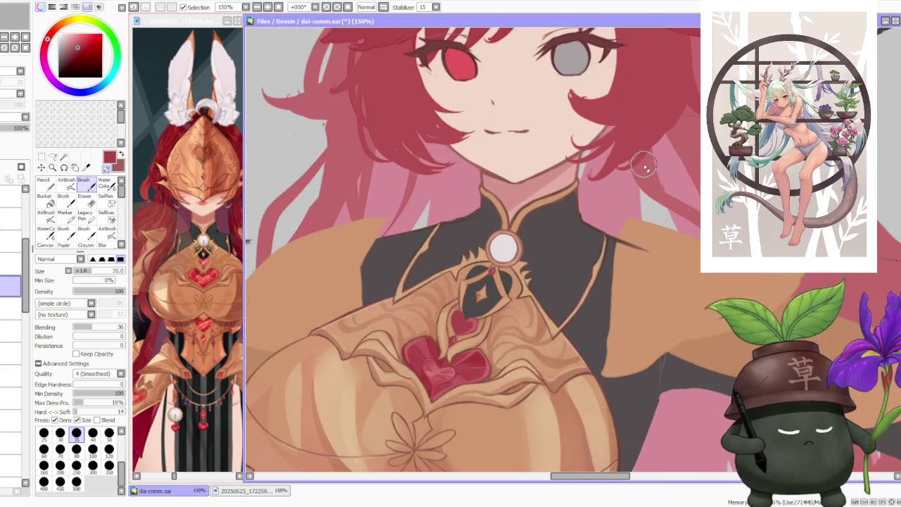
scroll(646, 166, down, 2)
scroll(644, 167, down, 1)
scroll(637, 207, down, 1)
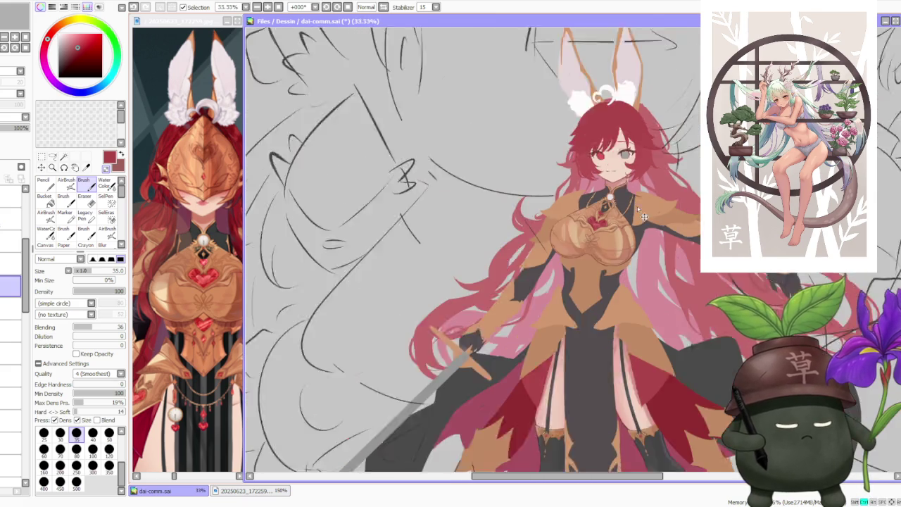
scroll(637, 207, down, 1)
scroll(750, 178, up, 3)
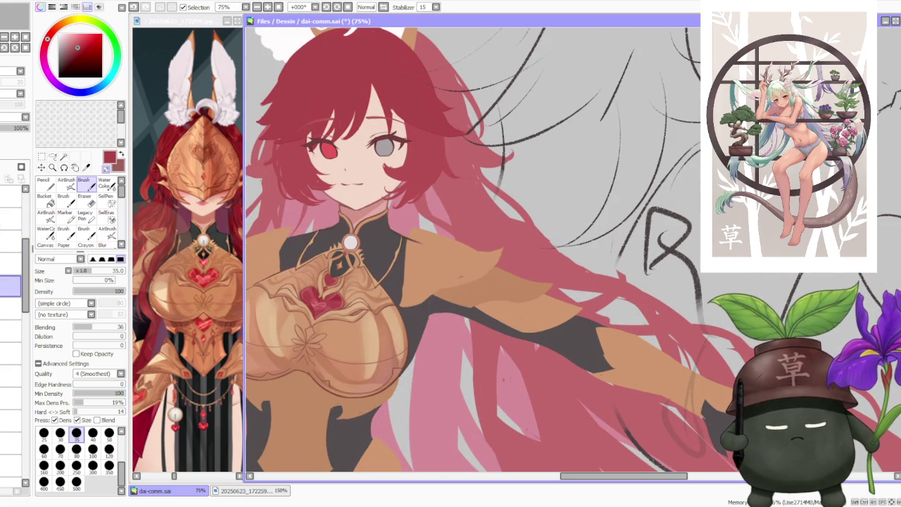
scroll(360, 252, down, 1)
scroll(360, 252, up, 2)
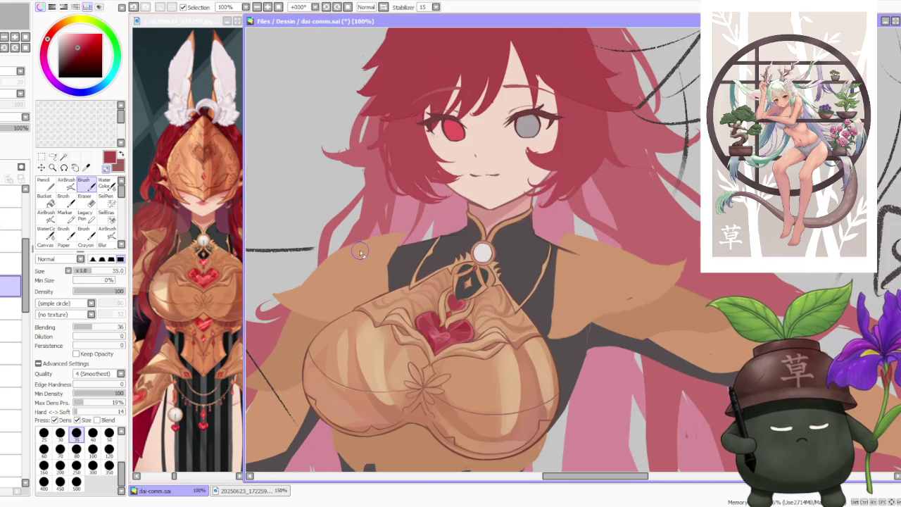
scroll(461, 302, up, 2)
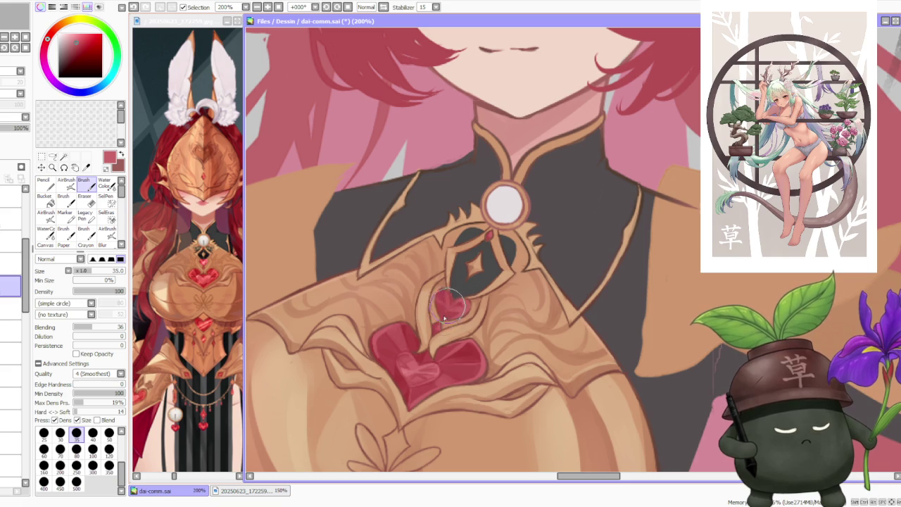
alt+click(407, 328)
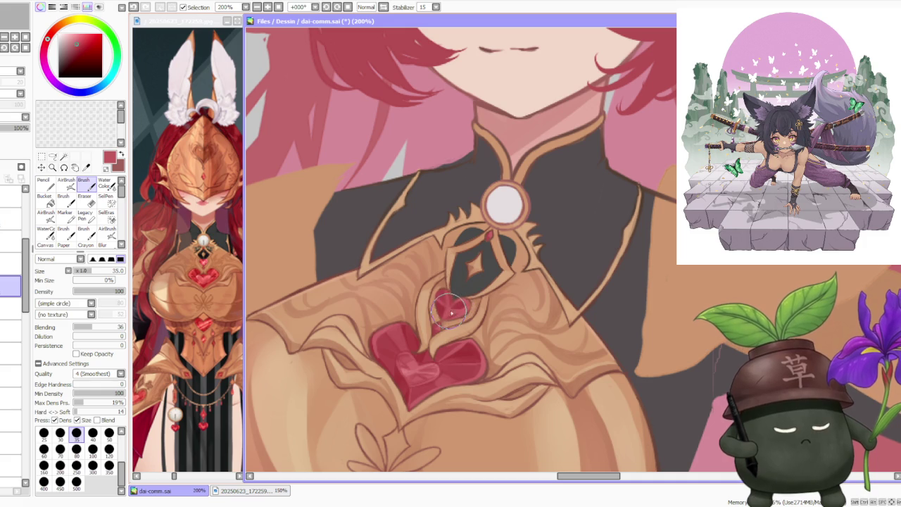
Paint a short lighter red-pink highlight across the heart gem.
scroll(456, 306, down, 3)
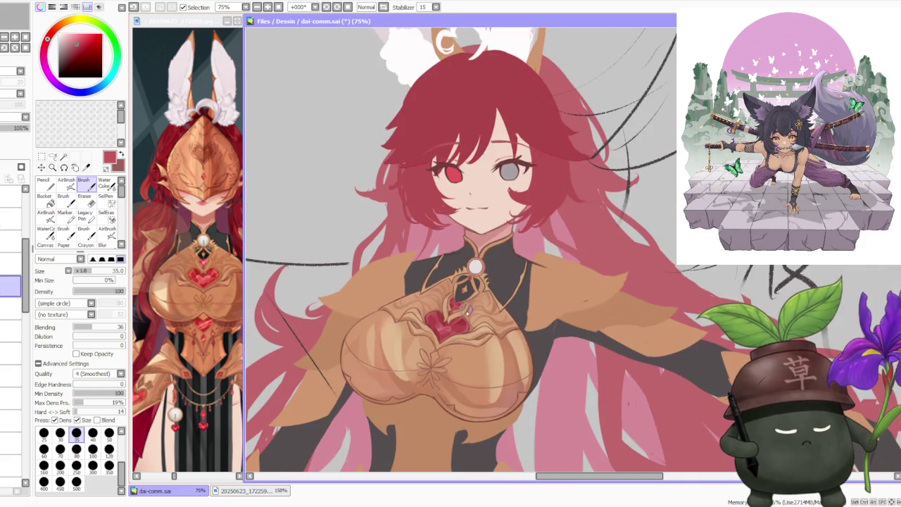
scroll(446, 317, up, 2)
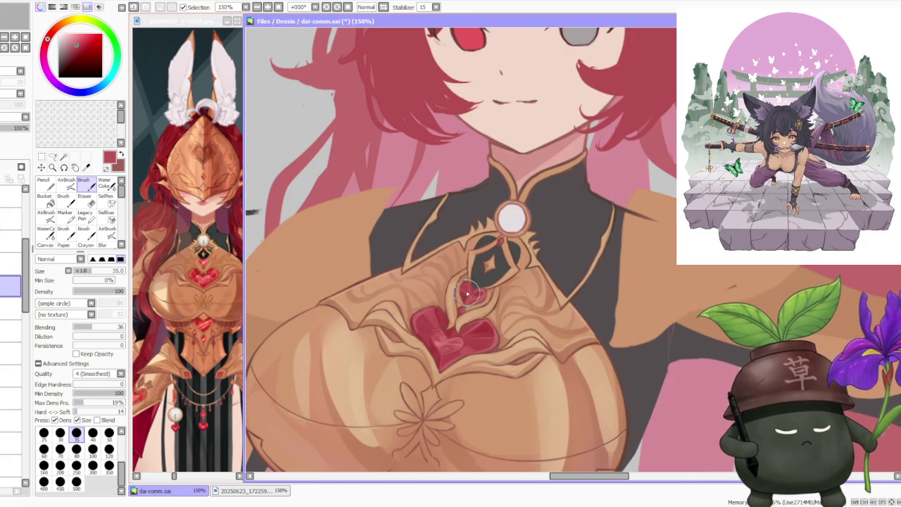
scroll(493, 274, down, 1)
scroll(494, 274, down, 1)
scroll(493, 274, up, 1)
scroll(491, 275, up, 1)
scroll(484, 281, up, 1)
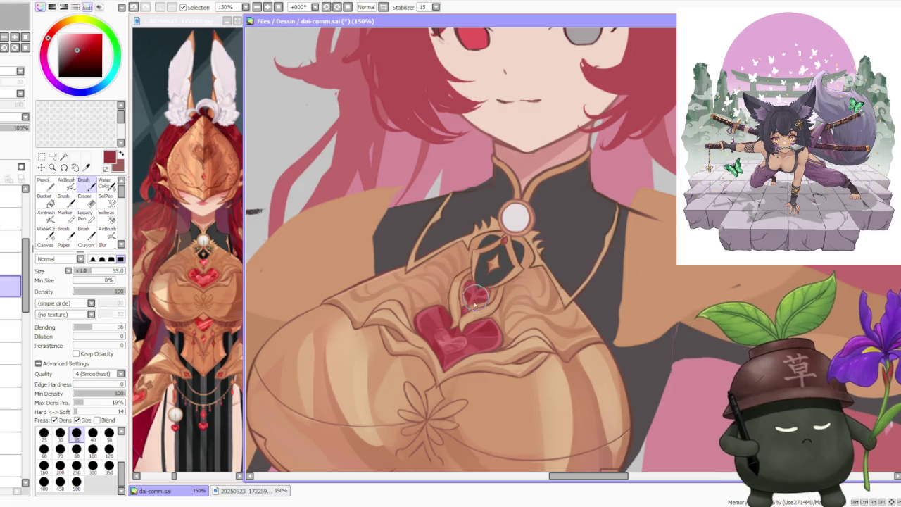
alt+click(442, 343)
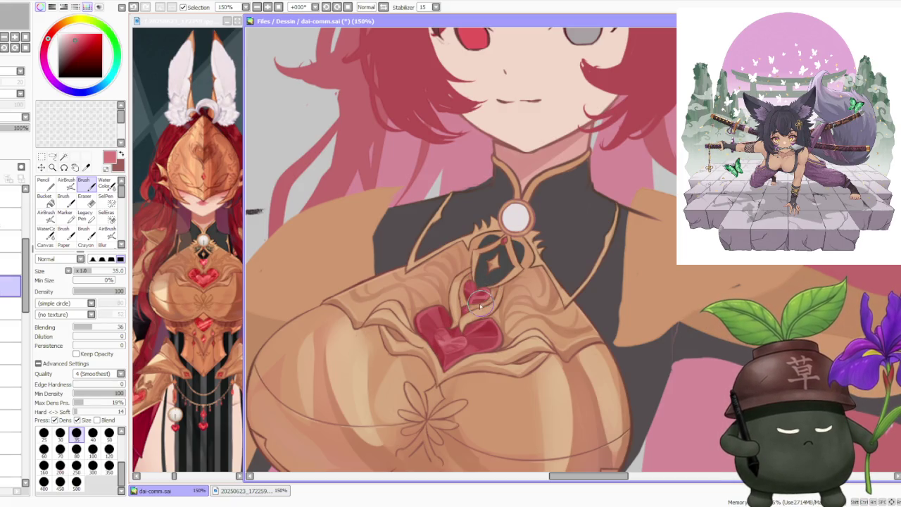
scroll(497, 285, down, 3)
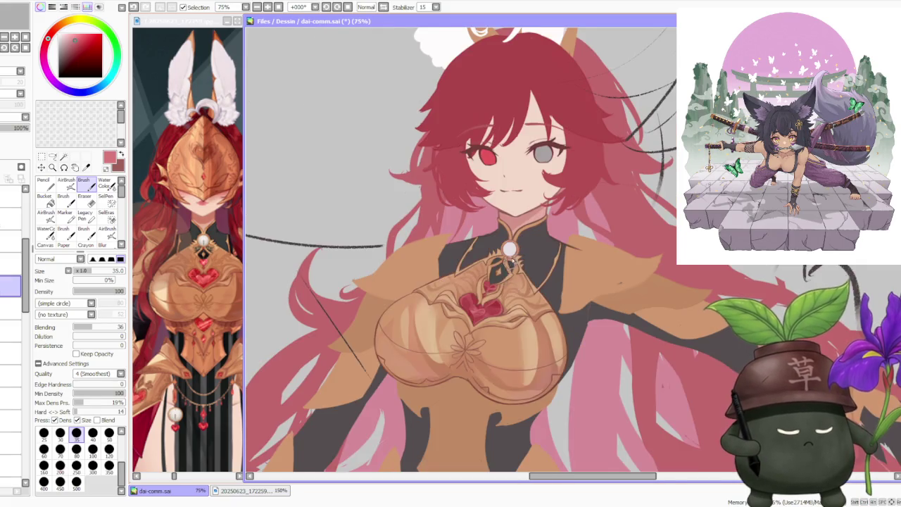
scroll(493, 303, up, 4)
drag(484, 319, 495, 315)
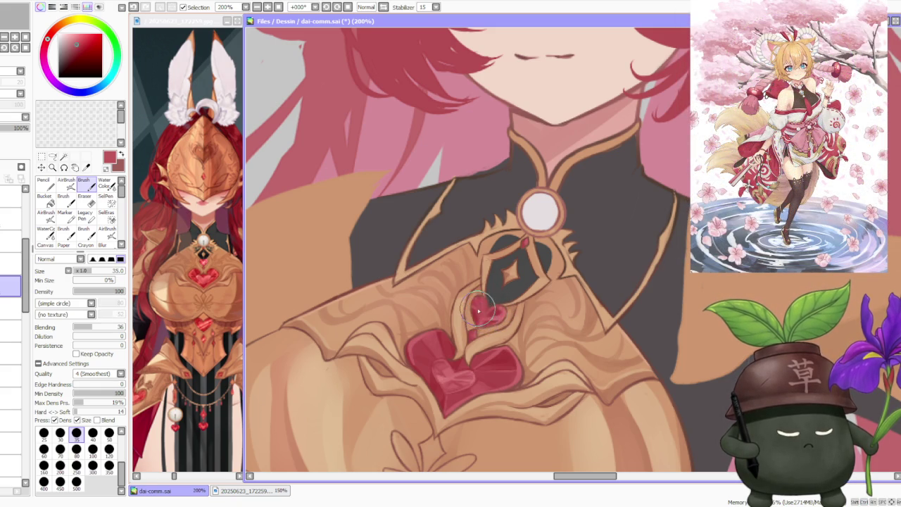
Zoom in on the collar and move to the layer just above.
scroll(481, 327, down, 1)
scroll(507, 310, down, 1)
scroll(521, 303, down, 2)
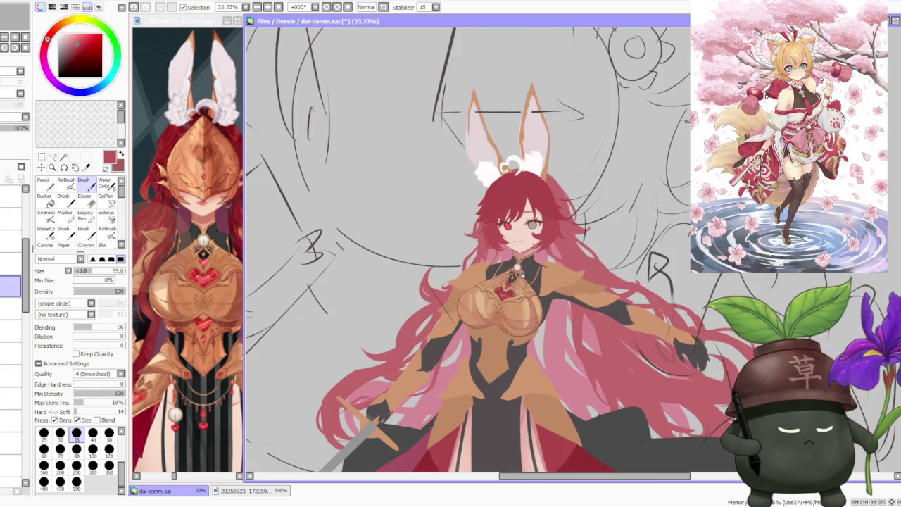
scroll(532, 301, down, 1)
scroll(532, 300, up, 4)
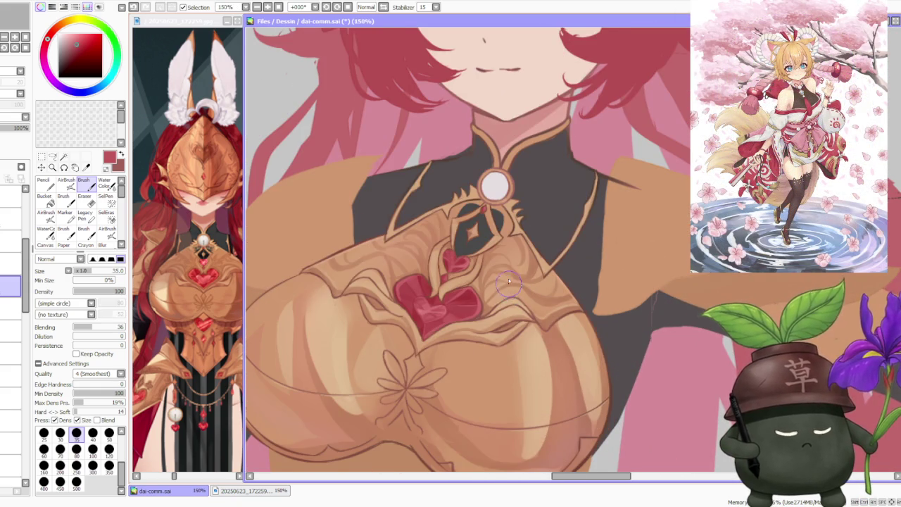
scroll(508, 285, down, 1)
scroll(500, 278, up, 1)
scroll(486, 268, up, 1)
scroll(473, 259, up, 1)
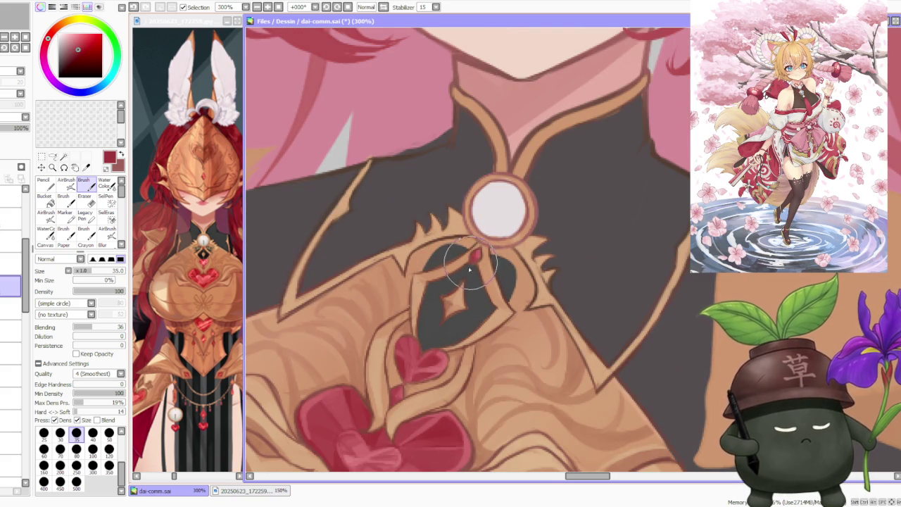
scroll(471, 266, down, 3)
scroll(528, 225, down, 1)
scroll(540, 244, down, 2)
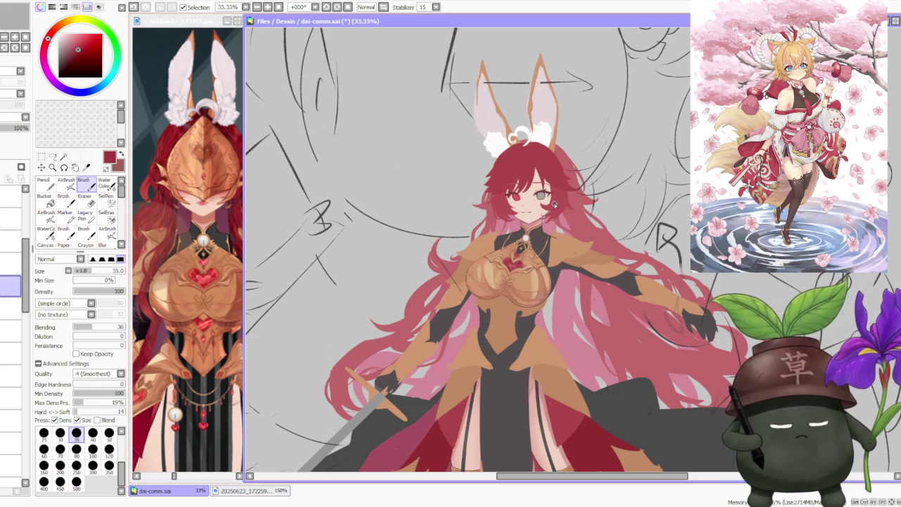
scroll(604, 263, down, 1)
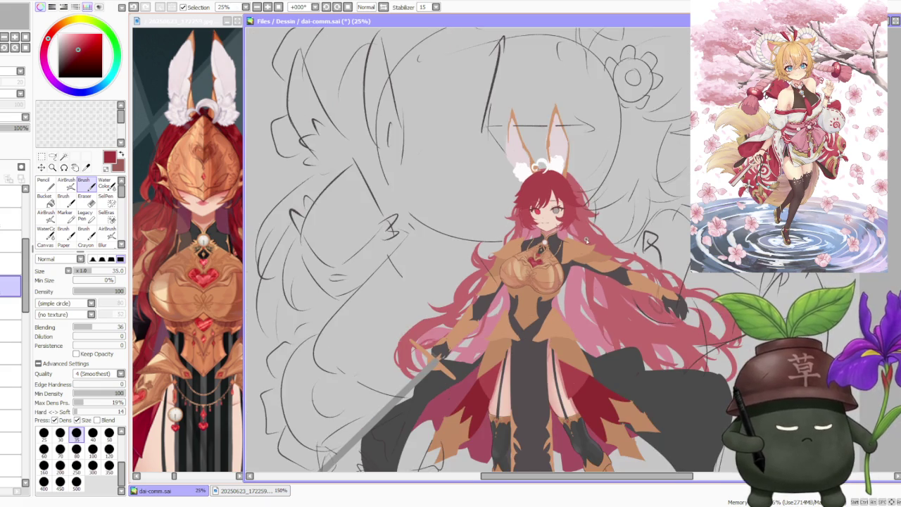
scroll(585, 242, up, 2)
scroll(570, 234, up, 2)
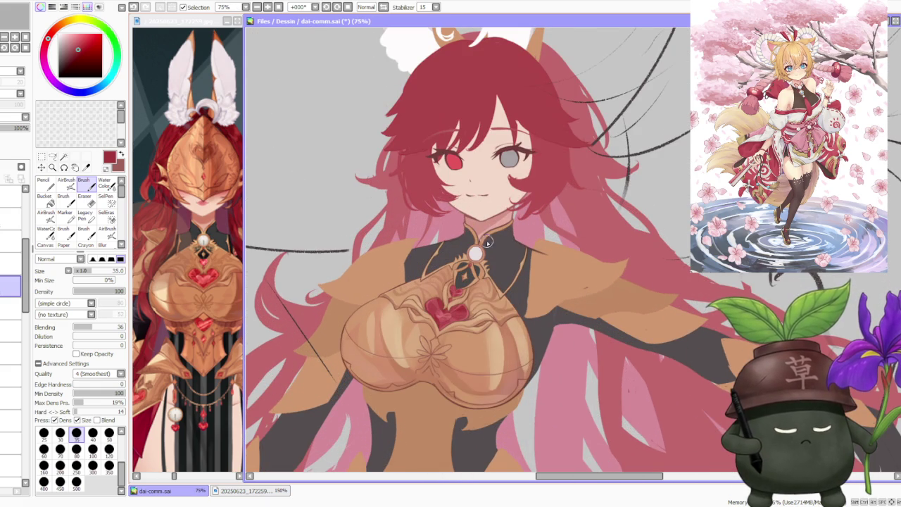
scroll(489, 238, down, 1)
scroll(497, 229, down, 1)
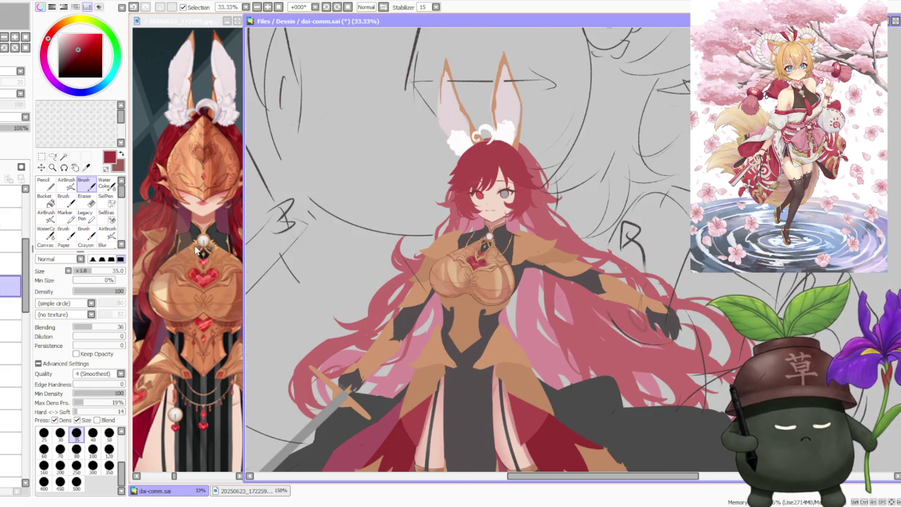
click(10, 262)
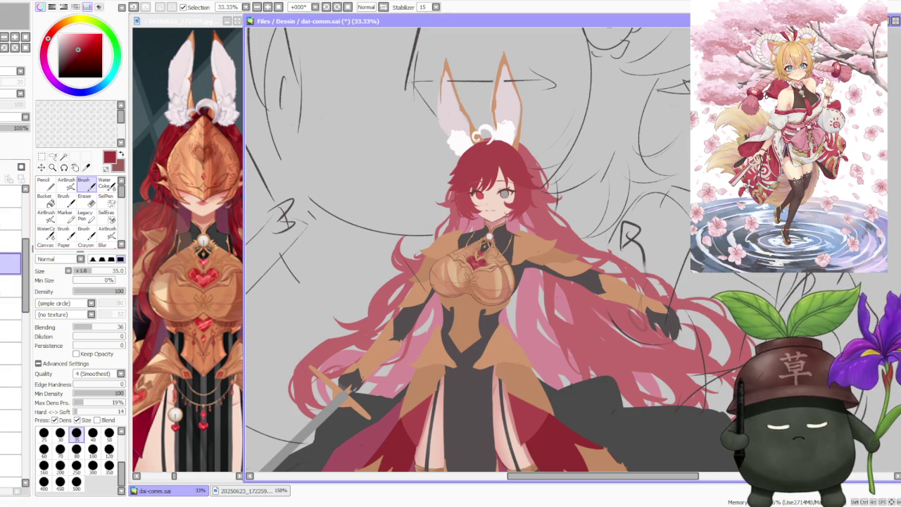
scroll(544, 252, up, 2)
scroll(543, 252, up, 2)
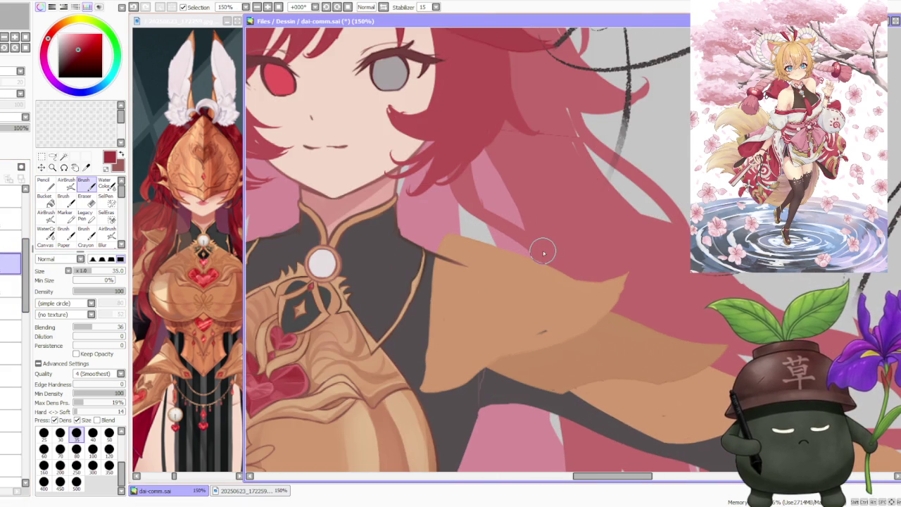
Repaint the gold collar spikes on both sides of the pendant in sampled tan gold.
alt+click(344, 305)
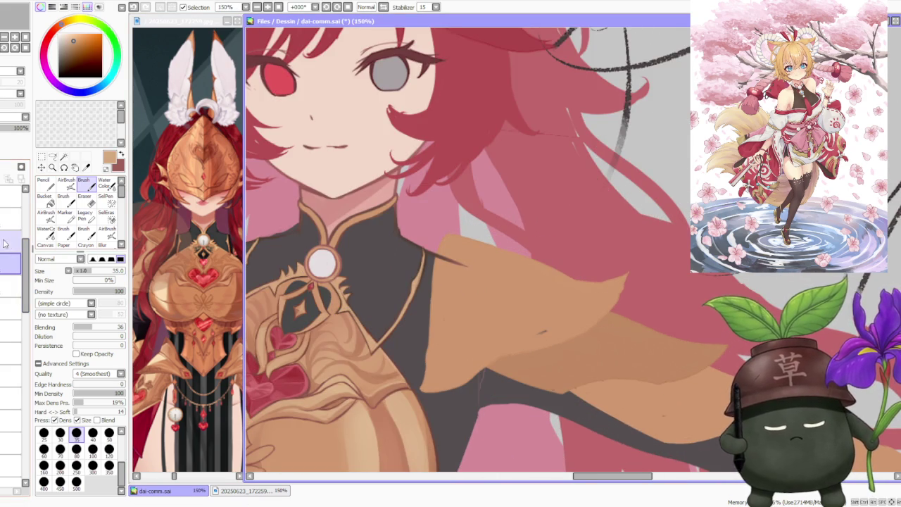
scroll(573, 246, down, 2)
scroll(451, 275, up, 1)
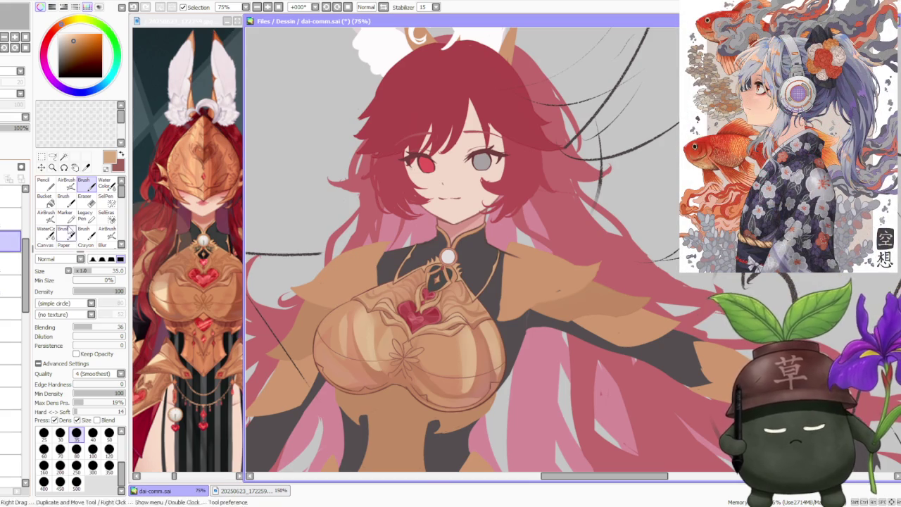
scroll(451, 274, up, 3)
mouse_move(449, 281)
mouse_down()
mouse_move(444, 268)
mouse_move(451, 303)
mouse_move(459, 277)
mouse_move(472, 298)
mouse_move(478, 330)
mouse_up()
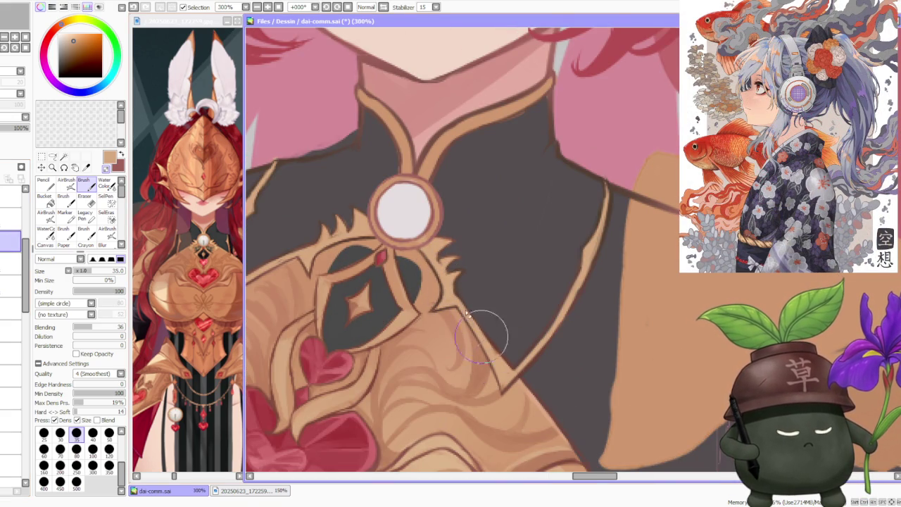
scroll(397, 240, down, 1)
drag(398, 239, 370, 268)
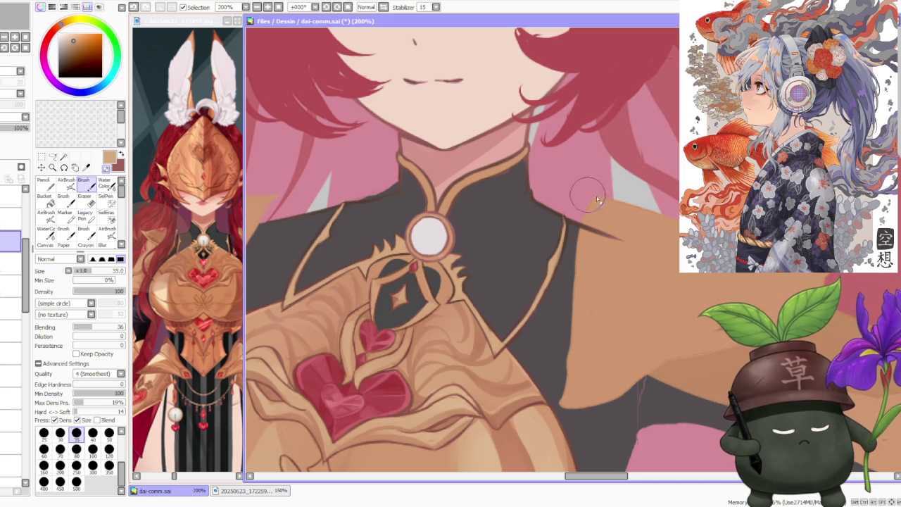
scroll(567, 224, up, 1)
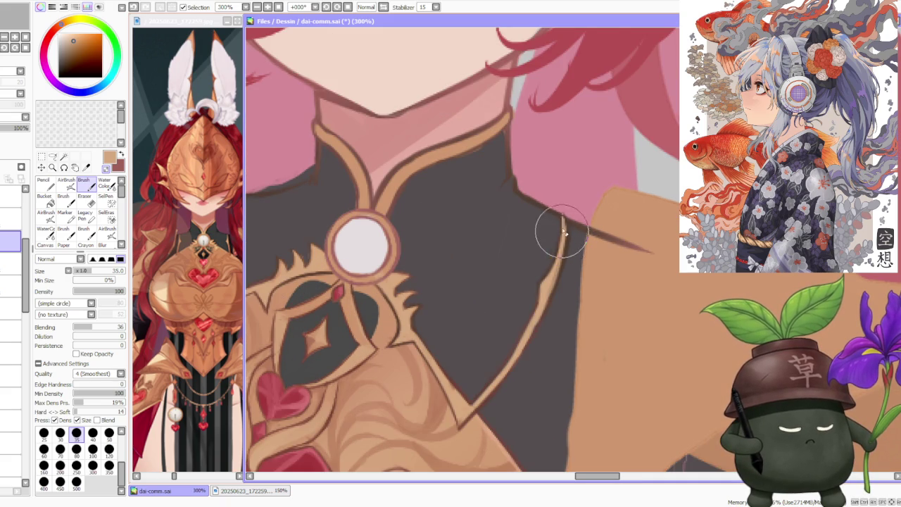
Draw a dark brown line along the collar edge.
alt+click(567, 225)
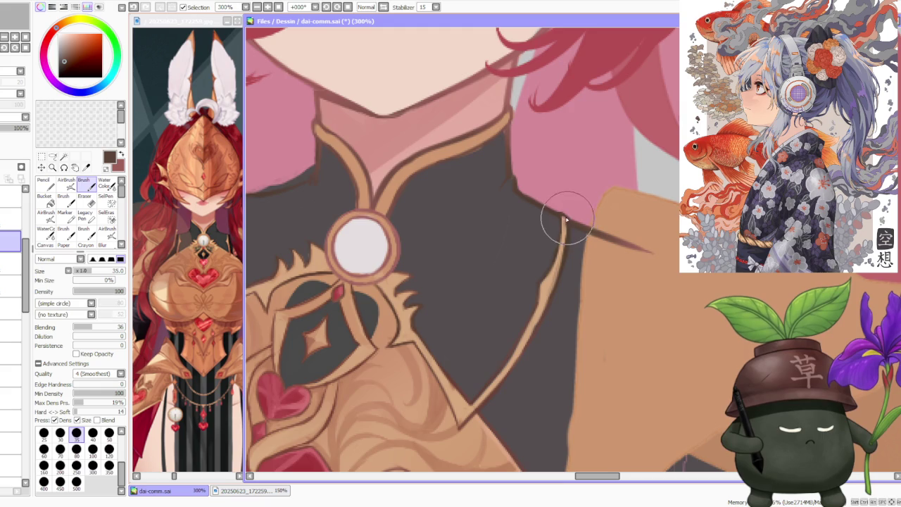
scroll(451, 215, down, 3)
scroll(450, 214, up, 2)
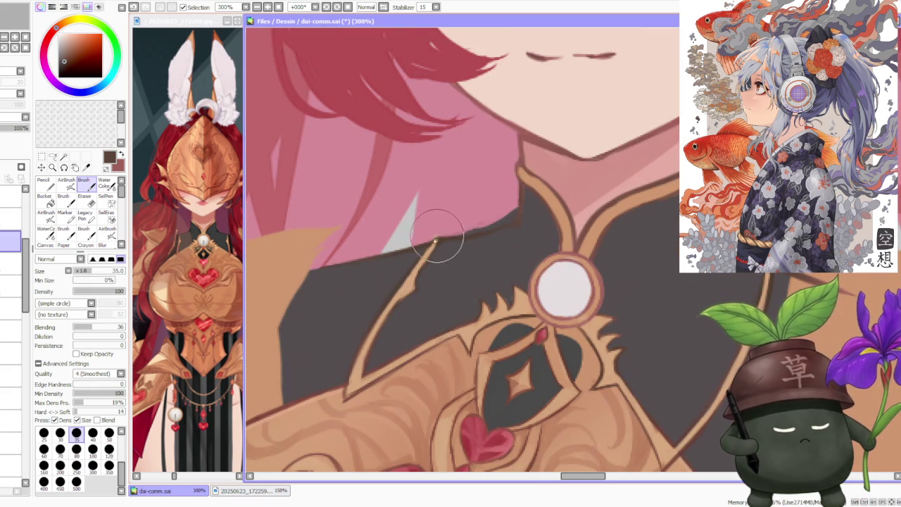
drag(449, 232, 451, 234)
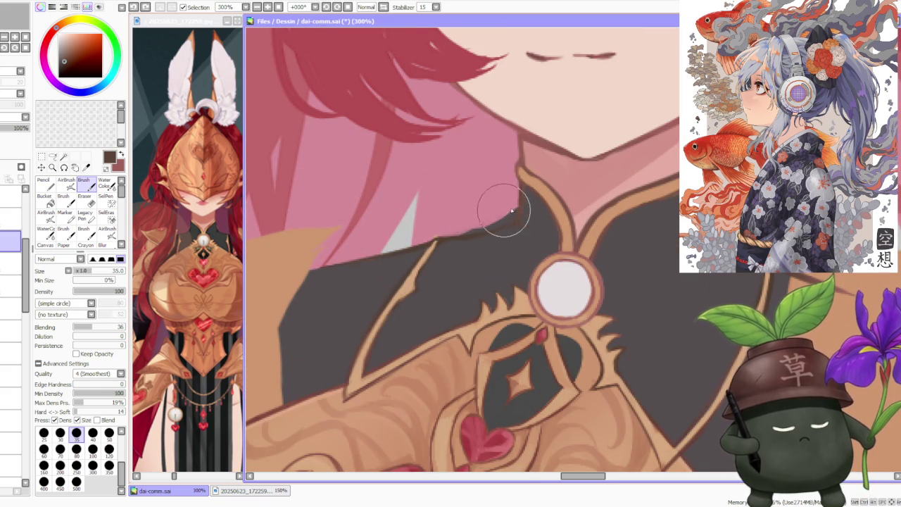
scroll(521, 218, down, 2)
scroll(563, 204, down, 2)
scroll(612, 183, down, 1)
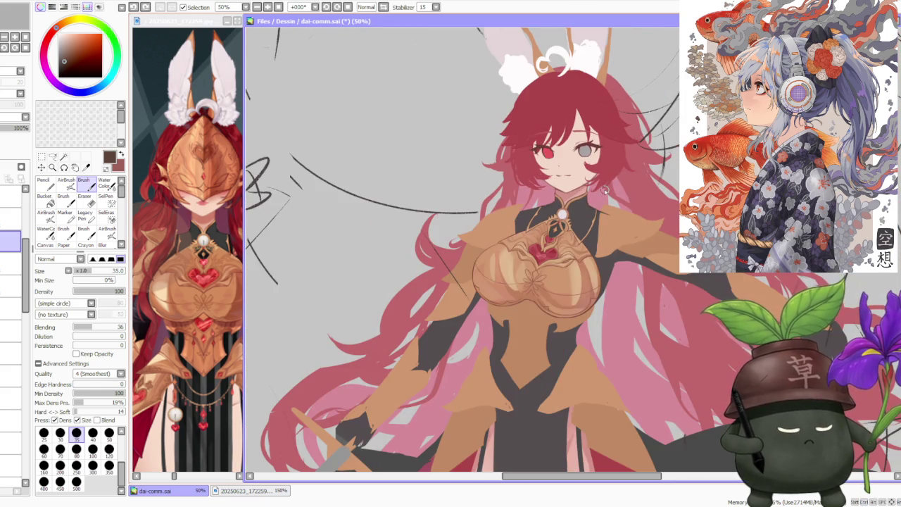
Return to the armour layer and sample its light orange-brown.
scroll(604, 188, up, 2)
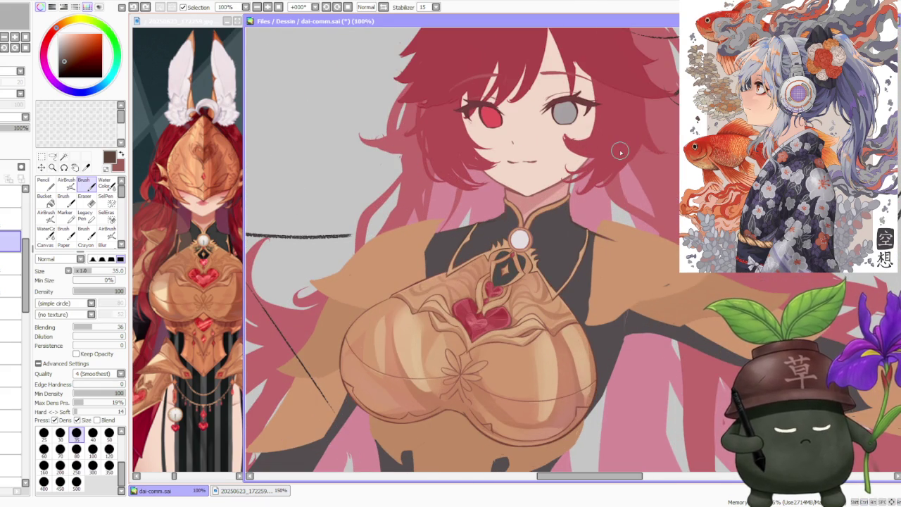
click(10, 261)
click(11, 286)
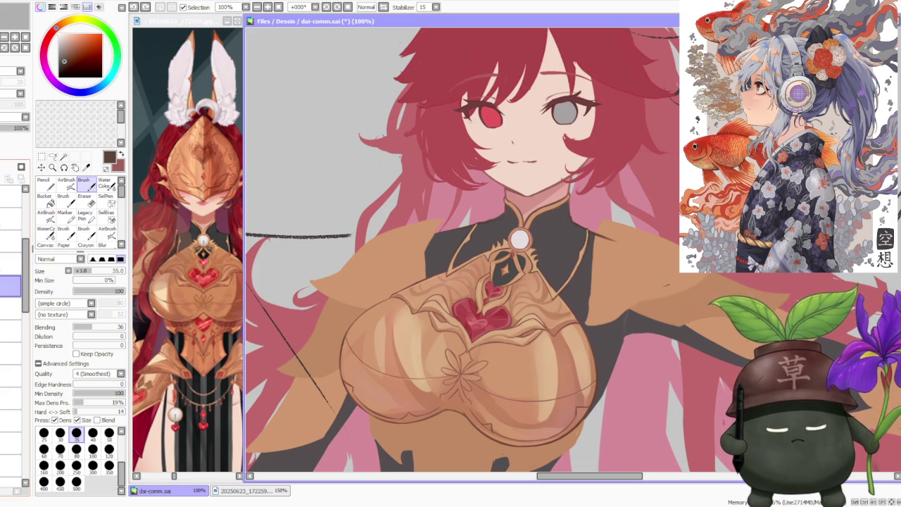
click(10, 262)
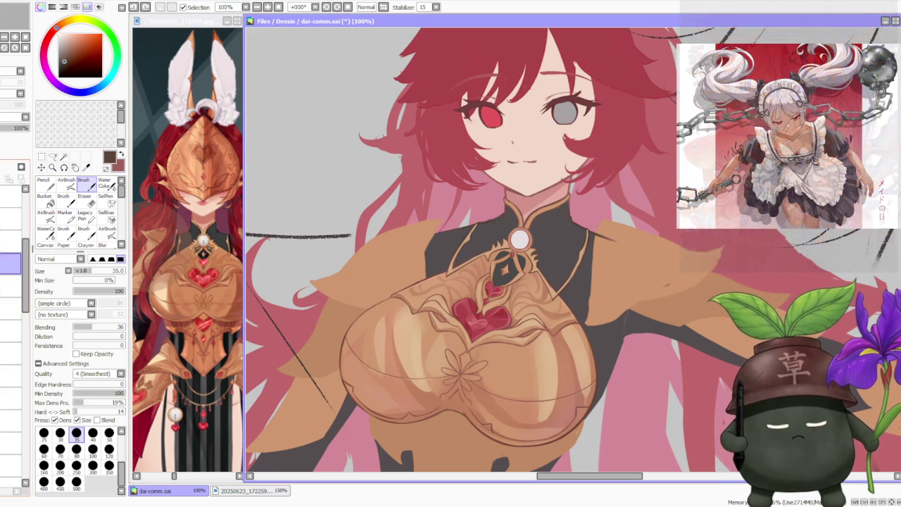
alt+click(439, 318)
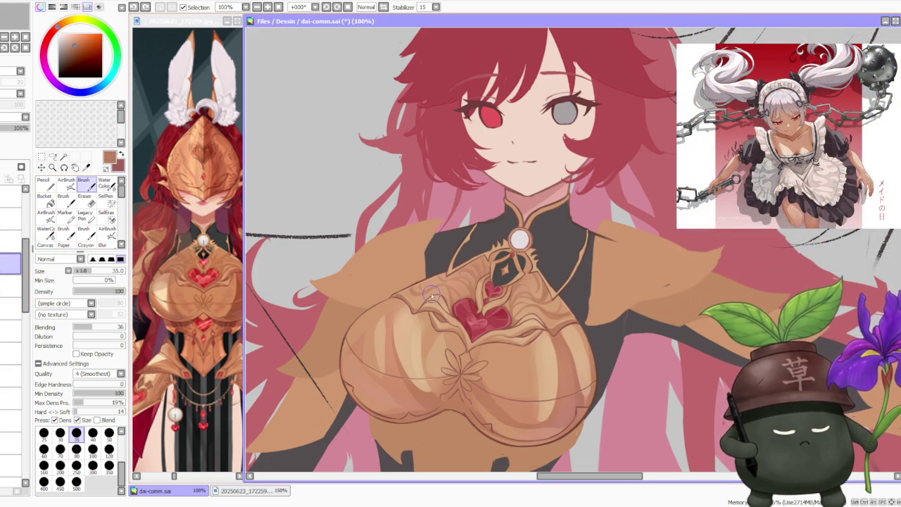
Set the brush size to 300 and switch to the AirBrush.
click(92, 466)
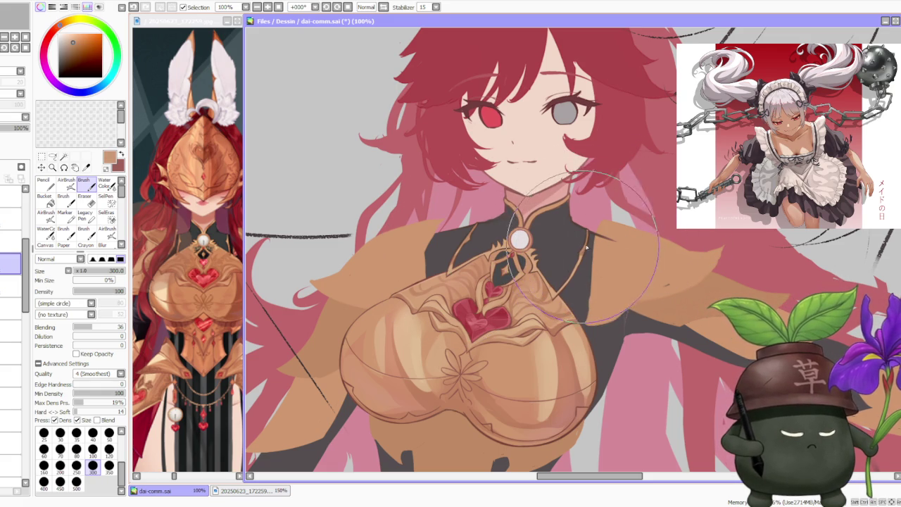
scroll(605, 225, down, 5)
scroll(614, 218, up, 2)
scroll(615, 219, up, 1)
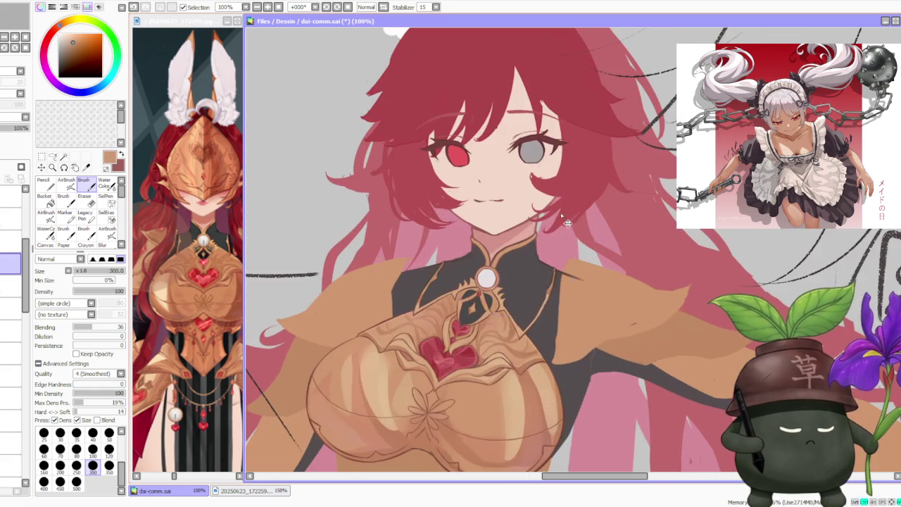
scroll(615, 219, up, 1)
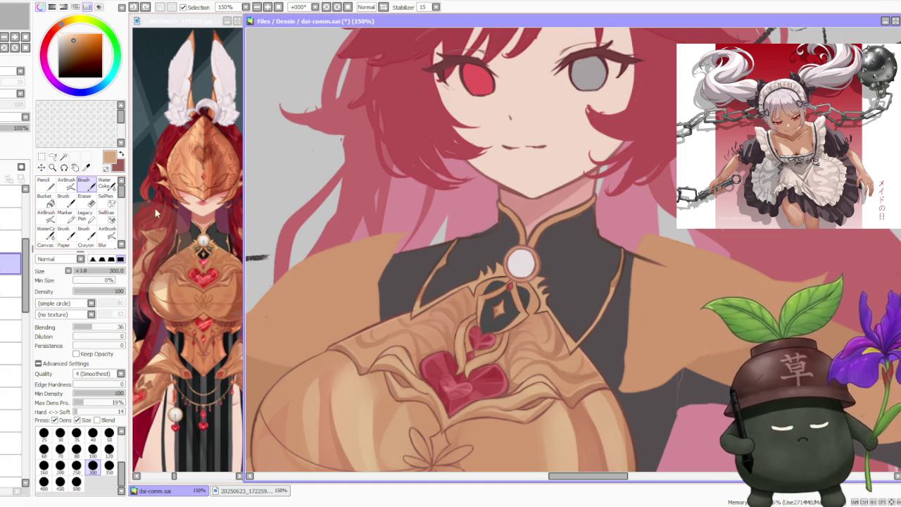
key(v)
scroll(456, 272, down, 1)
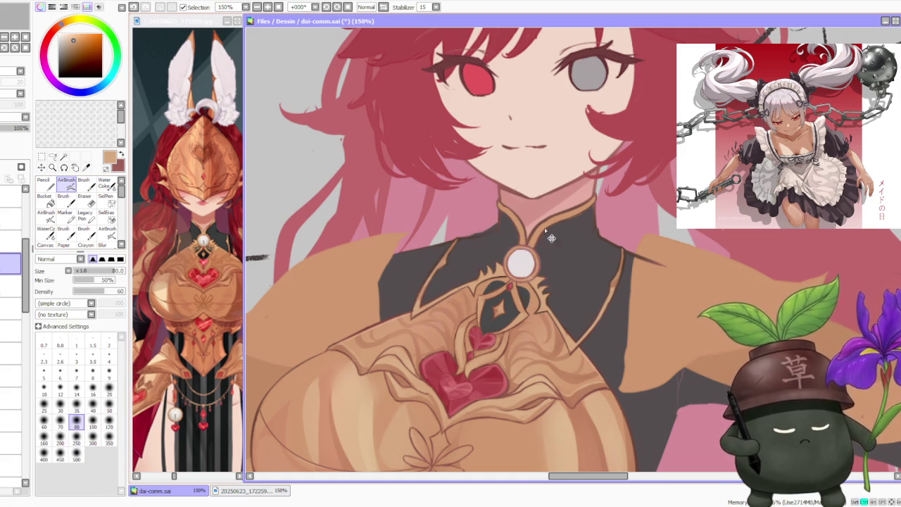
scroll(605, 218, down, 2)
scroll(605, 219, down, 2)
scroll(616, 204, up, 1)
scroll(616, 203, up, 1)
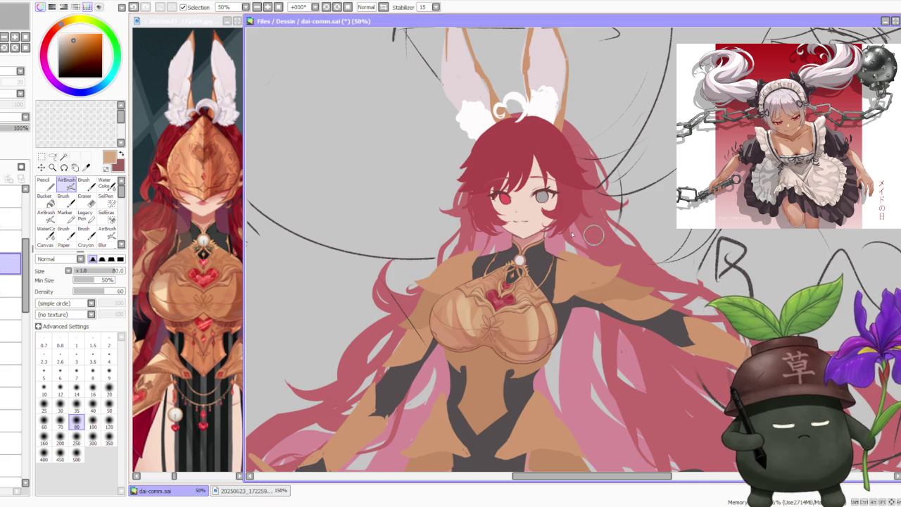
scroll(551, 259, up, 1)
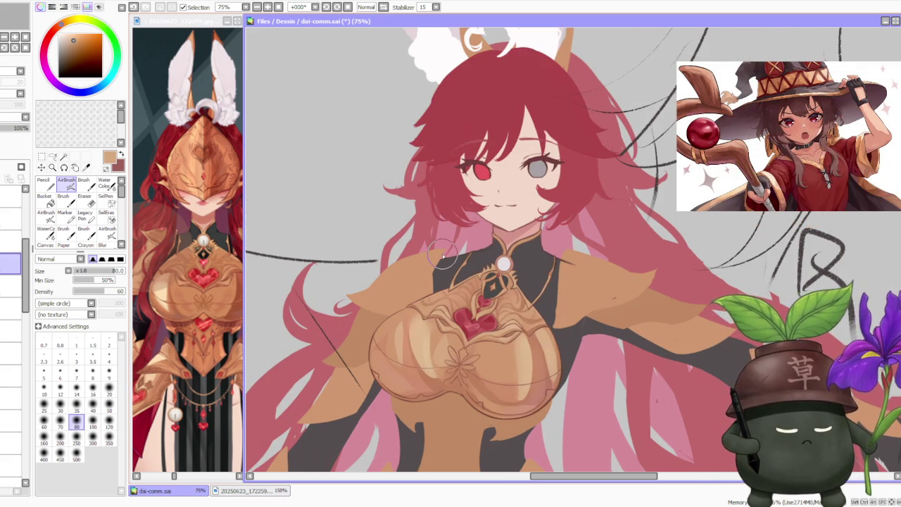
scroll(450, 262, down, 1)
scroll(548, 224, up, 2)
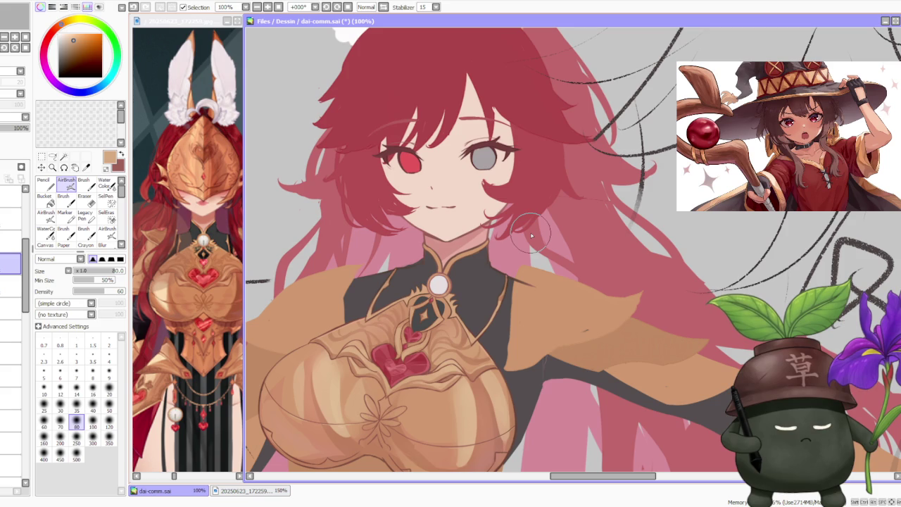
scroll(532, 234, down, 1)
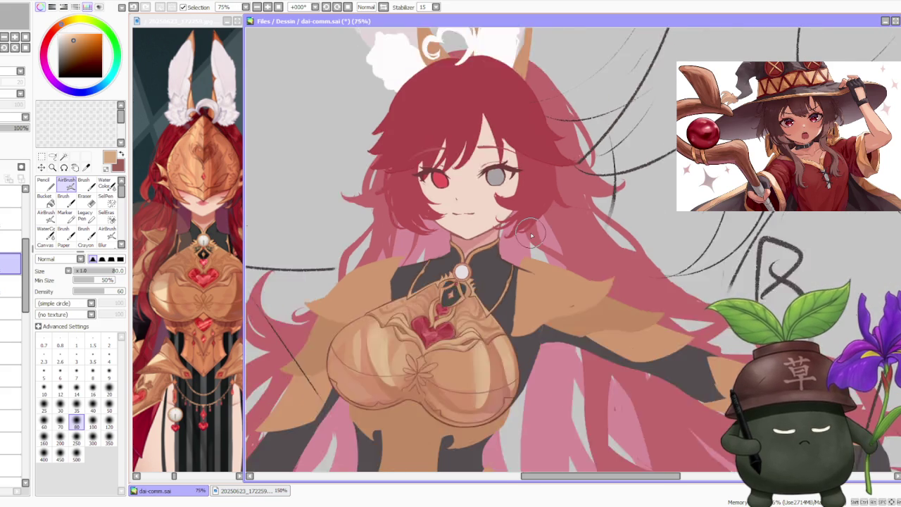
scroll(531, 235, down, 1)
scroll(531, 235, down, 2)
scroll(532, 235, up, 1)
scroll(532, 236, up, 1)
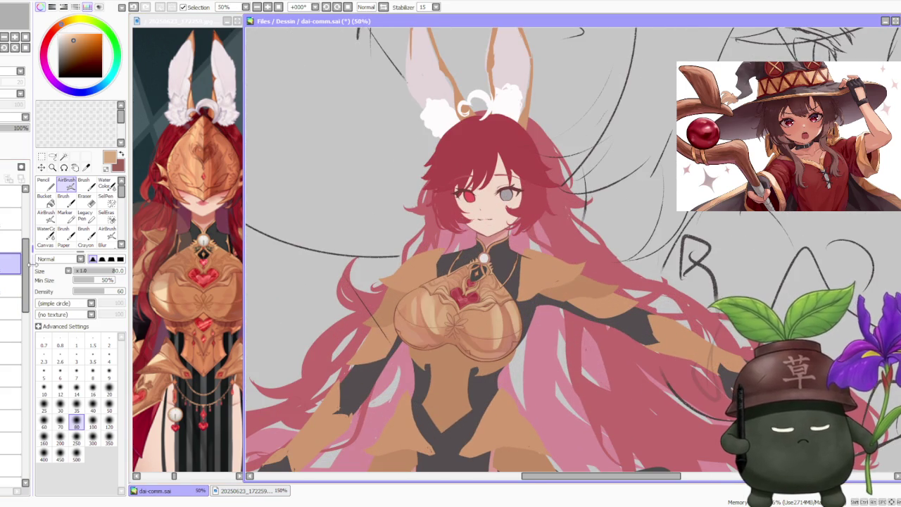
scroll(27, 275, down, 1)
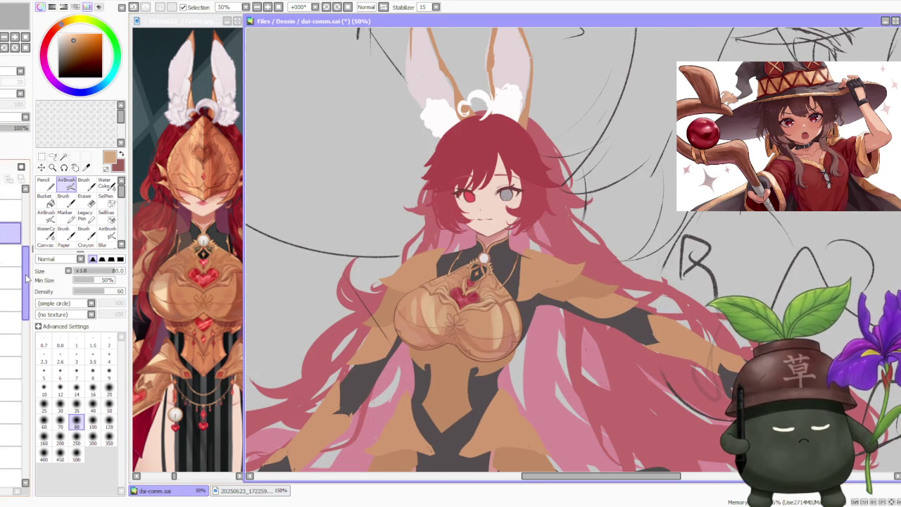
scroll(27, 279, up, 1)
scroll(377, 228, down, 2)
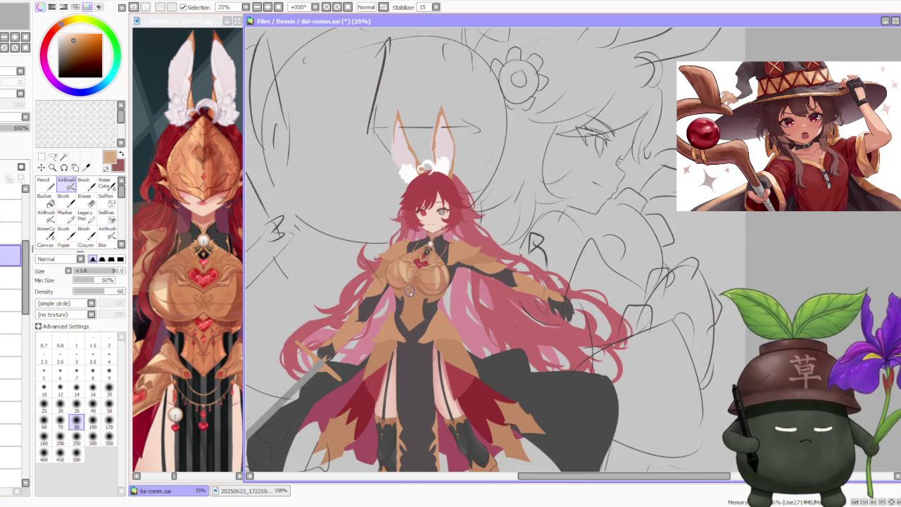
scroll(514, 233, up, 1)
scroll(514, 233, up, 1)
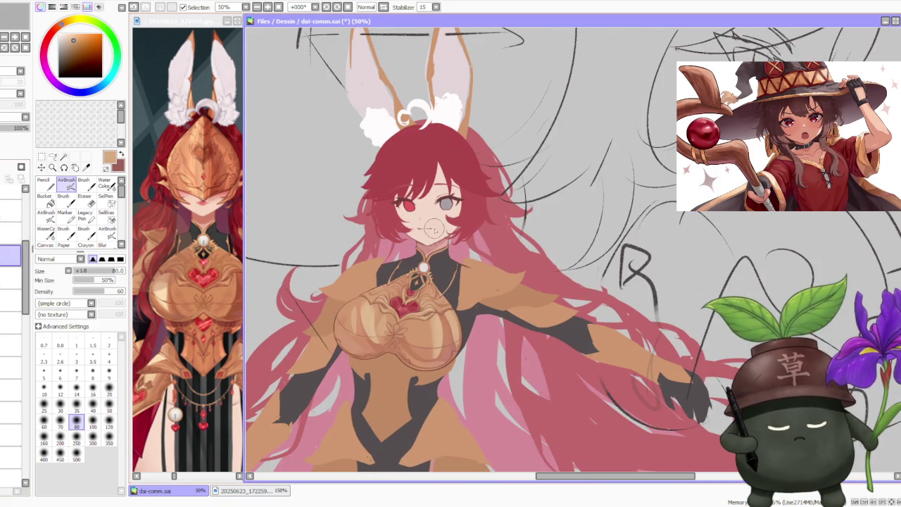
Step through the Layer panel to select the armour layer.
click(11, 323)
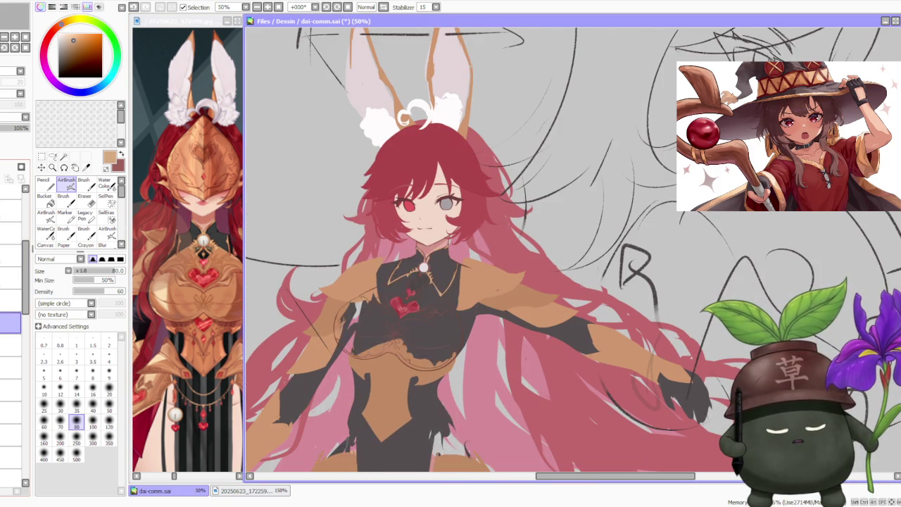
click(11, 345)
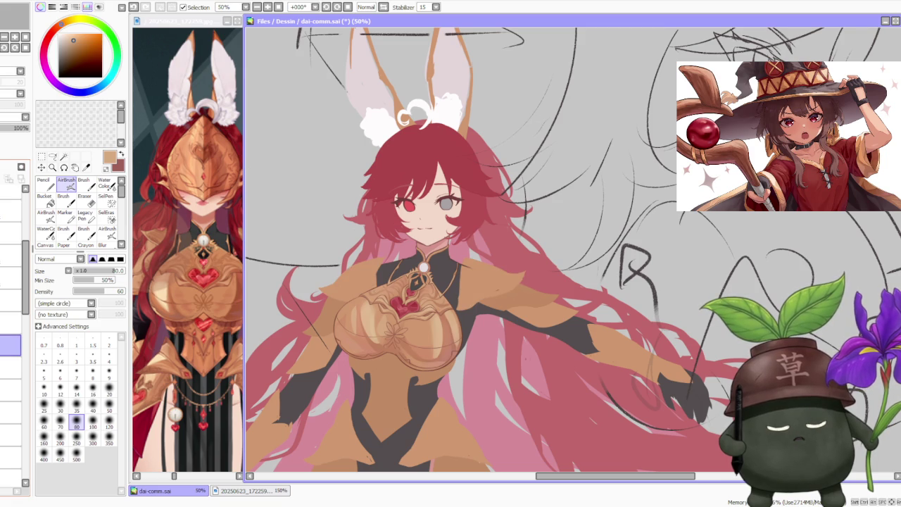
click(12, 296)
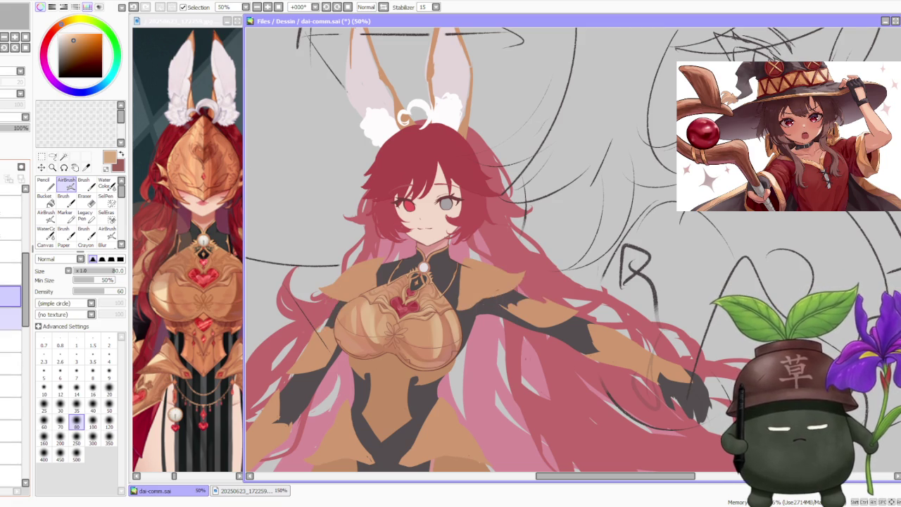
click(11, 338)
click(12, 363)
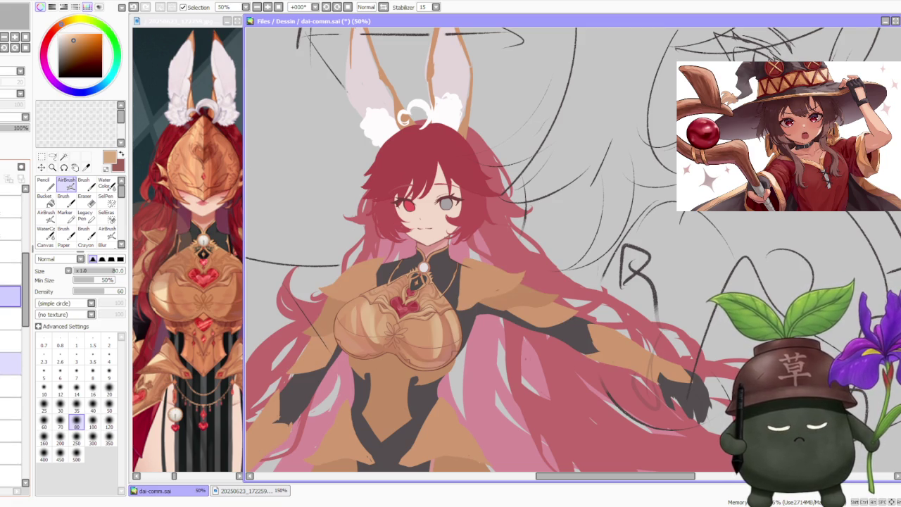
click(11, 386)
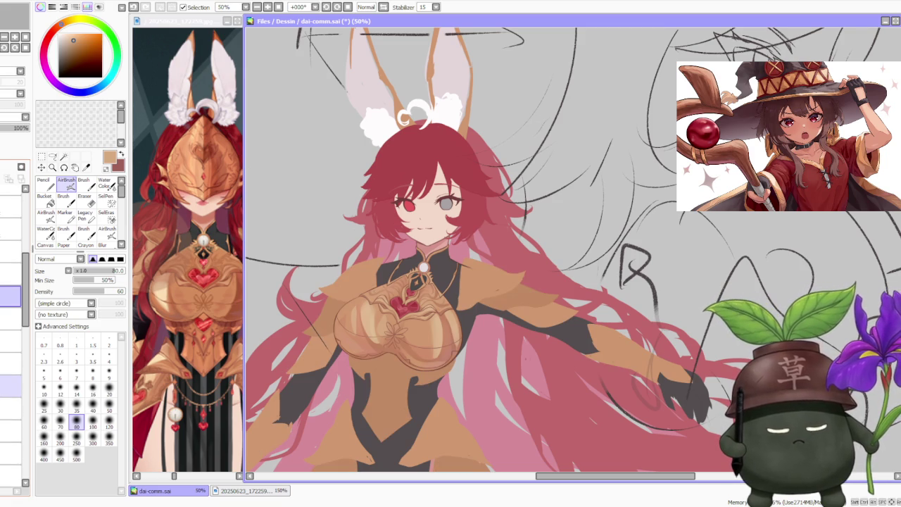
click(11, 386)
Sample a dark brown from the armour and set up a size-300 Brush.
scroll(471, 184, down, 2)
scroll(489, 262, up, 2)
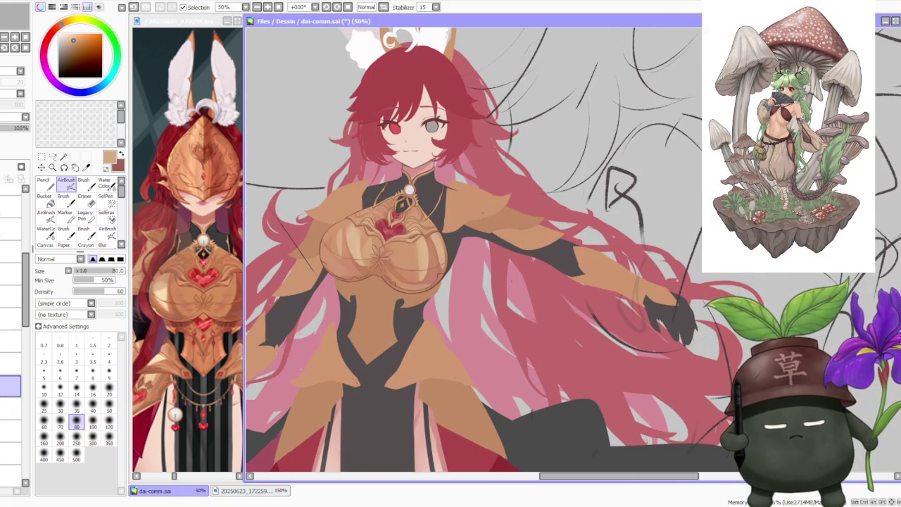
alt+click(437, 262)
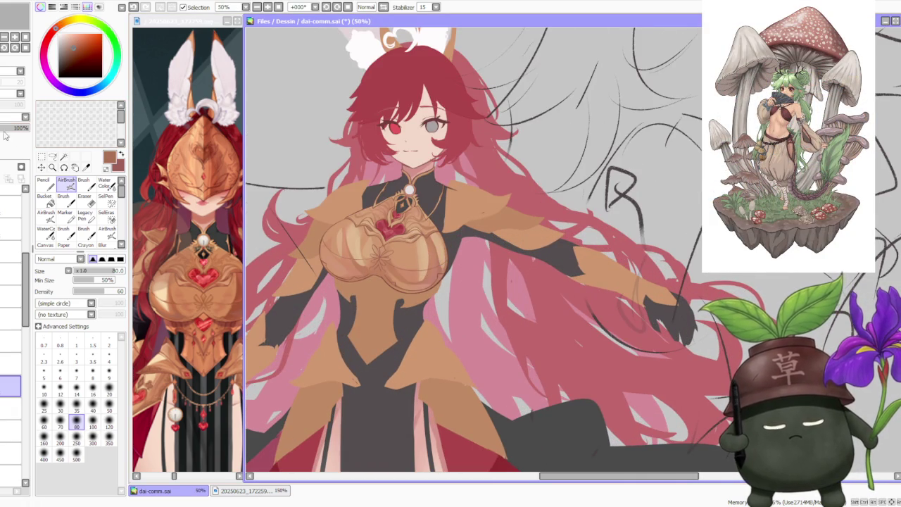
click(94, 441)
click(84, 181)
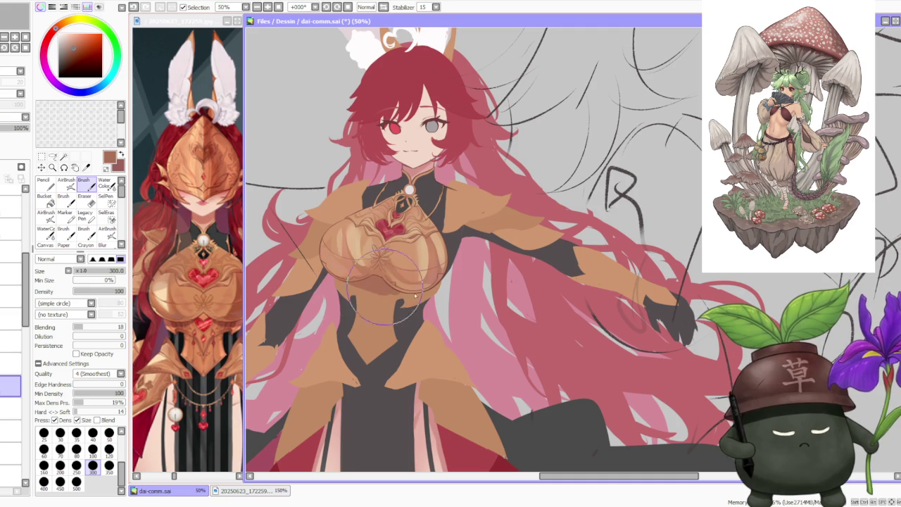
Blend chest shading with sampled peach and darker tones, comparing the lower-armour stroke before dropping it.
mouse_move(393, 291)
mouse_down()
mouse_move(406, 300)
mouse_move(379, 293)
mouse_up()
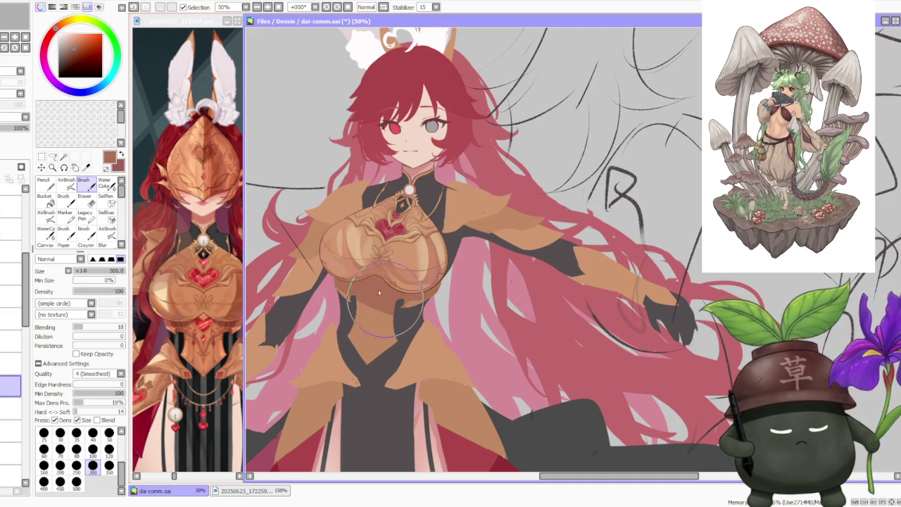
alt+click(339, 276)
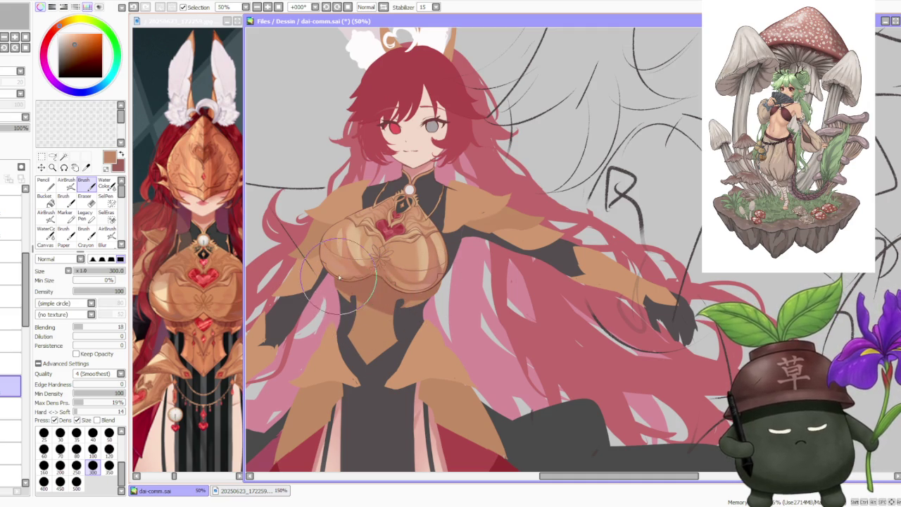
key(ctrl+z)
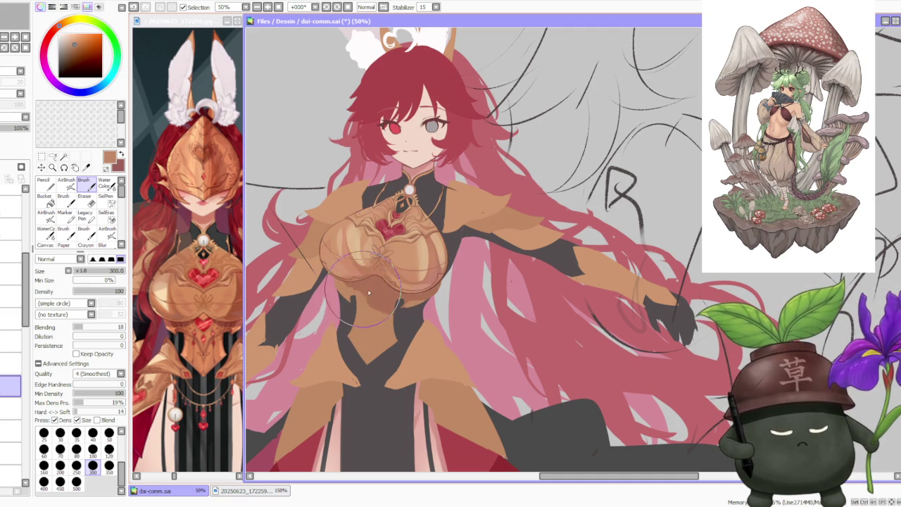
alt+click(366, 303)
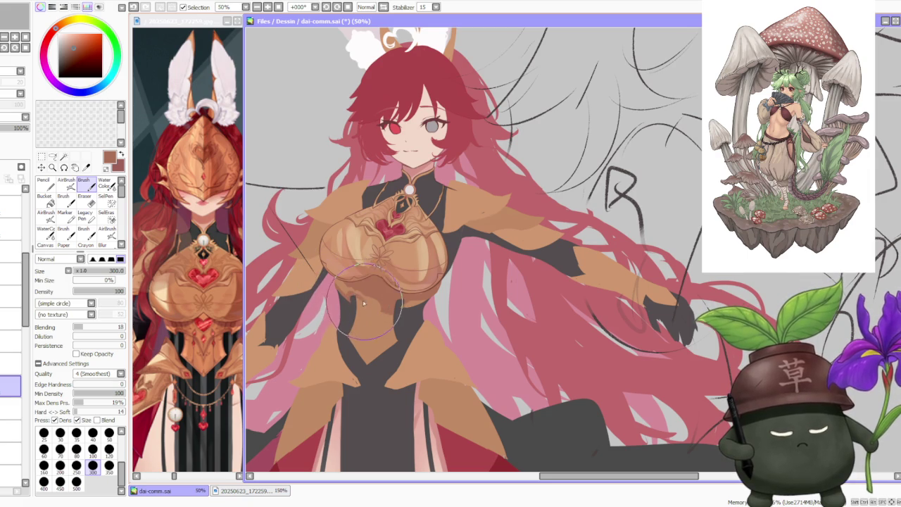
key(ctrl+z)
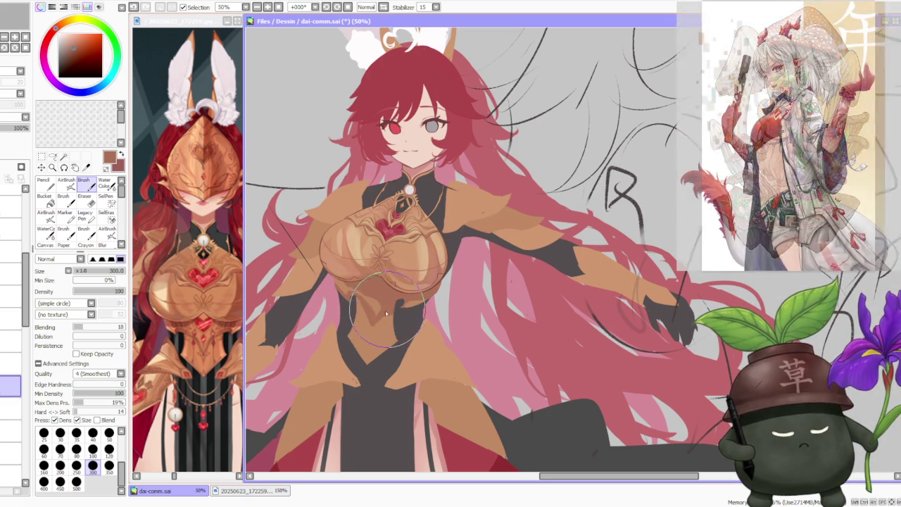
key(ctrl+z)
key(ctrl+y)
key(ctrl+z)
key(ctrl+y)
key(ctrl+z)
key(ctrl+y)
key(ctrl+z)
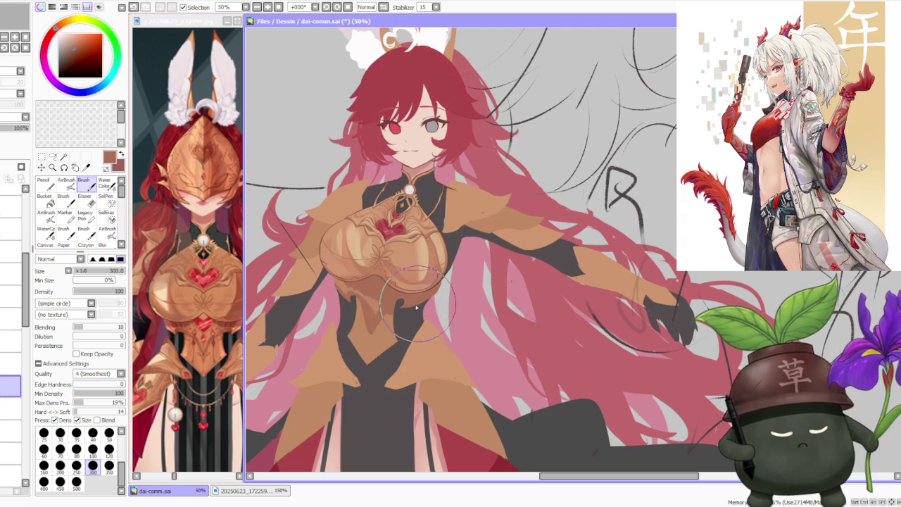
Paint dark brown shading on the lower chest armour and blend it toward the belly plate.
alt+click(369, 314)
drag(355, 342, 398, 364)
drag(433, 274, 440, 331)
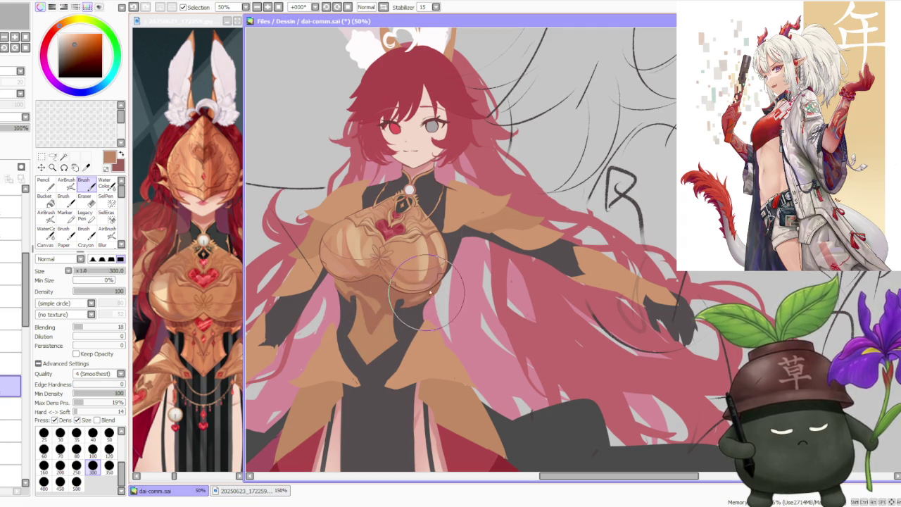
mouse_move(422, 275)
mouse_down()
mouse_move(413, 304)
mouse_move(429, 282)
mouse_up()
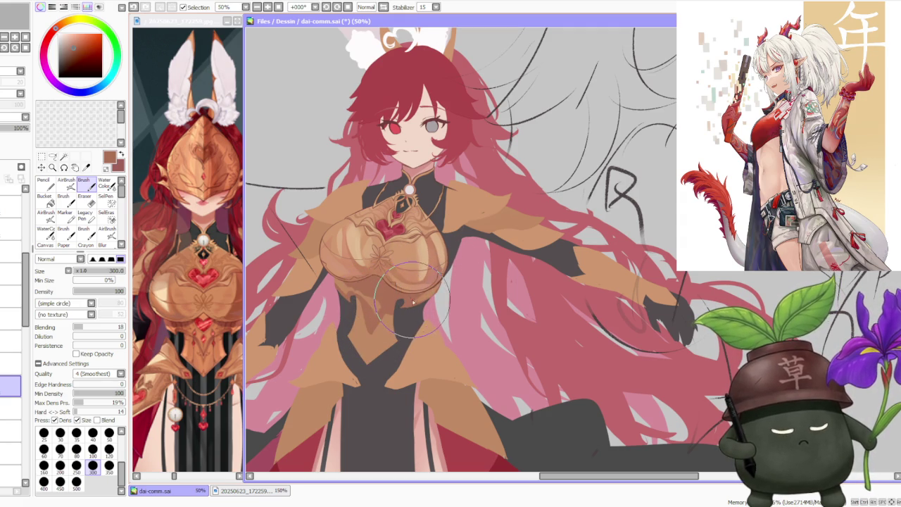
mouse_move(408, 298)
mouse_down()
mouse_move(367, 269)
mouse_move(350, 277)
mouse_move(373, 295)
mouse_move(364, 300)
mouse_move(371, 325)
mouse_move(391, 303)
mouse_move(380, 331)
mouse_up()
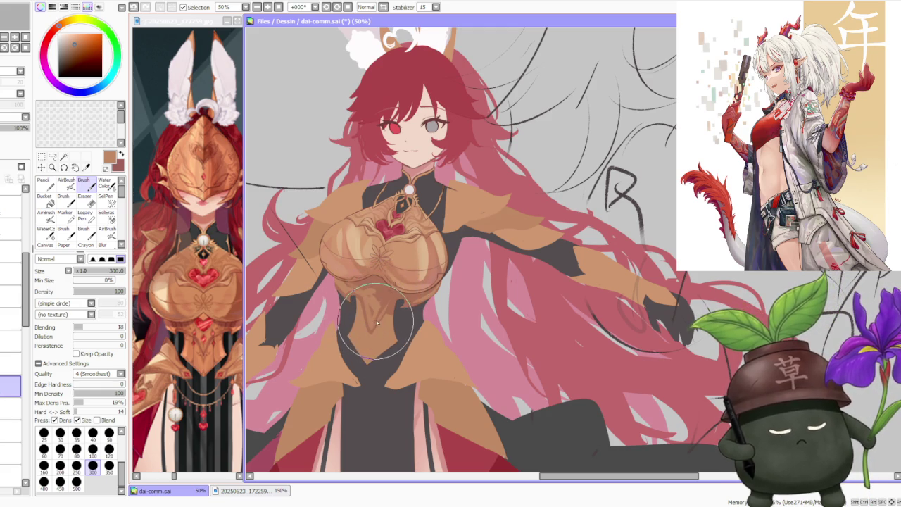
mouse_move(346, 251)
mouse_down()
mouse_move(383, 299)
mouse_move(379, 267)
mouse_up()
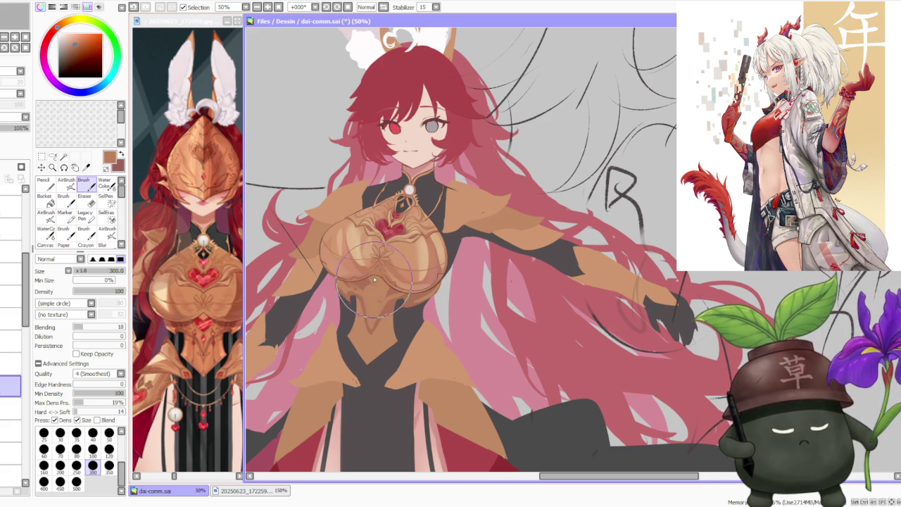
mouse_move(367, 277)
mouse_down()
mouse_move(350, 281)
mouse_move(399, 280)
mouse_up()
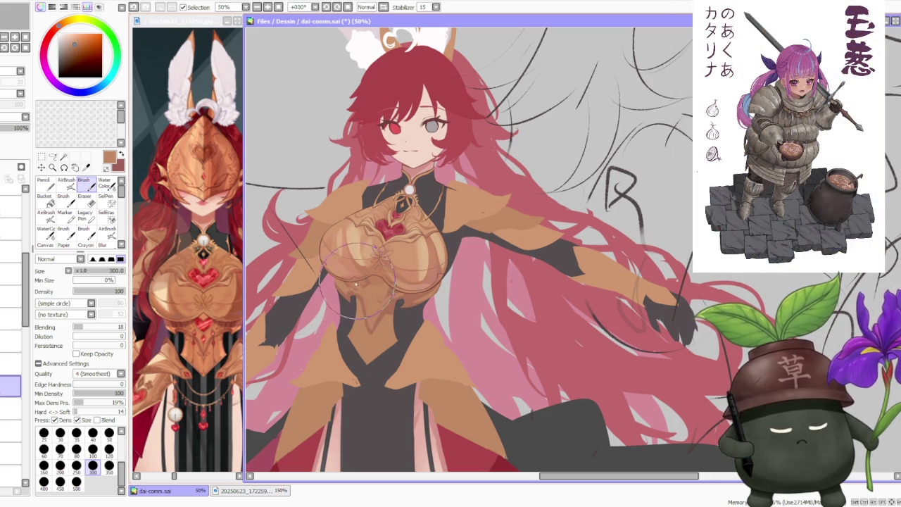
scroll(399, 279, down, 1)
scroll(408, 285, down, 1)
scroll(419, 290, up, 1)
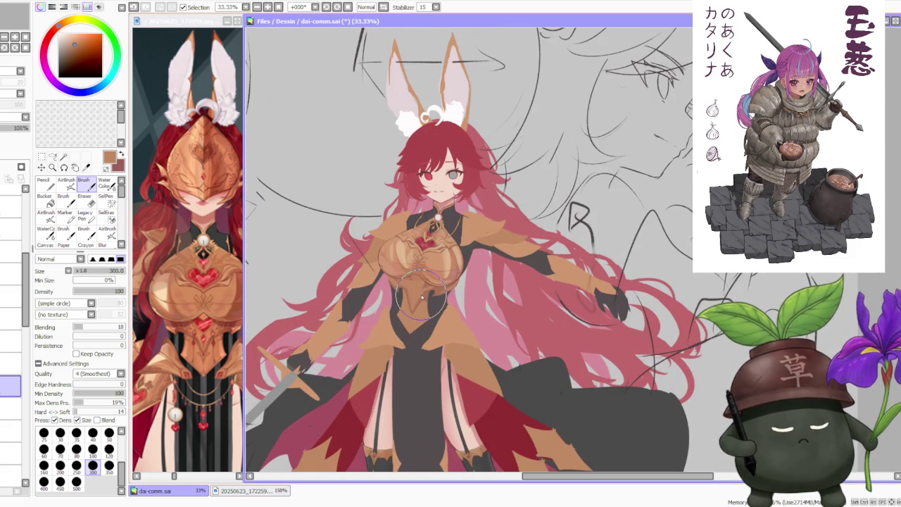
Darken patches of the chest shading and shade the waist plate in a sampled reddish brown.
drag(425, 286, 414, 269)
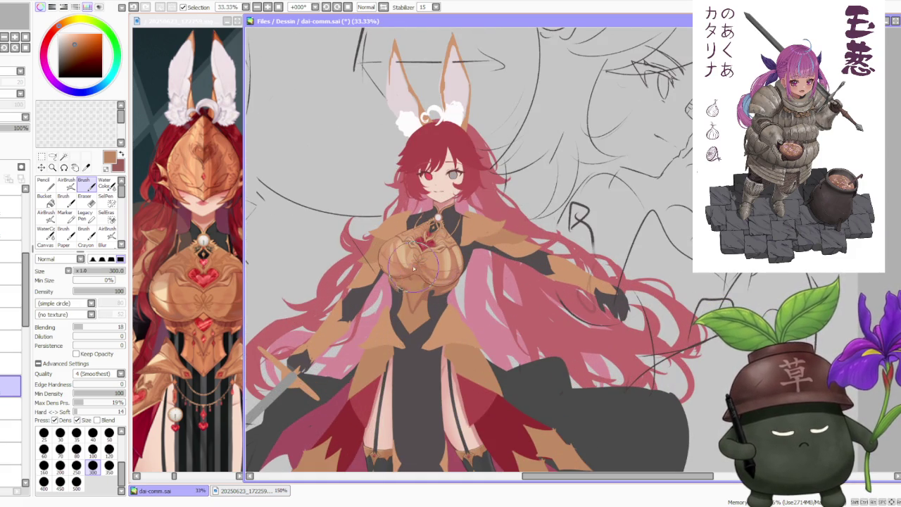
scroll(421, 288, up, 2)
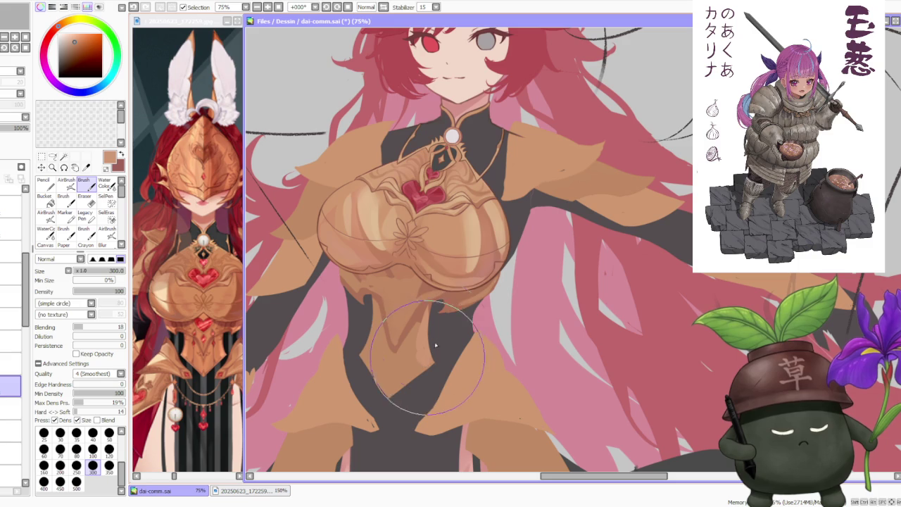
alt+click(422, 301)
mouse_move(422, 303)
mouse_down()
mouse_move(359, 359)
mouse_move(364, 331)
mouse_move(341, 236)
mouse_move(338, 281)
mouse_move(341, 271)
mouse_move(359, 287)
mouse_up()
Touch up the left chest shading in lighter tan and shrink the brush to size 50.
alt+click(341, 268)
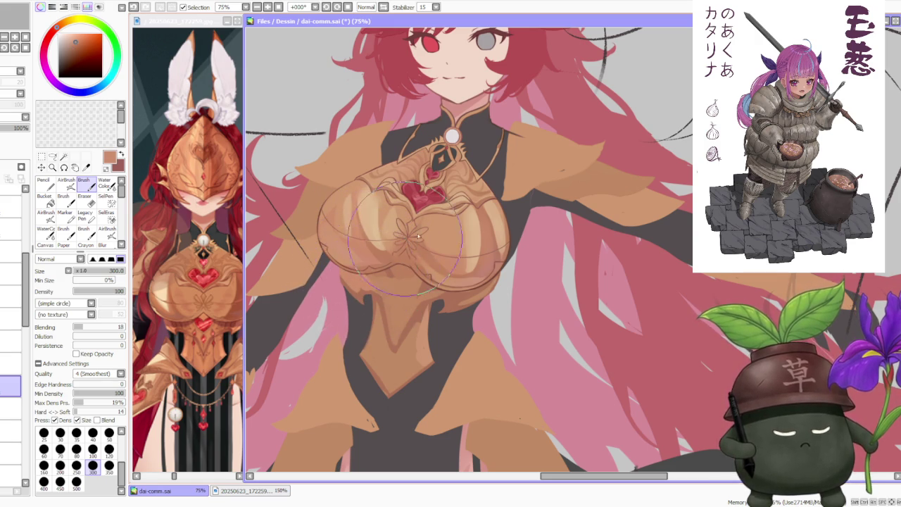
scroll(469, 242, down, 3)
scroll(474, 235, down, 1)
scroll(475, 240, up, 1)
scroll(479, 249, up, 1)
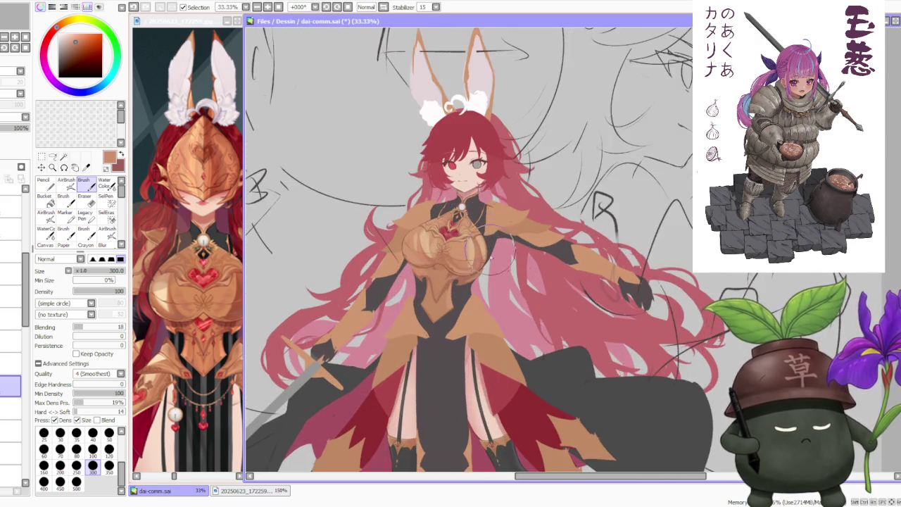
scroll(482, 258, up, 1)
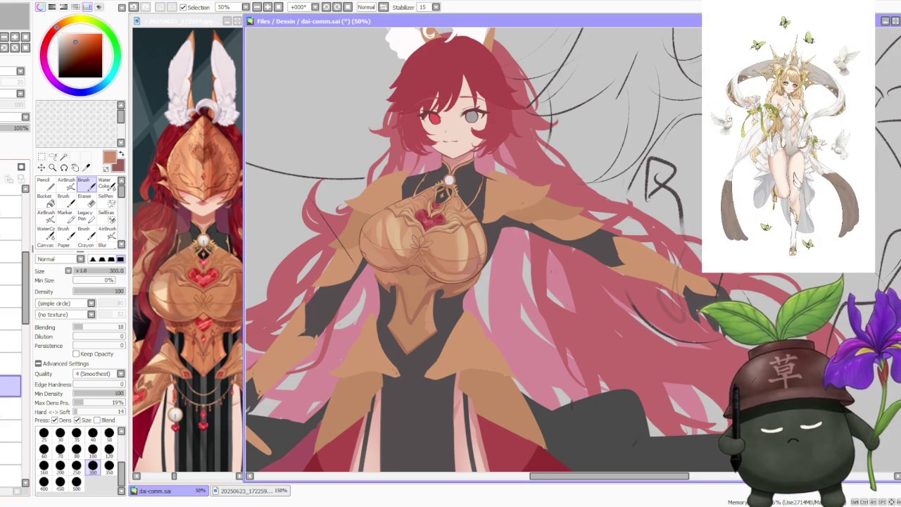
scroll(419, 264, up, 2)
scroll(421, 266, up, 1)
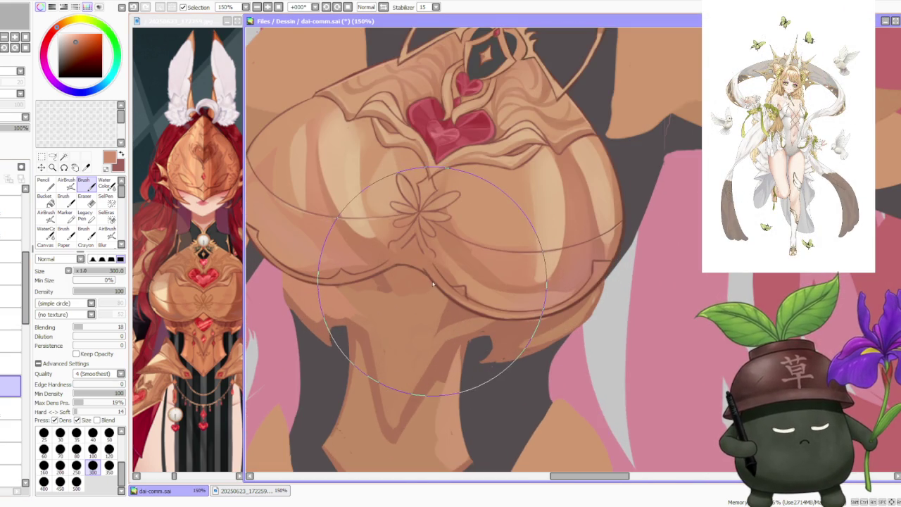
scroll(433, 284, down, 1)
scroll(422, 282, down, 1)
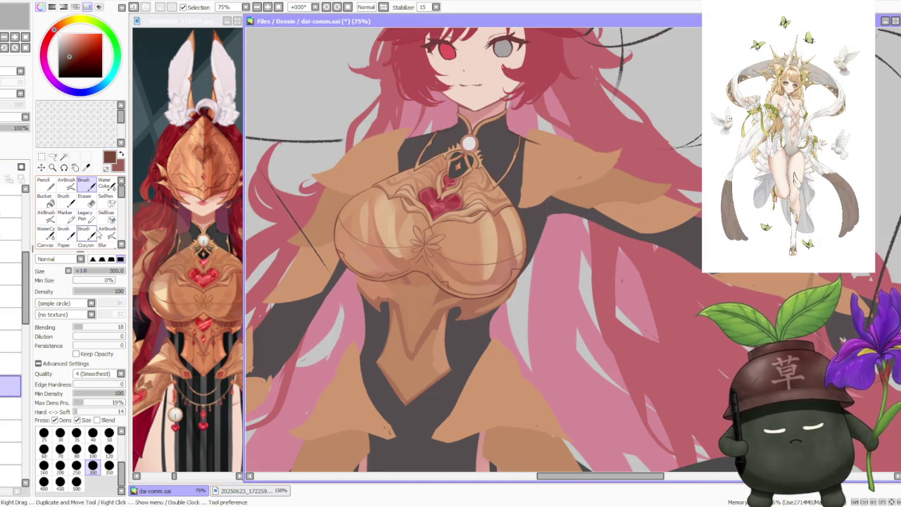
click(109, 433)
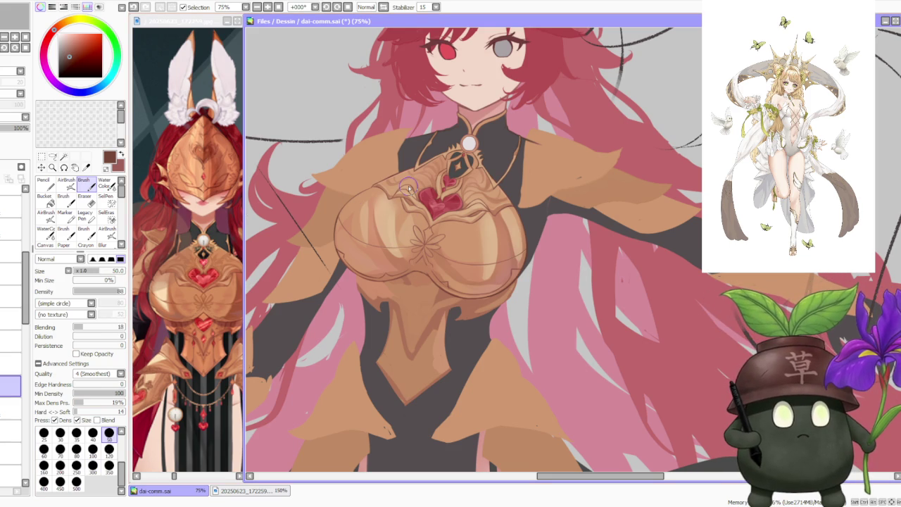
Replace the stray dark patch with shading at and beneath the chest piece's lower-left edge.
scroll(408, 186, down, 1)
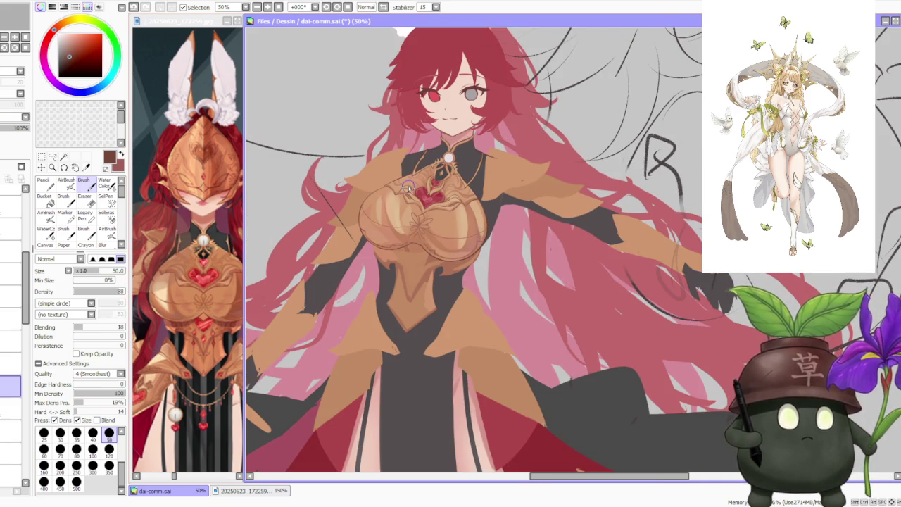
scroll(419, 229, up, 1)
scroll(335, 255, up, 2)
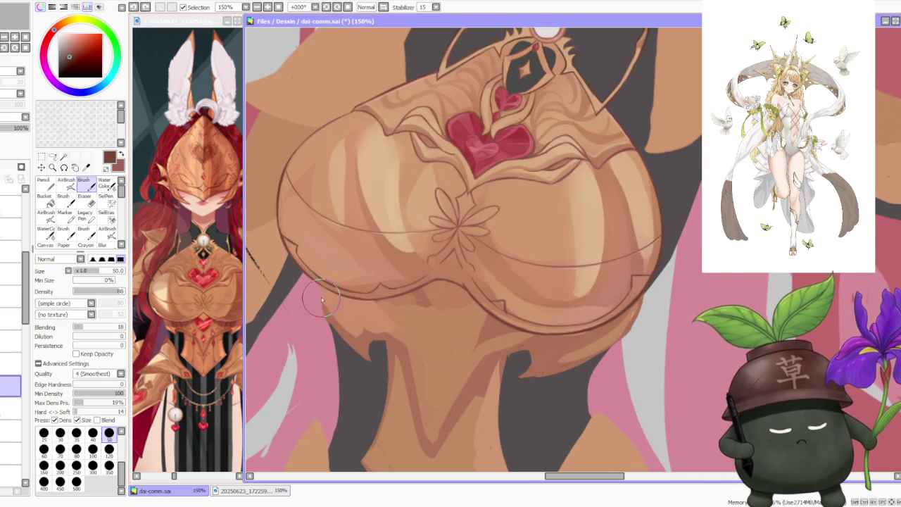
key(ctrl+z)
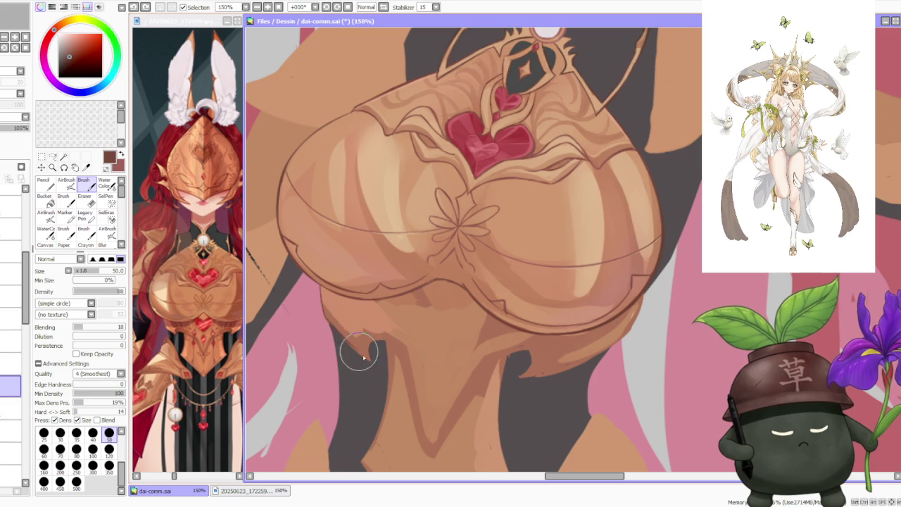
drag(368, 356, 341, 340)
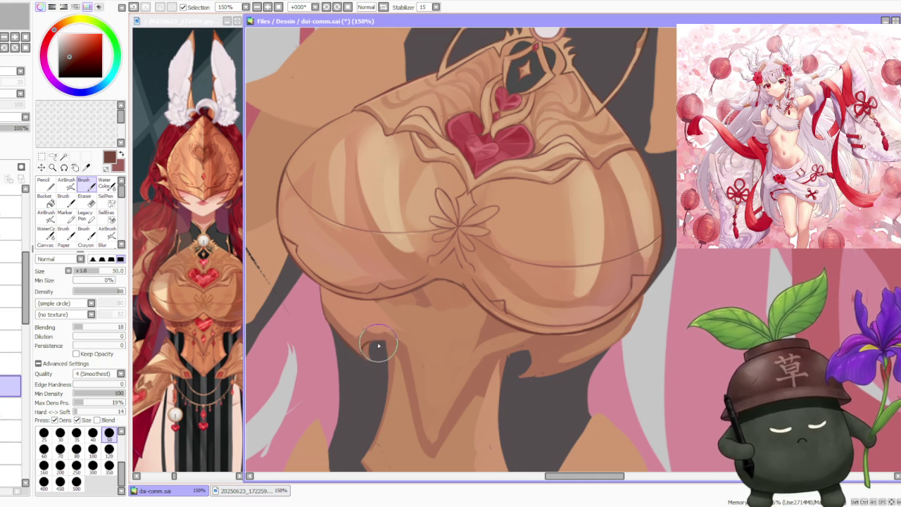
key(ctrl+z)
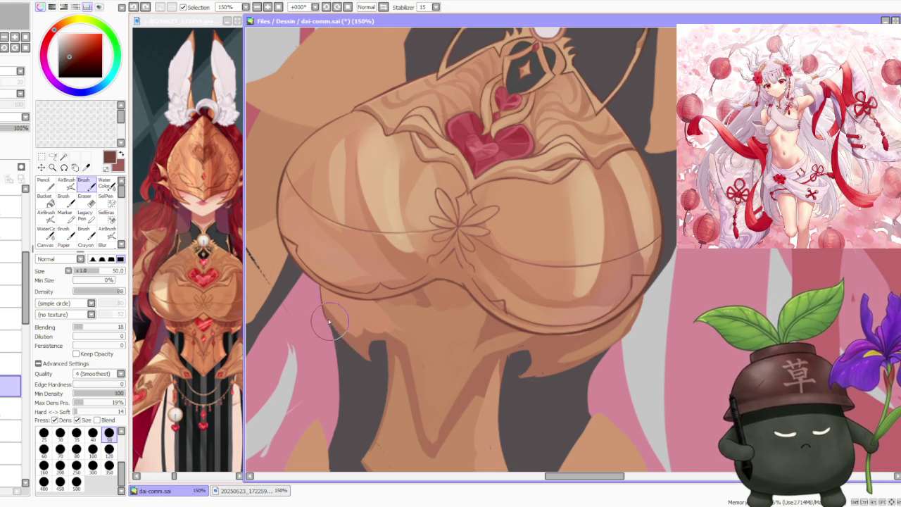
drag(324, 319, 356, 349)
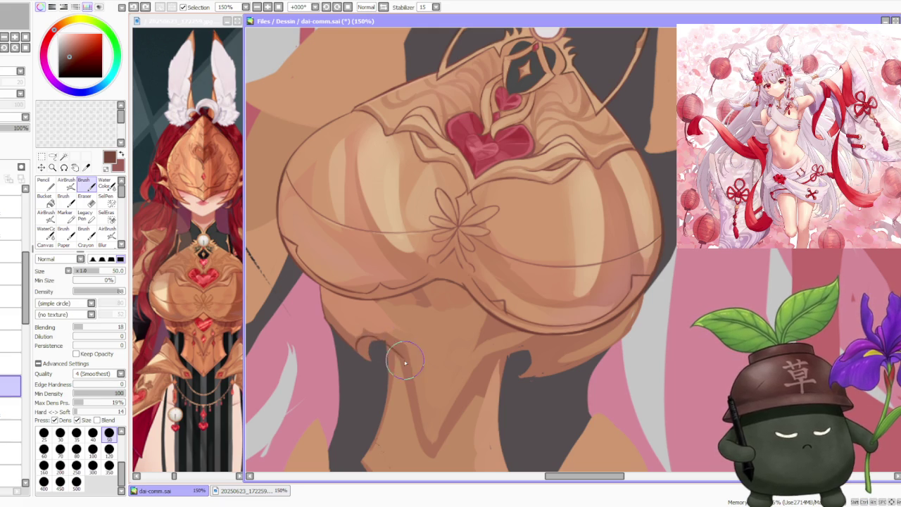
drag(372, 340, 391, 350)
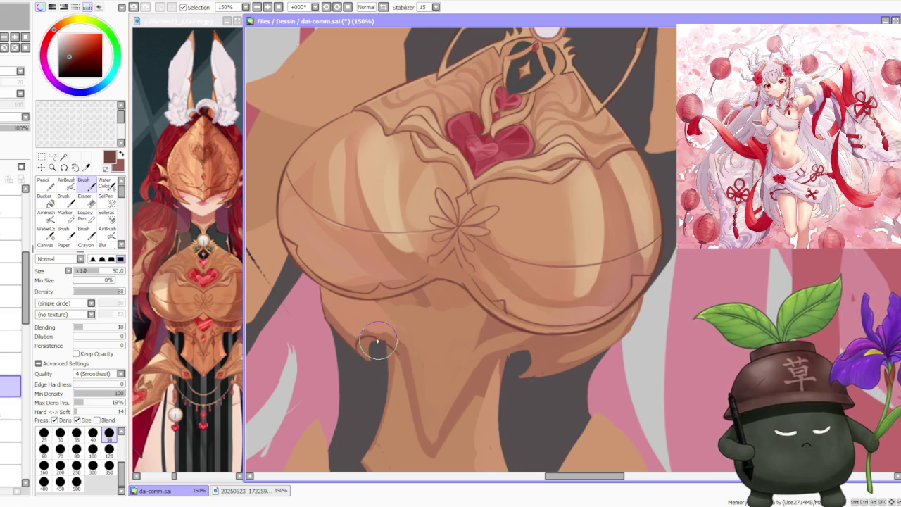
Pick a slightly darker brown and shade along the chest piece's lower and lower-left edges.
scroll(405, 368, down, 3)
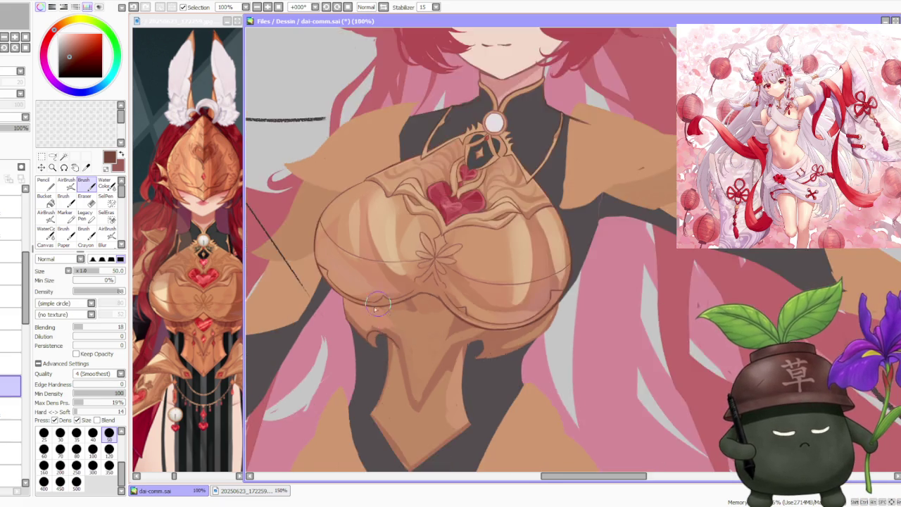
scroll(396, 311, up, 2)
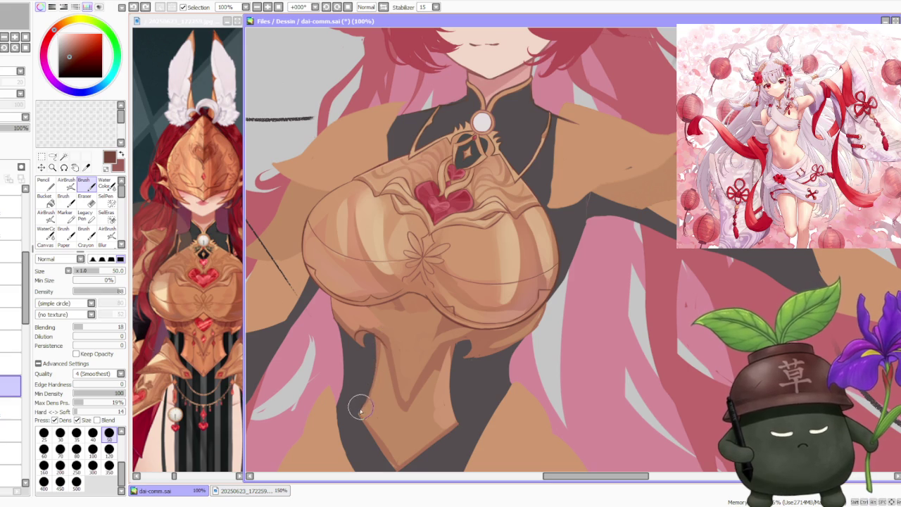
click(69, 61)
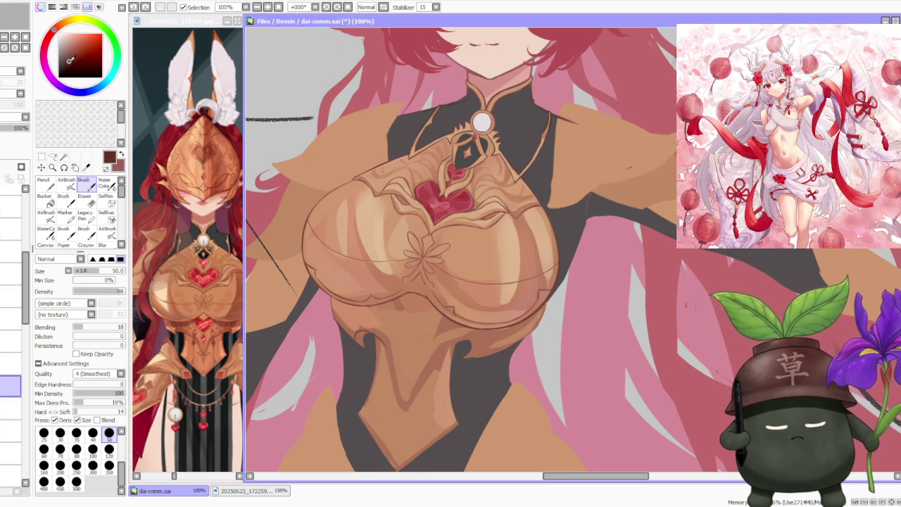
drag(357, 409, 352, 416)
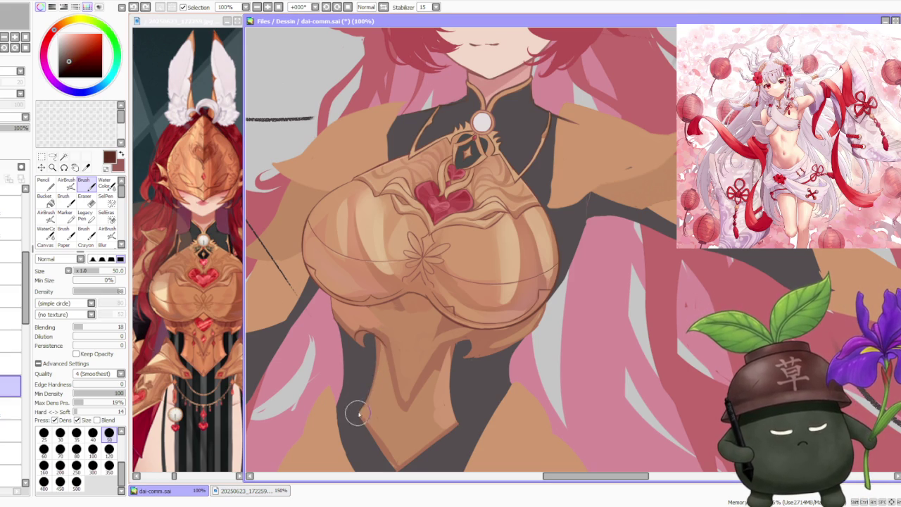
mouse_move(368, 373)
mouse_down()
mouse_move(370, 383)
mouse_move(373, 339)
mouse_up()
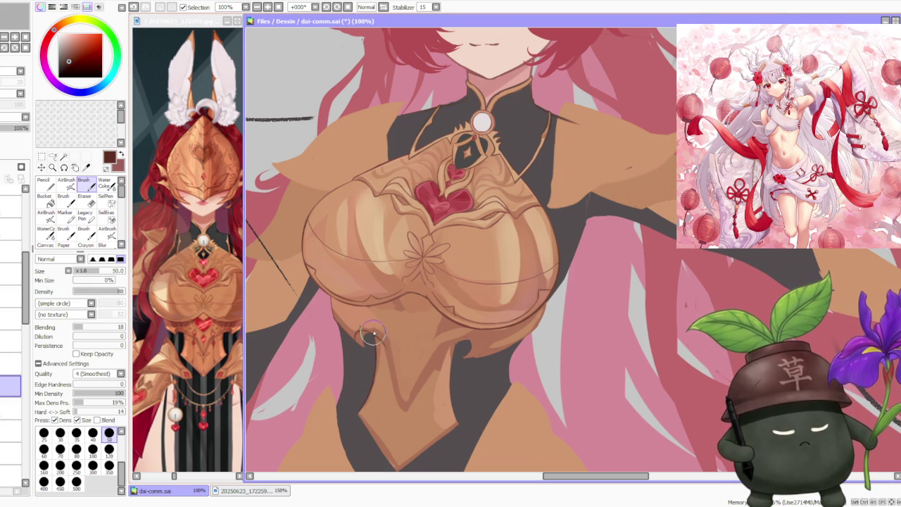
scroll(375, 362, up, 1)
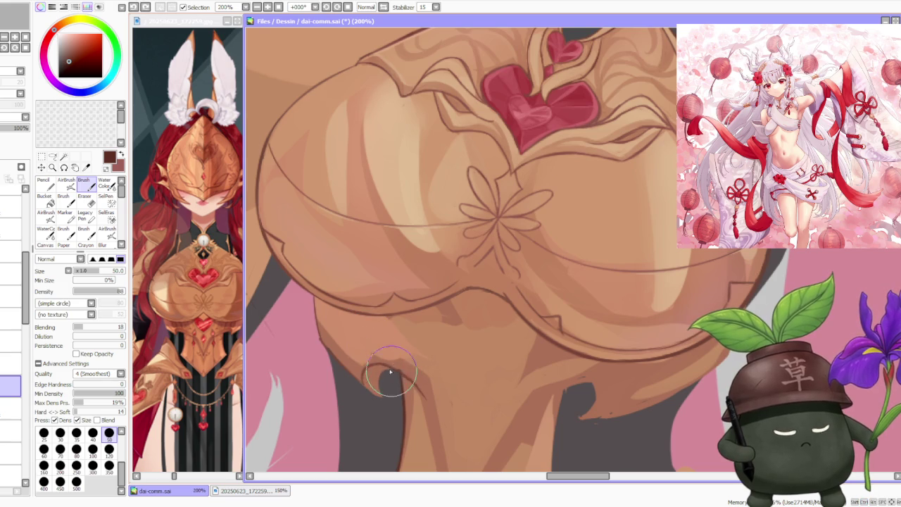
scroll(409, 383, down, 1)
scroll(405, 364, down, 1)
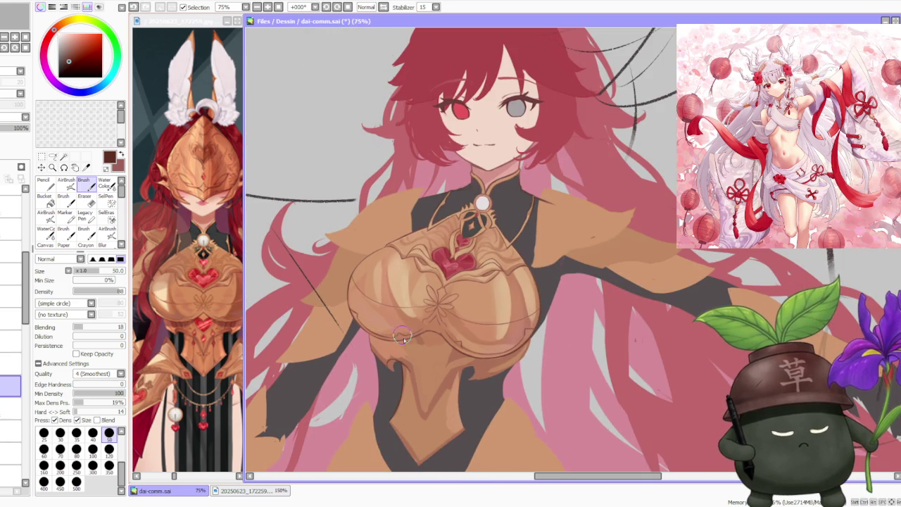
scroll(412, 377, up, 1)
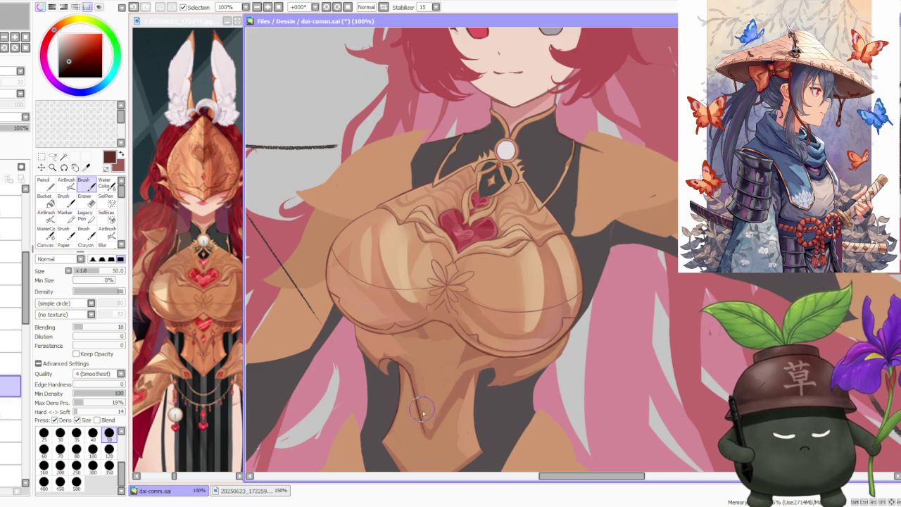
scroll(414, 360, down, 2)
scroll(396, 396, up, 3)
Stroke along the lower plate's edge, discarding two attempts at its right-edge outline.
scroll(380, 373, down, 1)
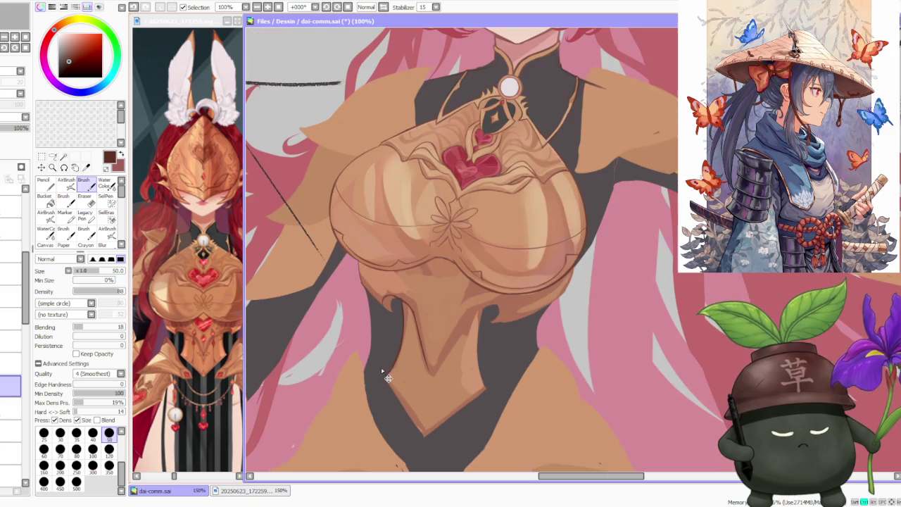
drag(388, 385, 423, 438)
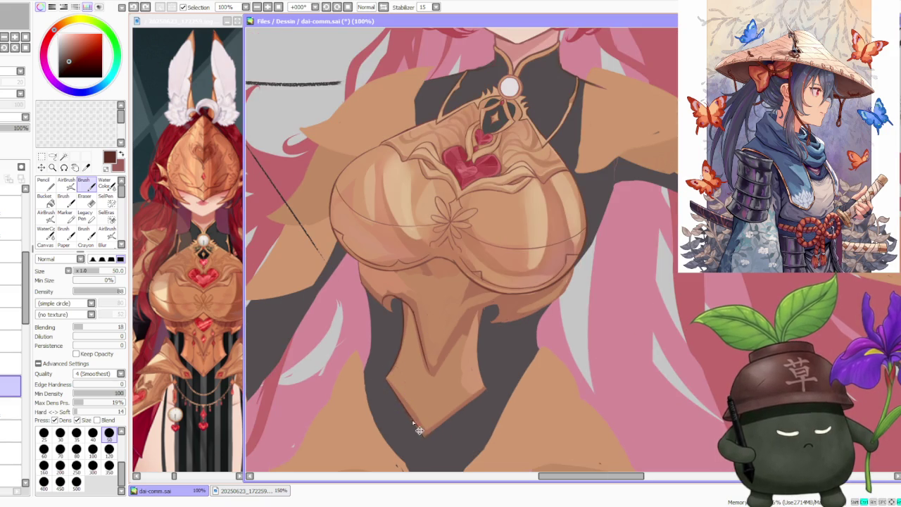
scroll(436, 373, down, 3)
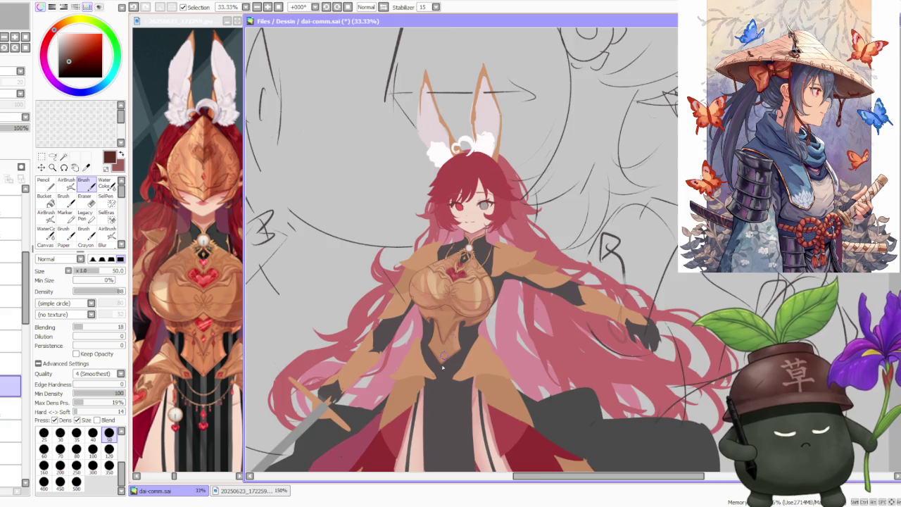
scroll(462, 362, up, 3)
drag(409, 394, 473, 345)
key(ctrl+z)
mouse_move(412, 391)
mouse_down()
mouse_move(463, 349)
mouse_move(463, 262)
mouse_up()
key(ctrl+z)
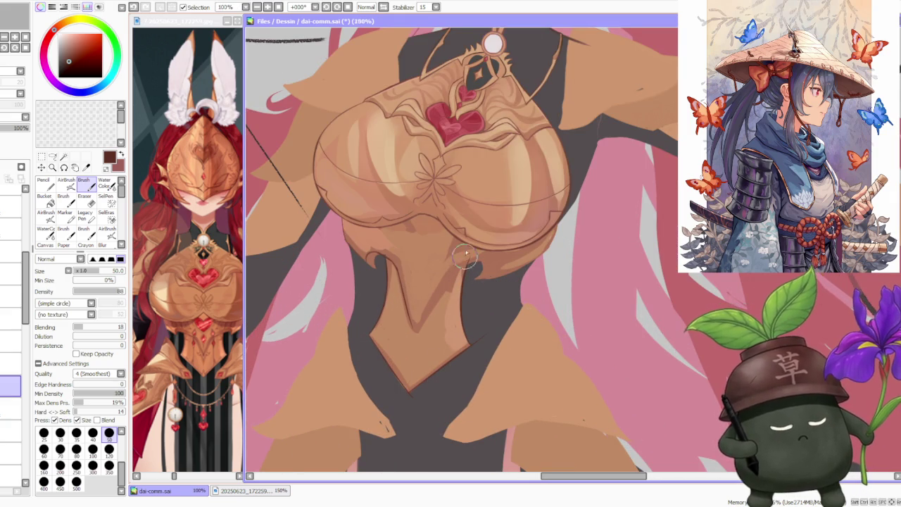
scroll(465, 261, down, 2)
scroll(465, 262, up, 2)
scroll(417, 284, up, 1)
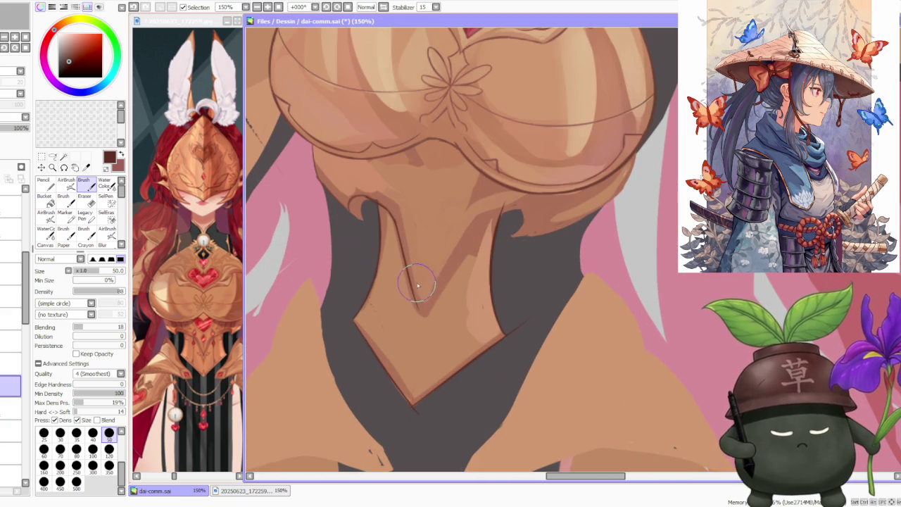
scroll(426, 254, down, 2)
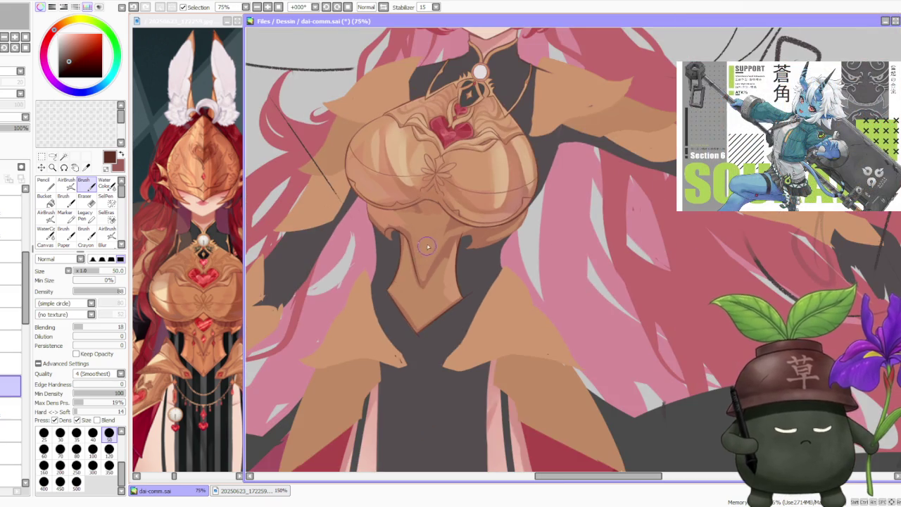
scroll(435, 246, up, 2)
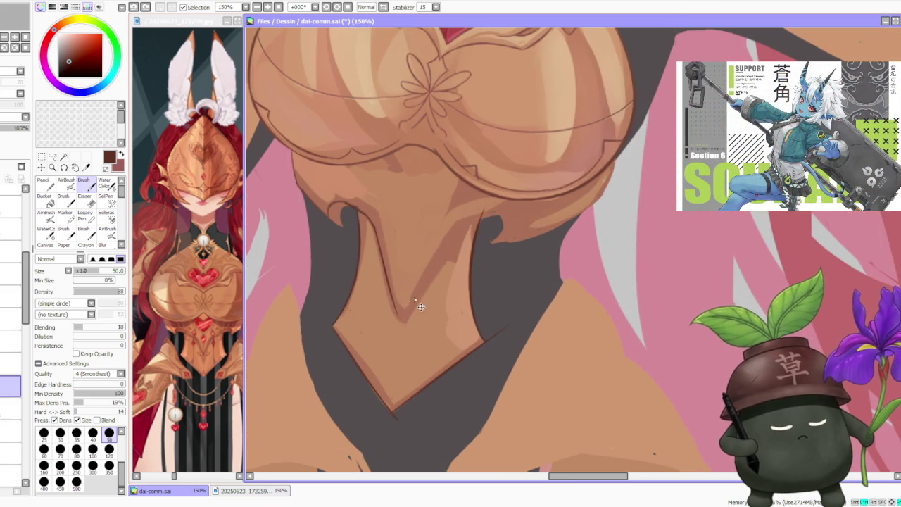
Draw the right and left center ridge lines on the lower plate, meeting in a V.
drag(405, 320, 461, 225)
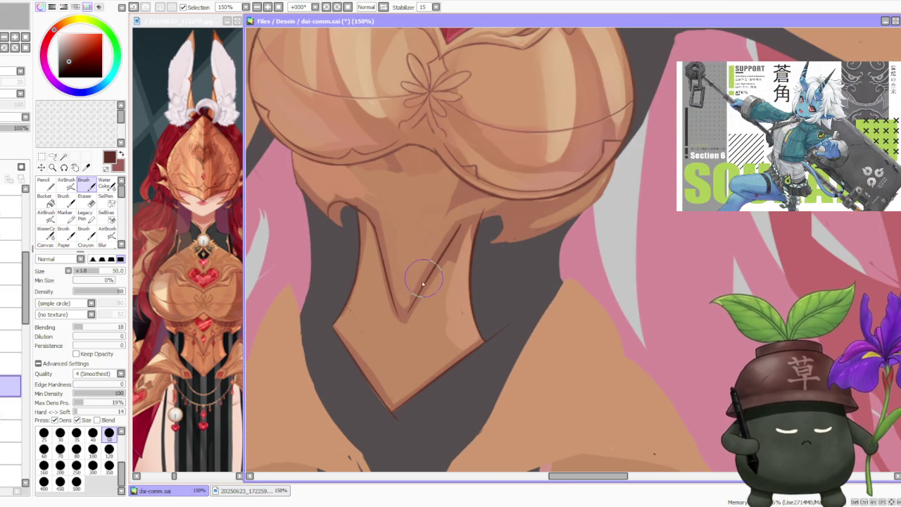
drag(399, 312, 454, 231)
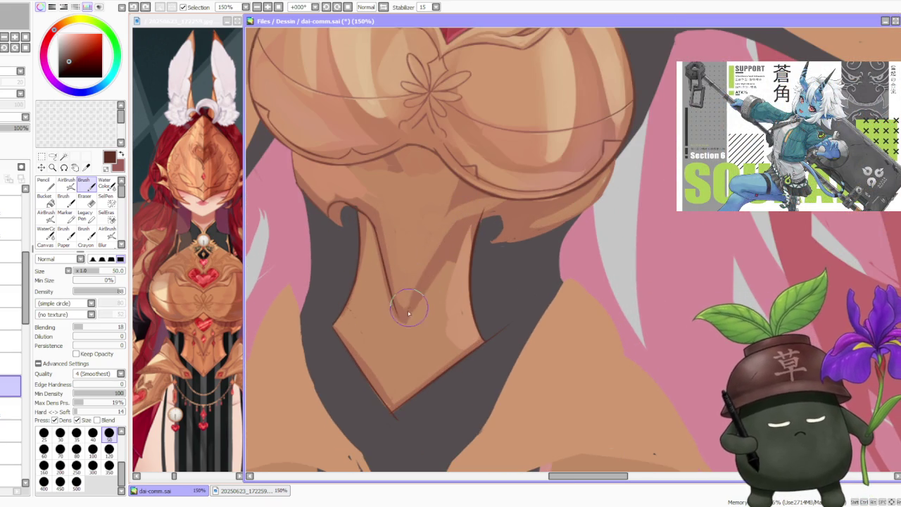
drag(412, 311, 467, 213)
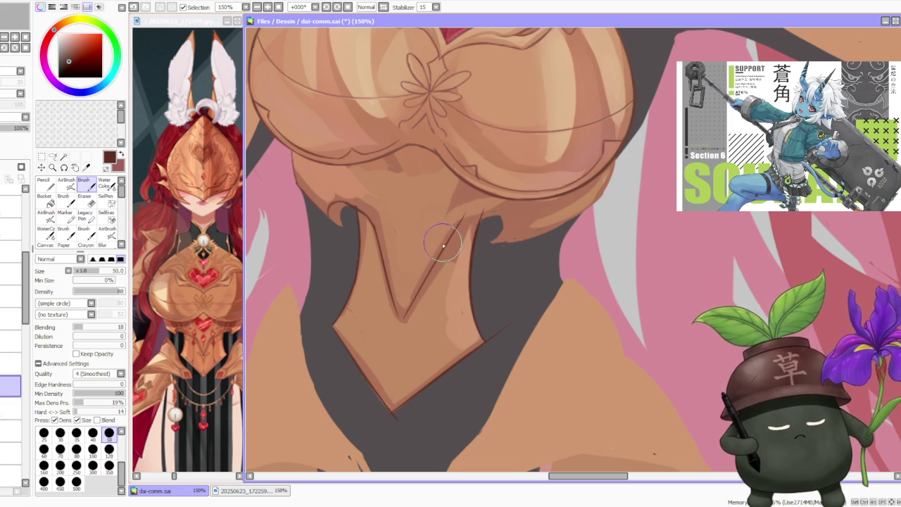
scroll(451, 236, down, 3)
scroll(416, 239, up, 3)
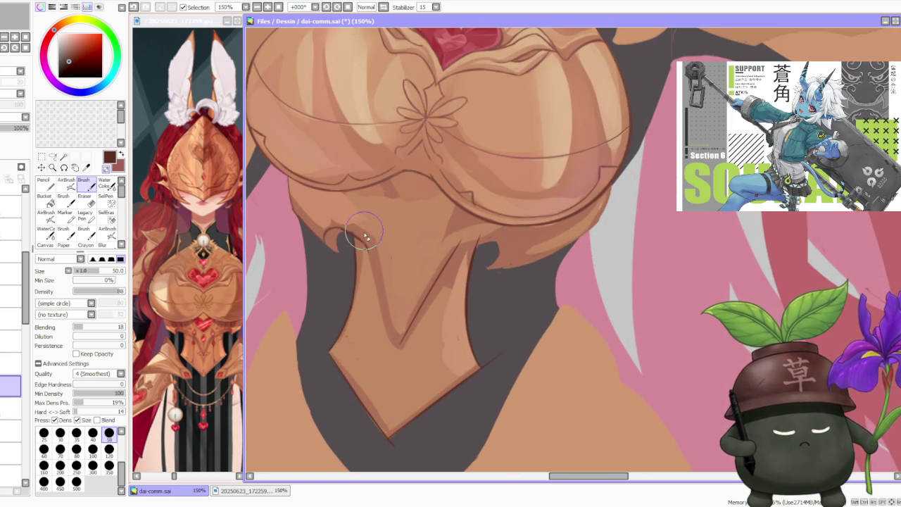
drag(364, 256, 396, 342)
key(ctrl+z)
drag(359, 243, 394, 354)
scroll(454, 262, down, 3)
scroll(458, 246, down, 1)
scroll(458, 242, up, 3)
scroll(459, 243, up, 2)
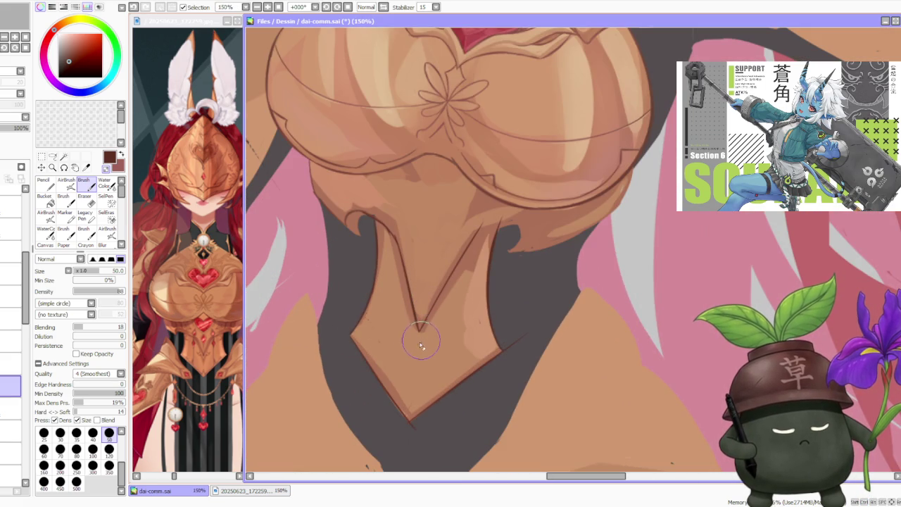
scroll(380, 226, up, 1)
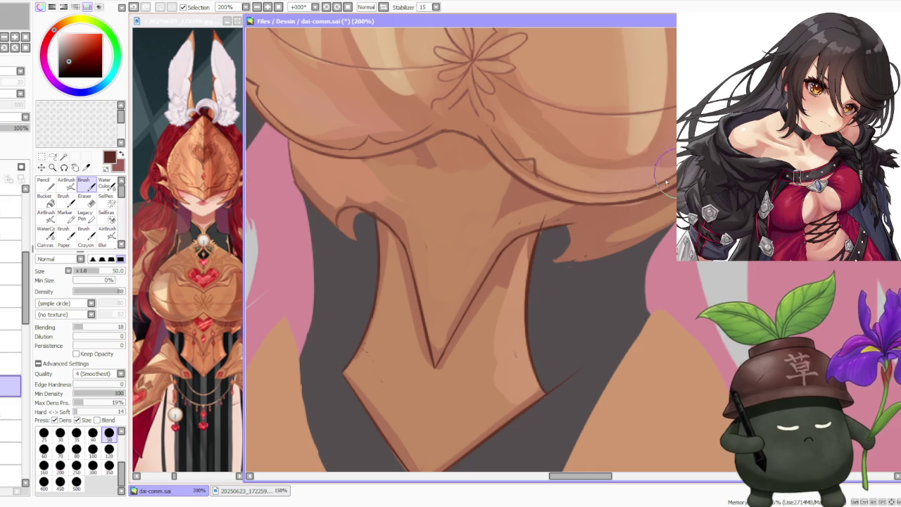
Add a short dark accent line along the chest piece's right underside.
key(ctrl+z)
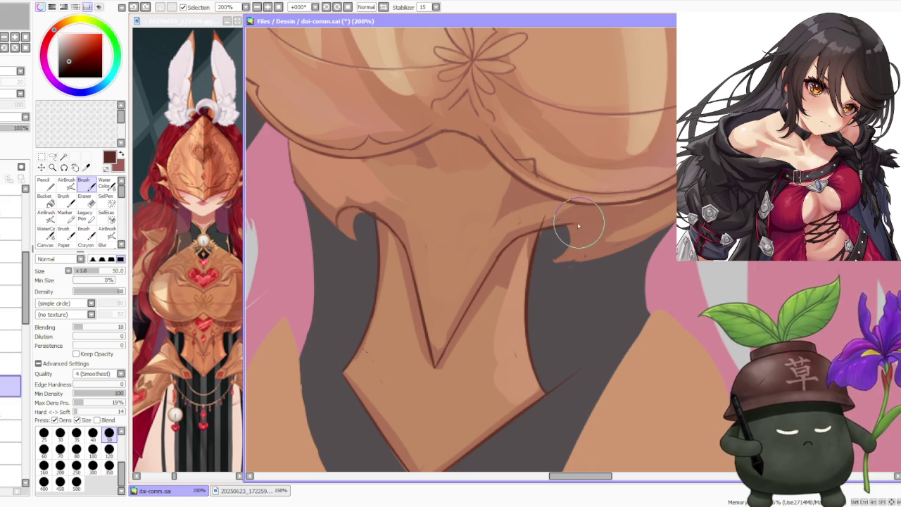
mouse_move(577, 230)
mouse_down()
mouse_move(573, 259)
mouse_move(585, 251)
mouse_up()
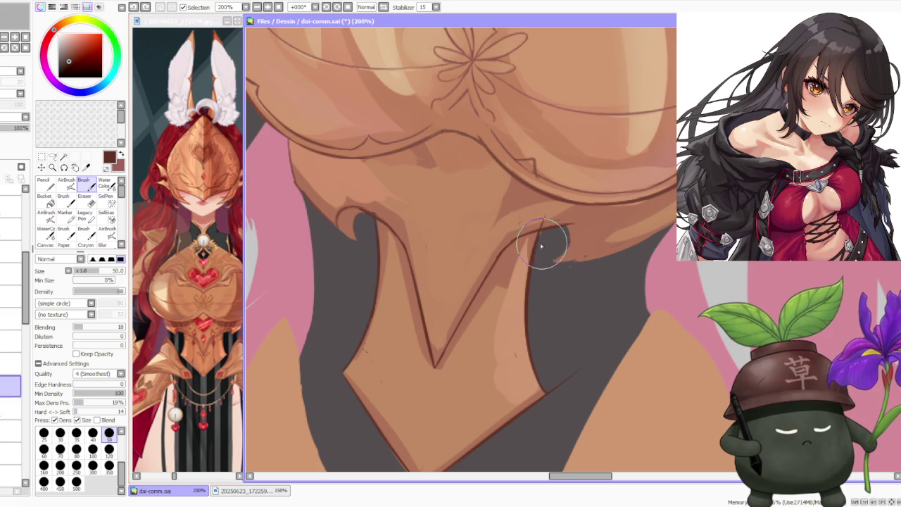
drag(518, 251, 578, 228)
key(ctrl+z)
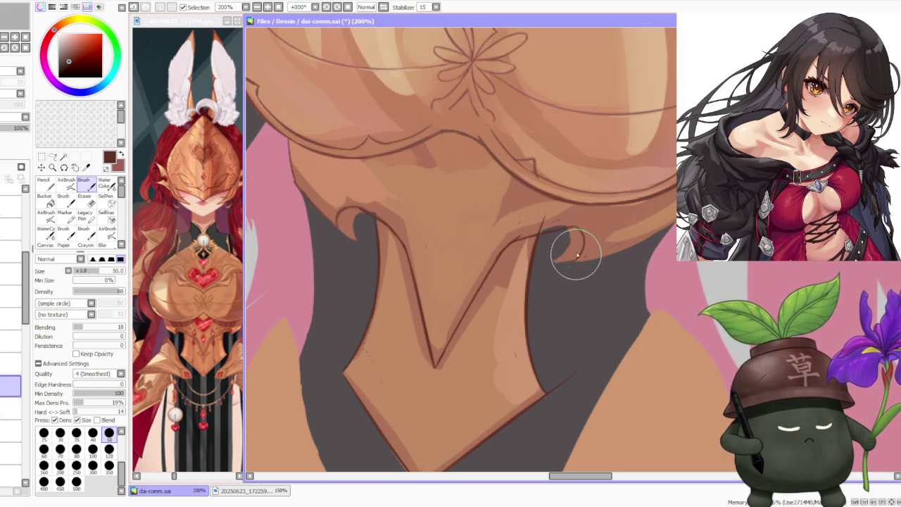
scroll(579, 240, down, 2)
scroll(597, 214, down, 1)
scroll(598, 214, down, 1)
scroll(603, 220, up, 3)
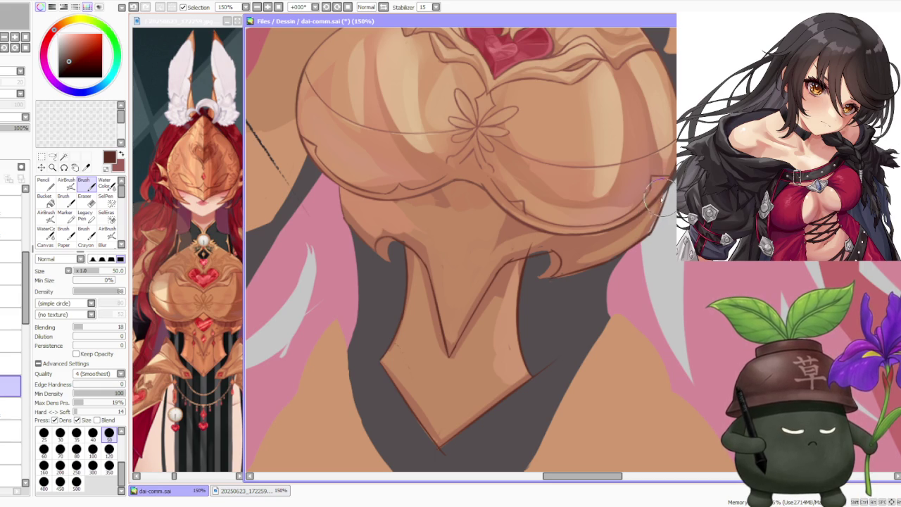
scroll(655, 196, down, 3)
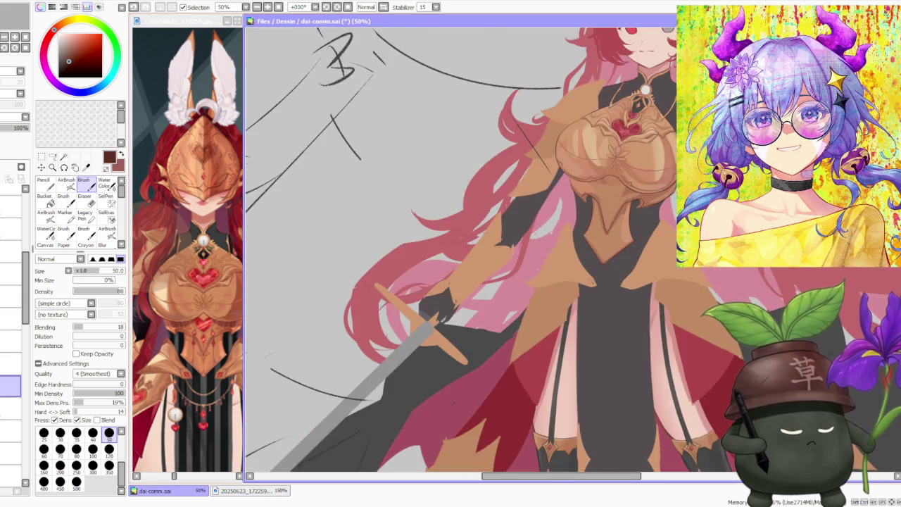
Zoom in on the collar and redraw the curled tip of the brown outline beneath the breastplate.
scroll(655, 196, down, 1)
scroll(655, 196, up, 2)
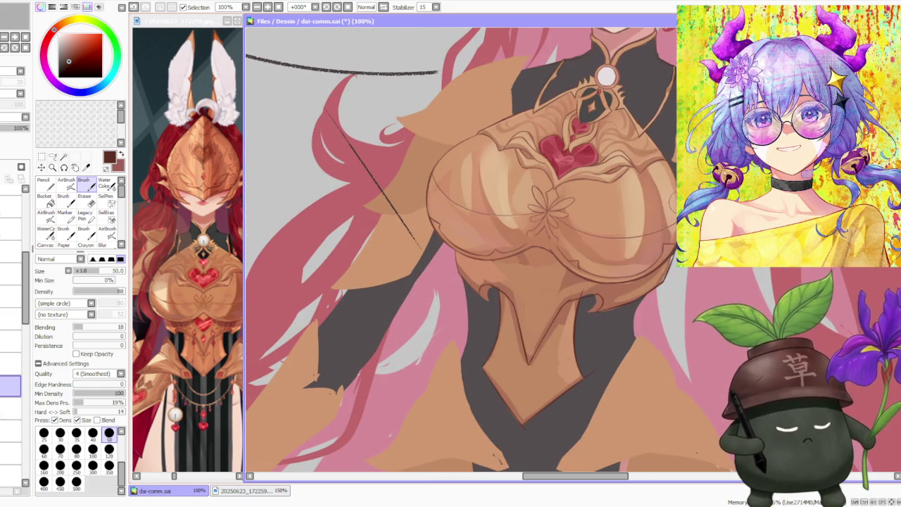
scroll(665, 212, up, 2)
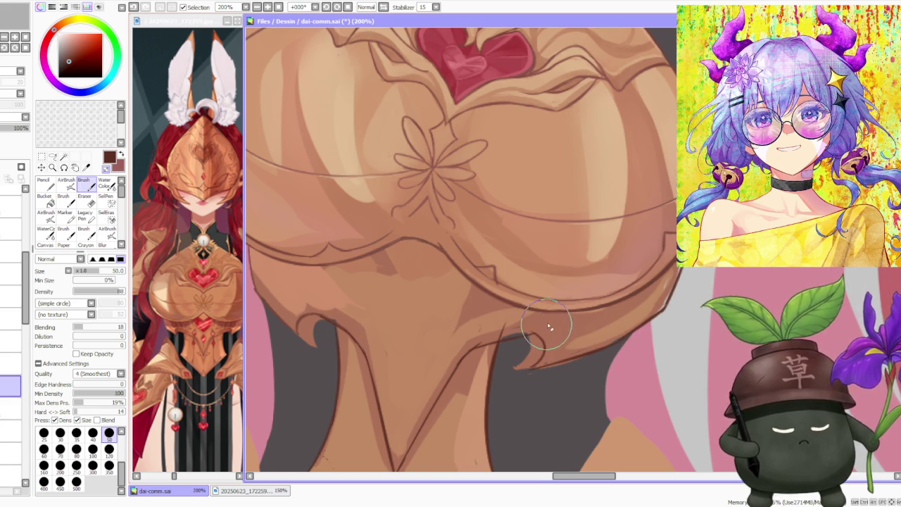
scroll(558, 331, down, 3)
scroll(569, 296, up, 1)
scroll(519, 330, up, 2)
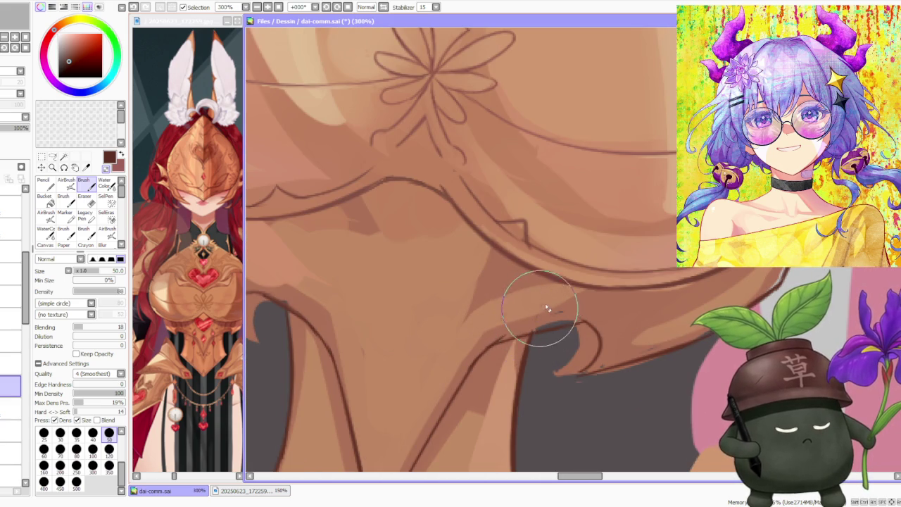
scroll(594, 318, down, 2)
scroll(589, 394, up, 1)
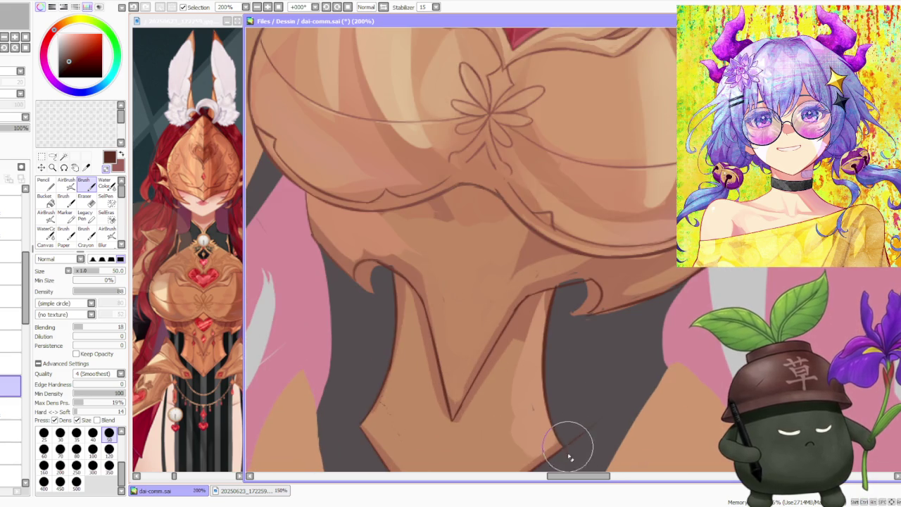
scroll(602, 412, down, 3)
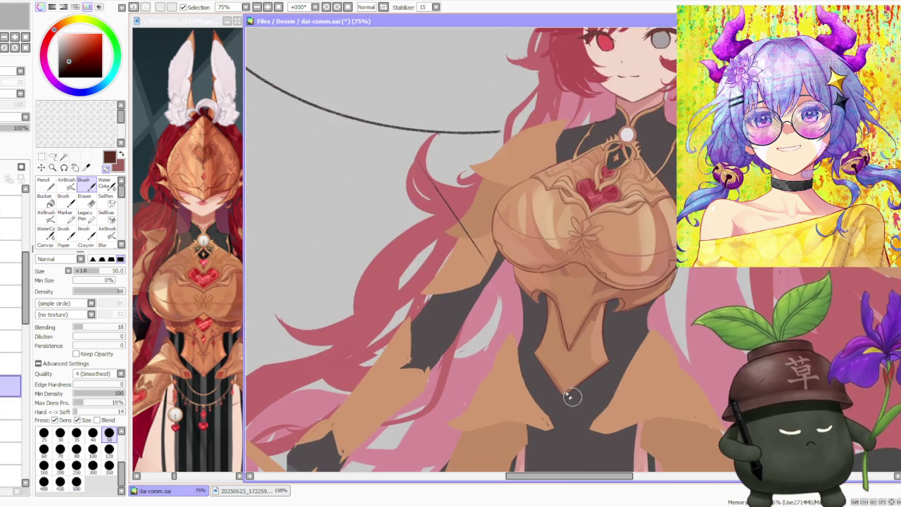
scroll(574, 400, up, 3)
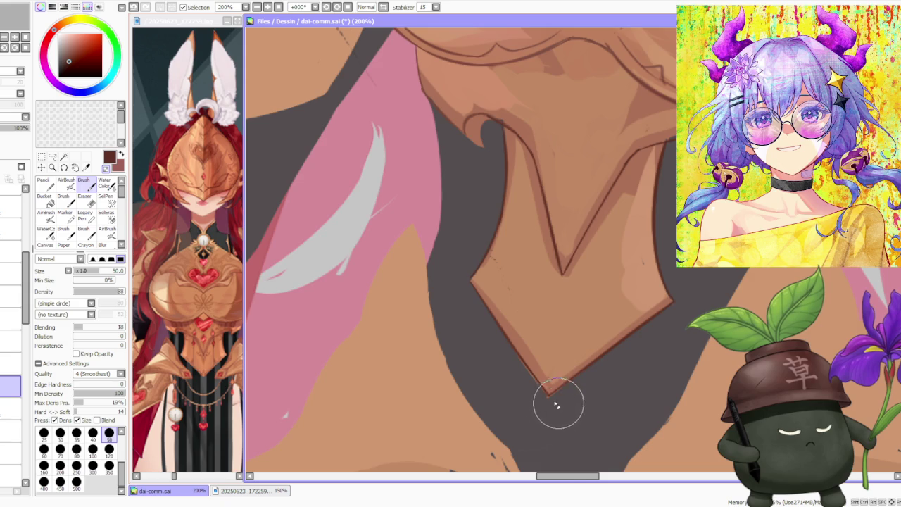
scroll(561, 406, up, 2)
scroll(549, 391, down, 2)
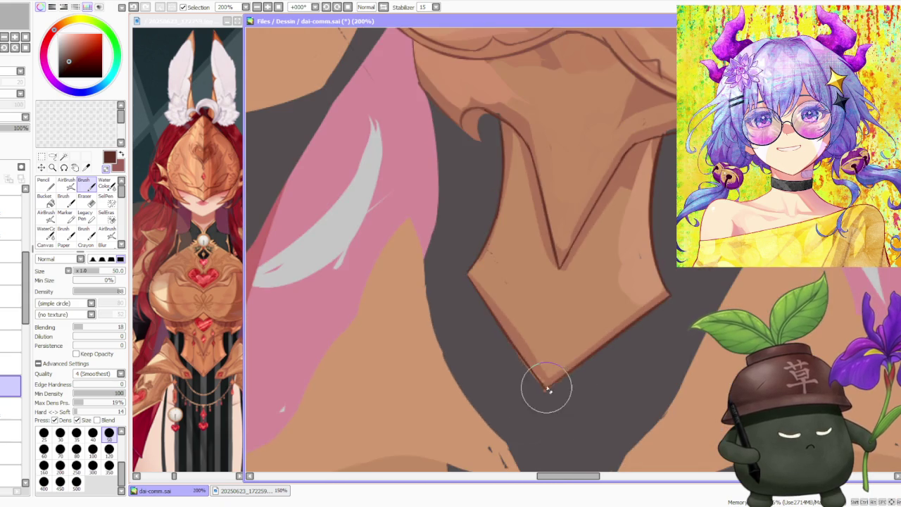
scroll(507, 228, down, 2)
scroll(511, 225, up, 3)
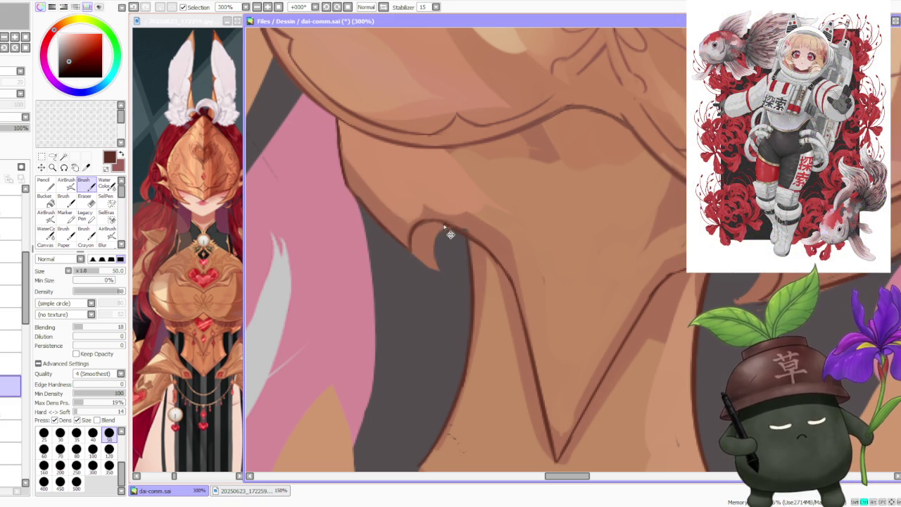
drag(426, 240, 440, 224)
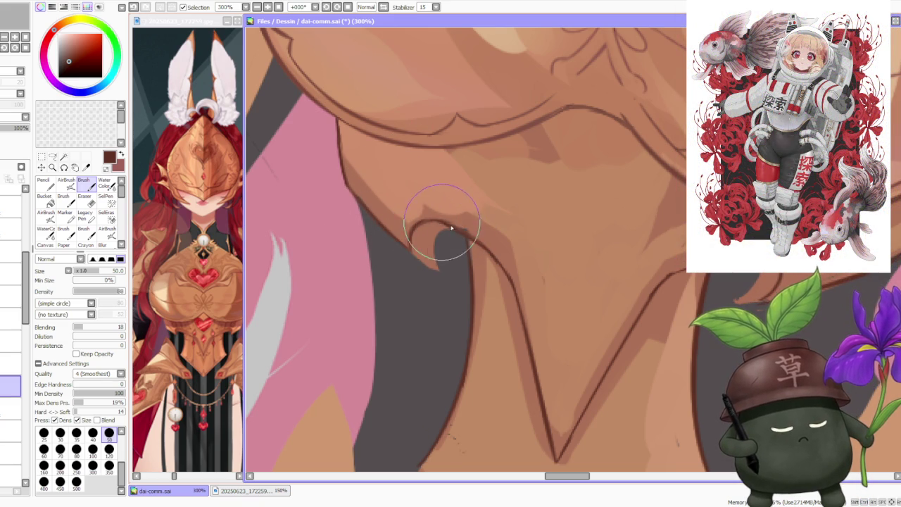
scroll(445, 226, down, 2)
scroll(550, 254, down, 2)
scroll(540, 238, up, 4)
scroll(533, 301, down, 4)
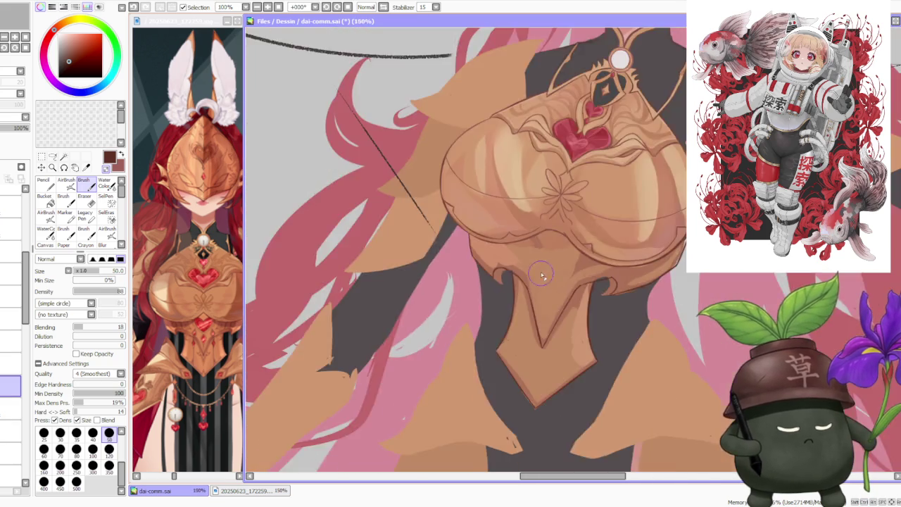
scroll(540, 282, down, 4)
scroll(643, 185, down, 1)
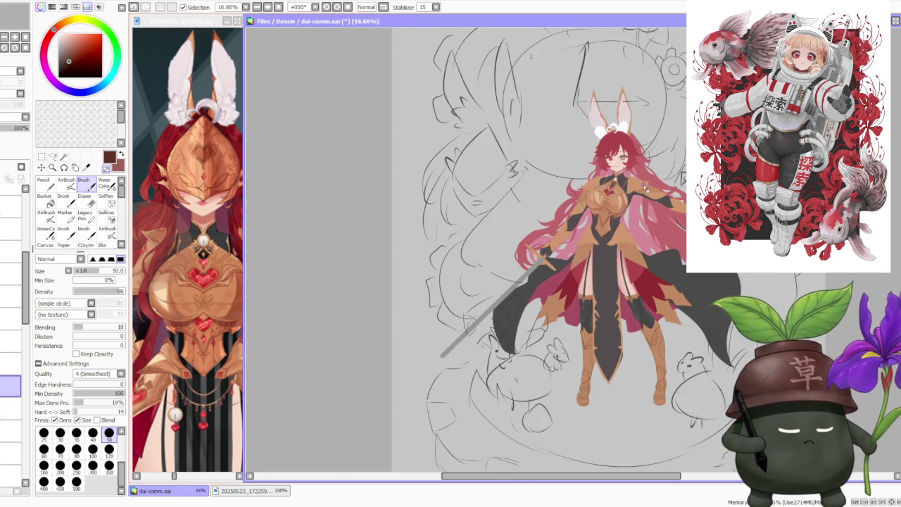
scroll(645, 187, up, 3)
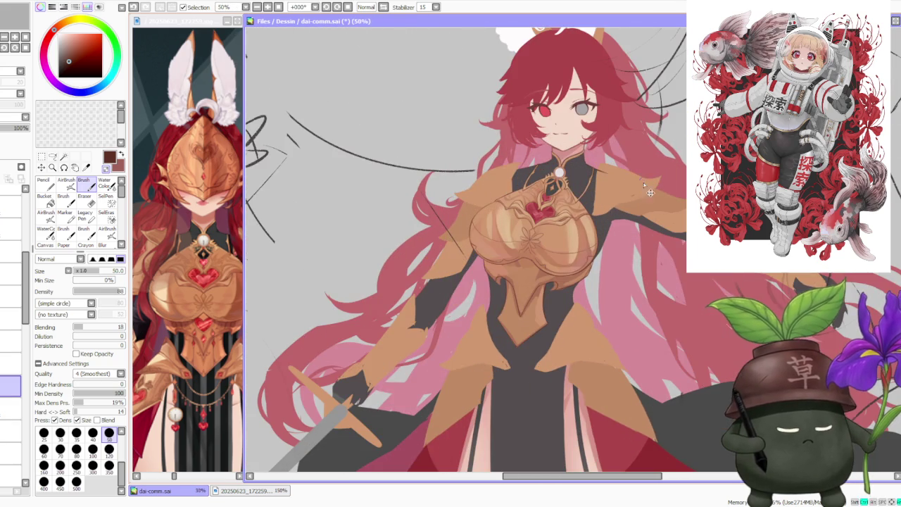
On the armour colour layer, paint over the dark notch under the breastplate and sample the gold tone.
click(7, 407)
scroll(483, 264, up, 3)
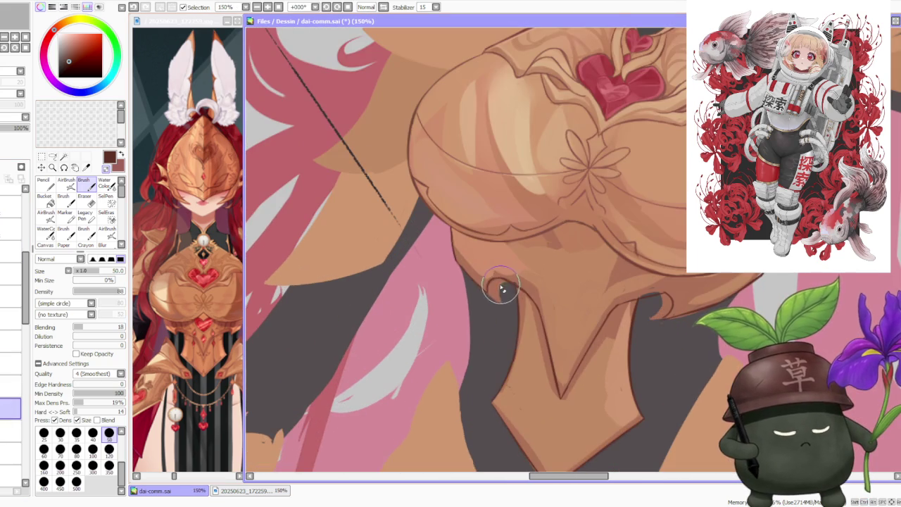
drag(504, 284, 502, 304)
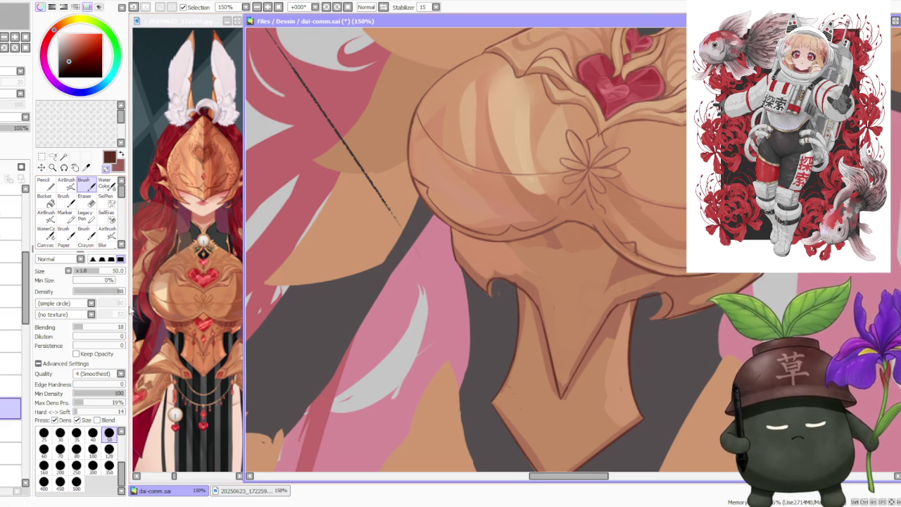
drag(497, 294, 496, 301)
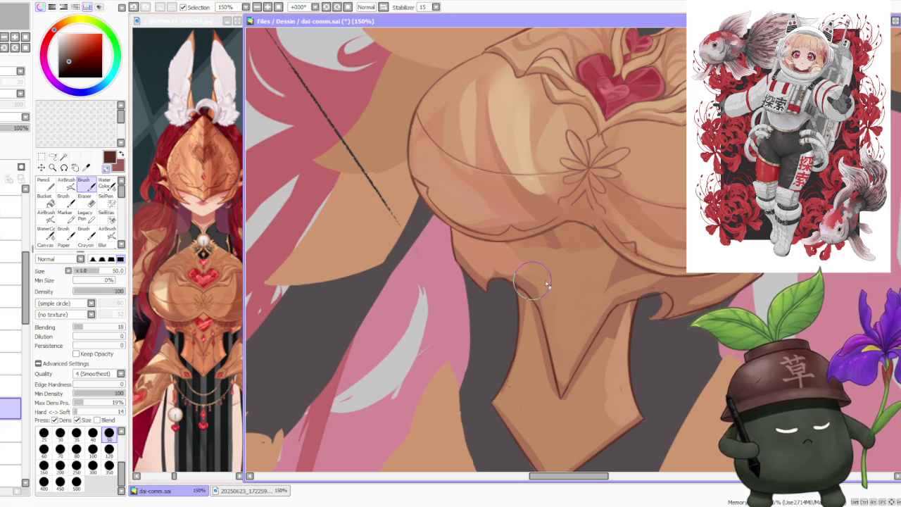
scroll(532, 324, up, 1)
alt+click(511, 282)
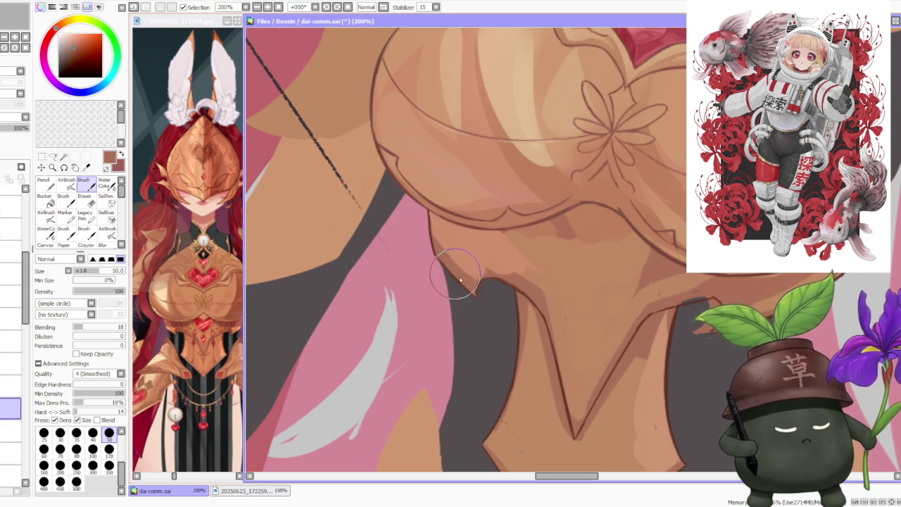
Flip the canvas horizontally to check the armour, then briefly hide the lineart to check shading.
key(h)
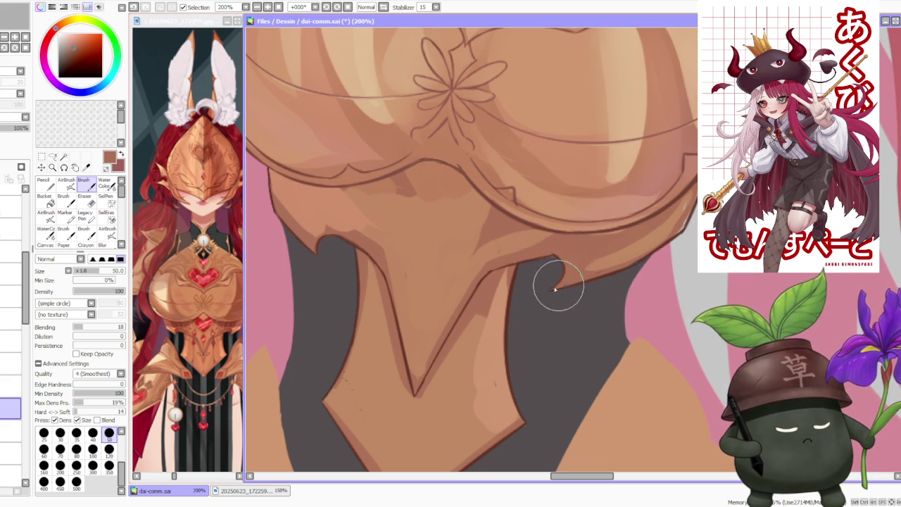
scroll(576, 281, down, 5)
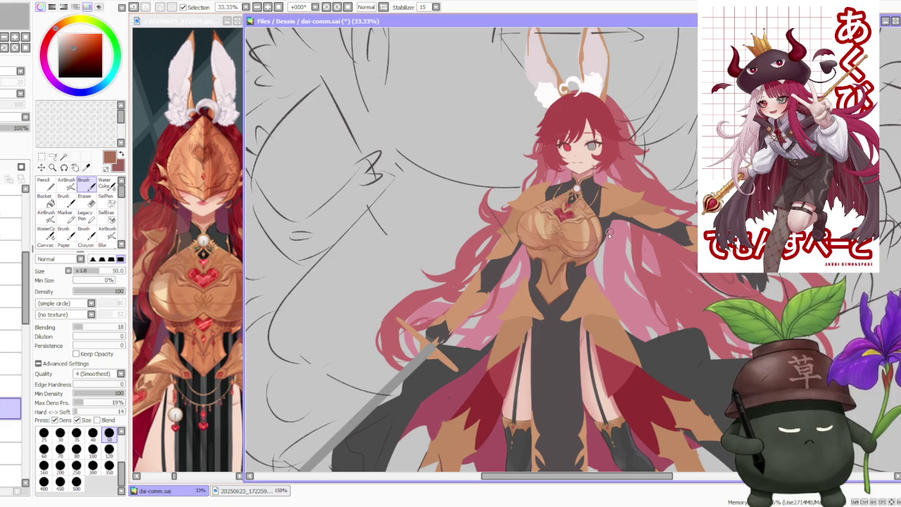
scroll(607, 232, up, 3)
scroll(585, 267, up, 2)
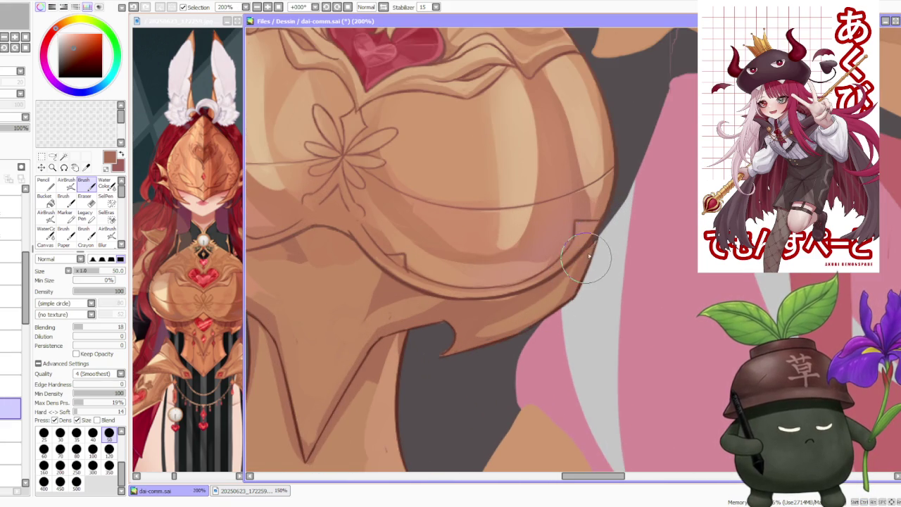
scroll(592, 245, down, 2)
scroll(618, 218, down, 1)
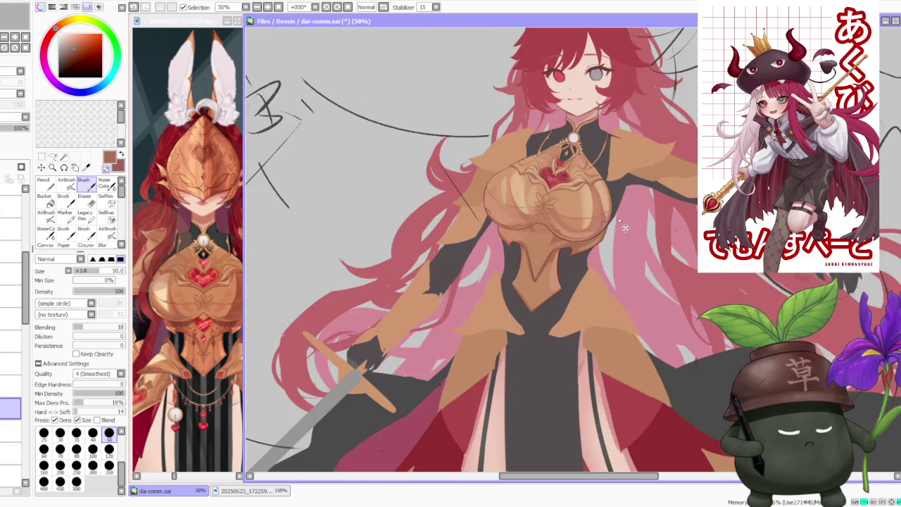
scroll(619, 206, up, 1)
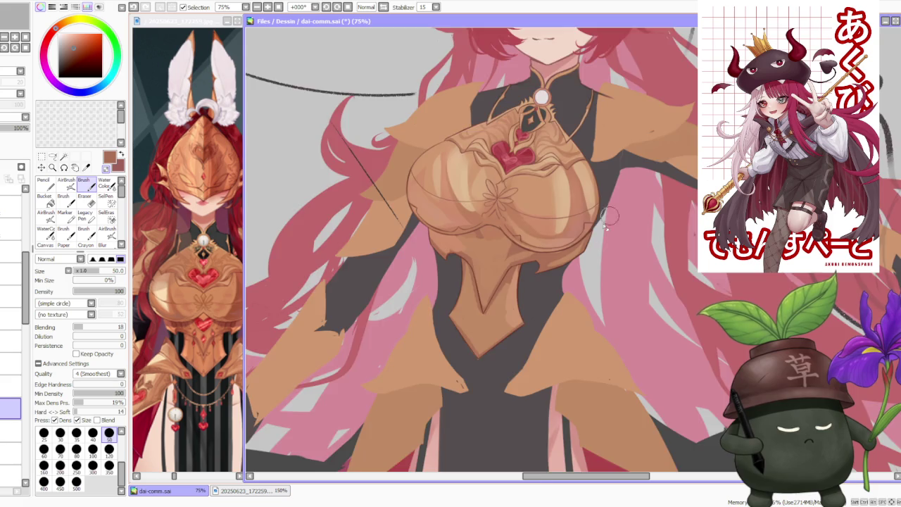
scroll(577, 247, up, 2)
scroll(556, 274, down, 1)
scroll(467, 361, up, 1)
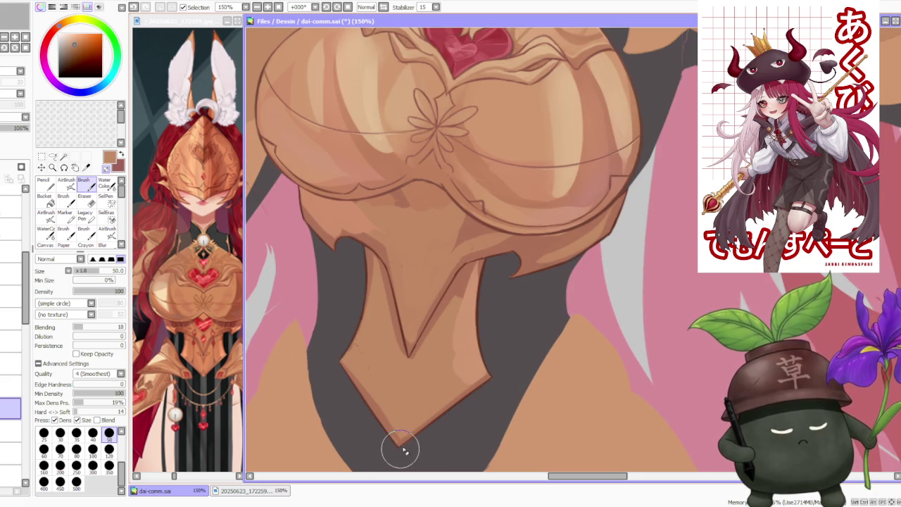
scroll(422, 374, up, 1)
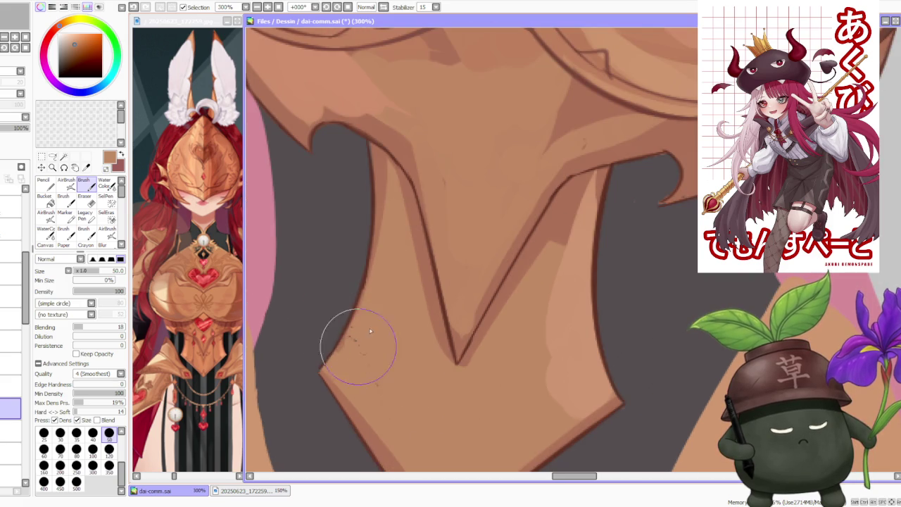
scroll(422, 310, down, 3)
scroll(485, 248, down, 1)
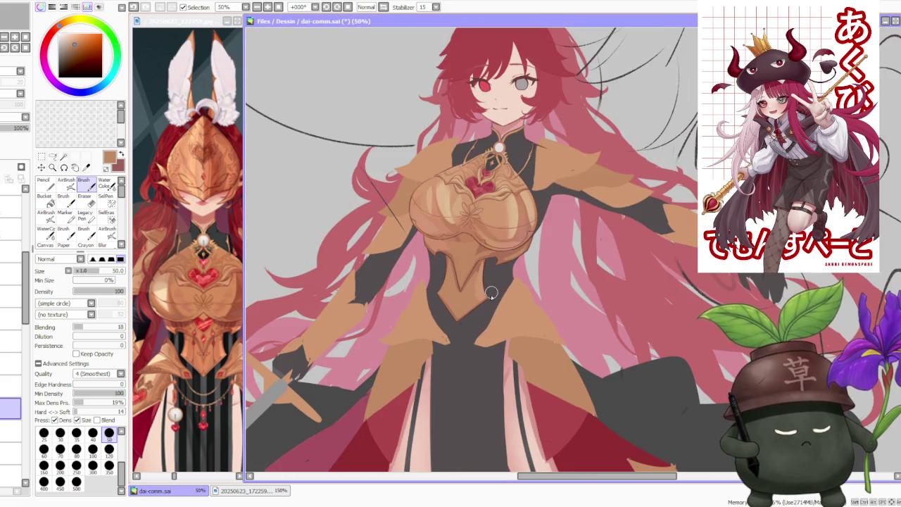
scroll(491, 291, up, 4)
scroll(477, 261, up, 2)
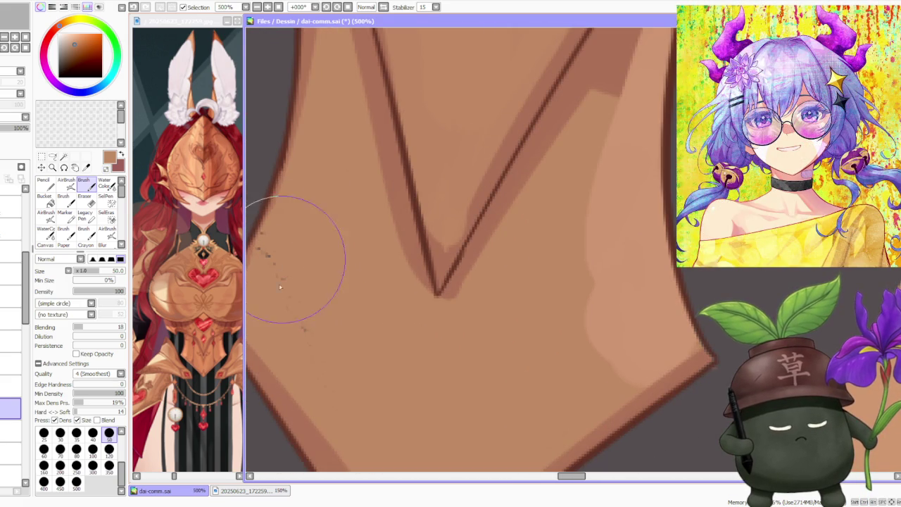
scroll(311, 321, down, 2)
scroll(345, 282, down, 1)
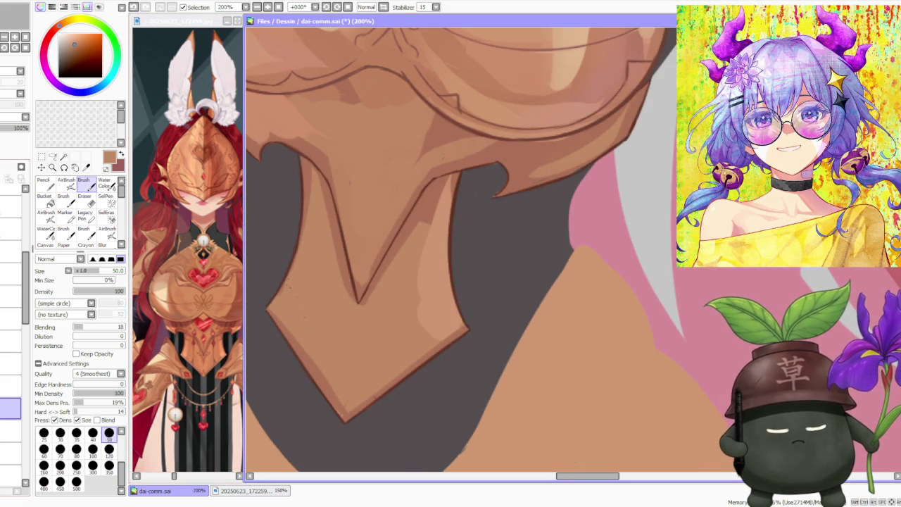
click(8, 364)
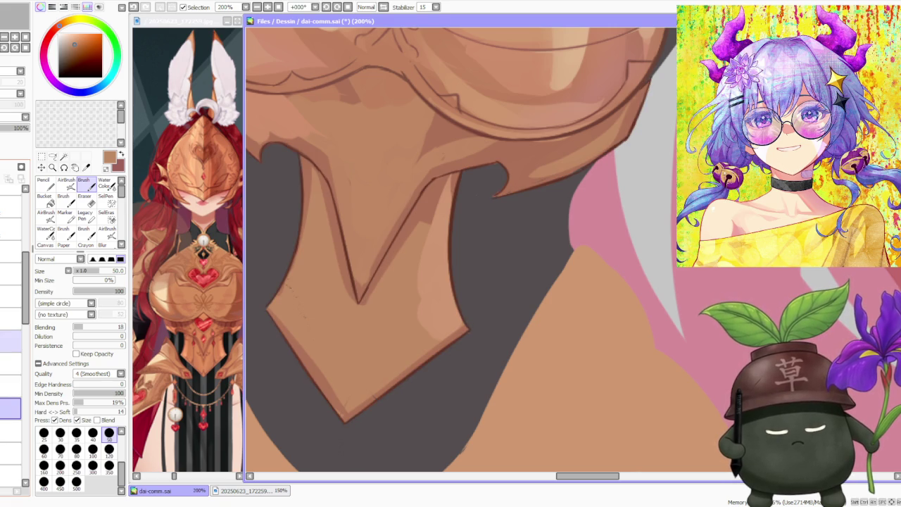
Repaint the breastplate's lower hook edge with a dark red-brown outline.
scroll(432, 297, down, 2)
scroll(444, 306, down, 1)
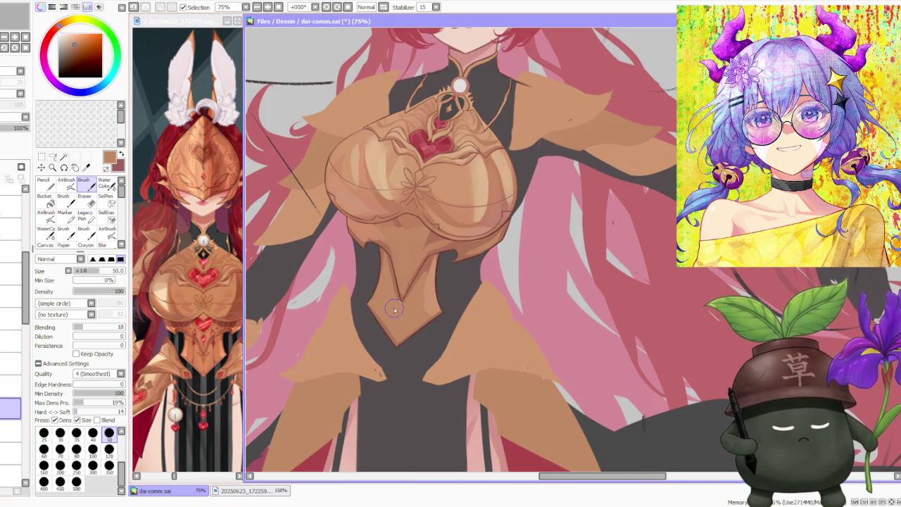
scroll(409, 319, up, 4)
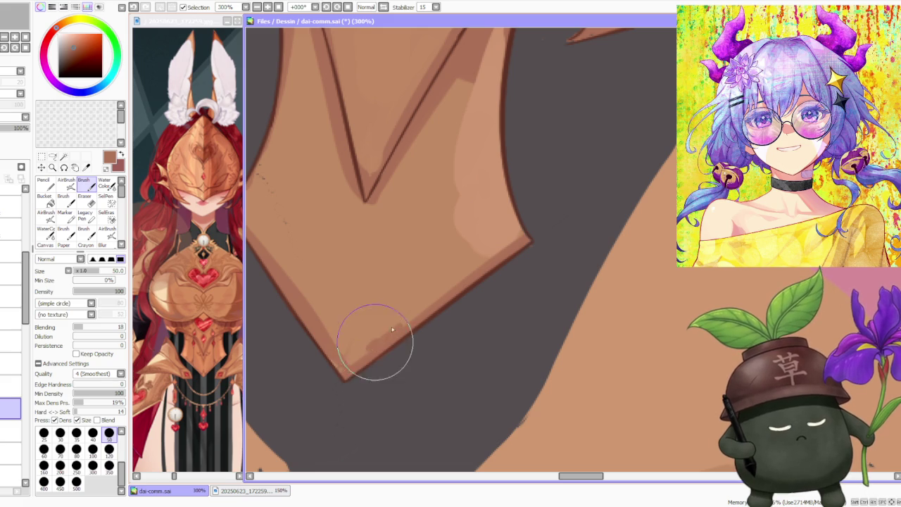
scroll(338, 359, down, 3)
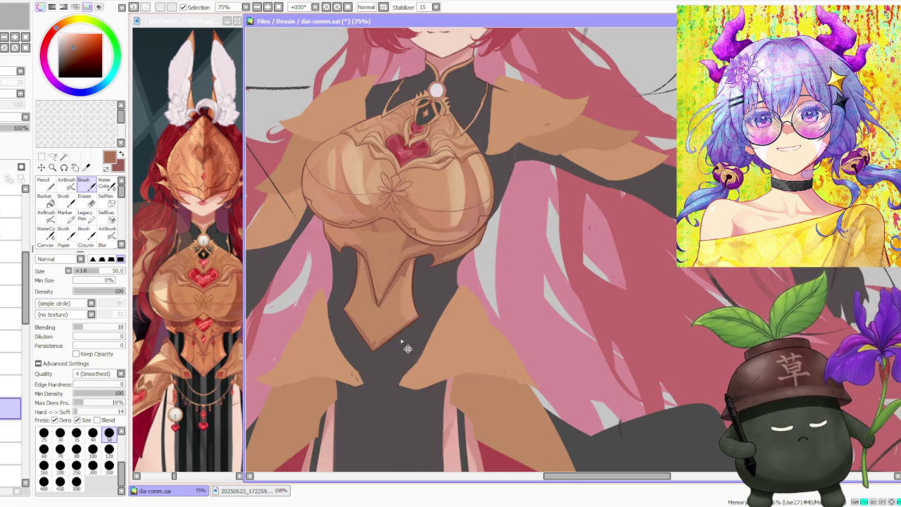
scroll(432, 220, up, 2)
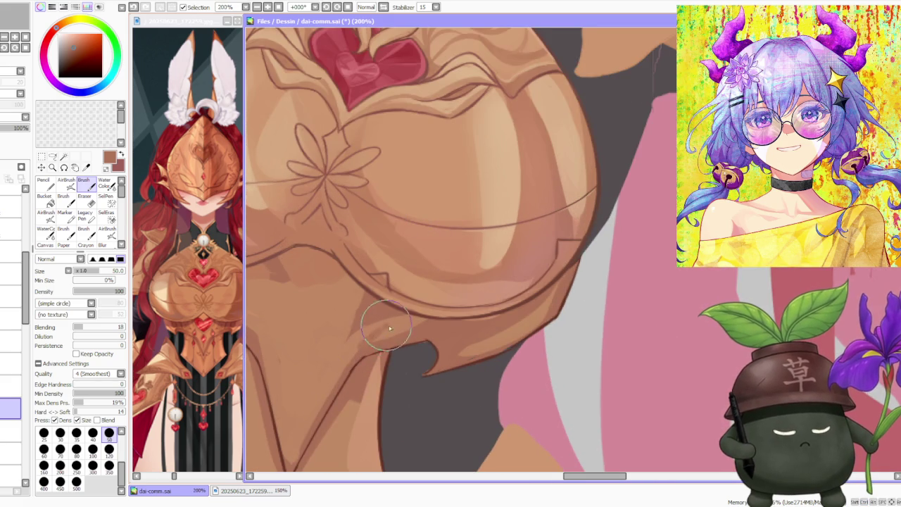
scroll(435, 302, down, 2)
scroll(429, 343, up, 3)
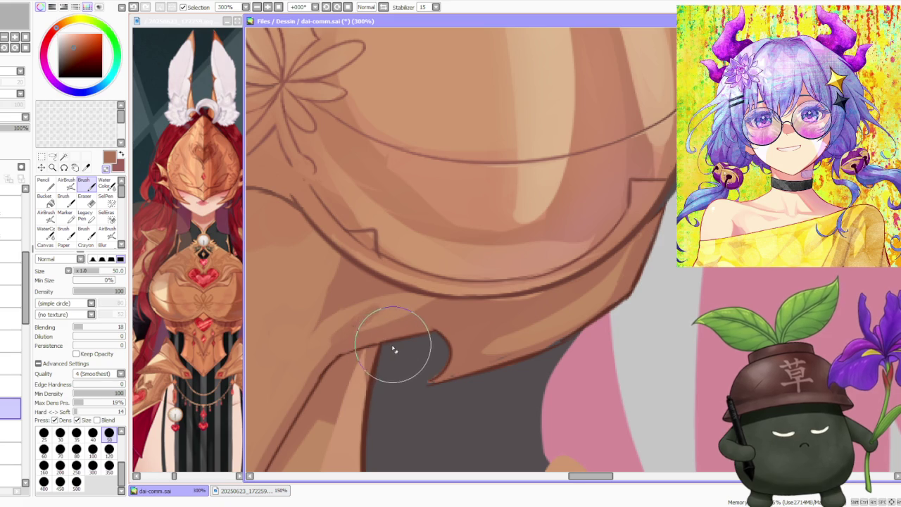
scroll(451, 320, down, 2)
scroll(429, 368, up, 2)
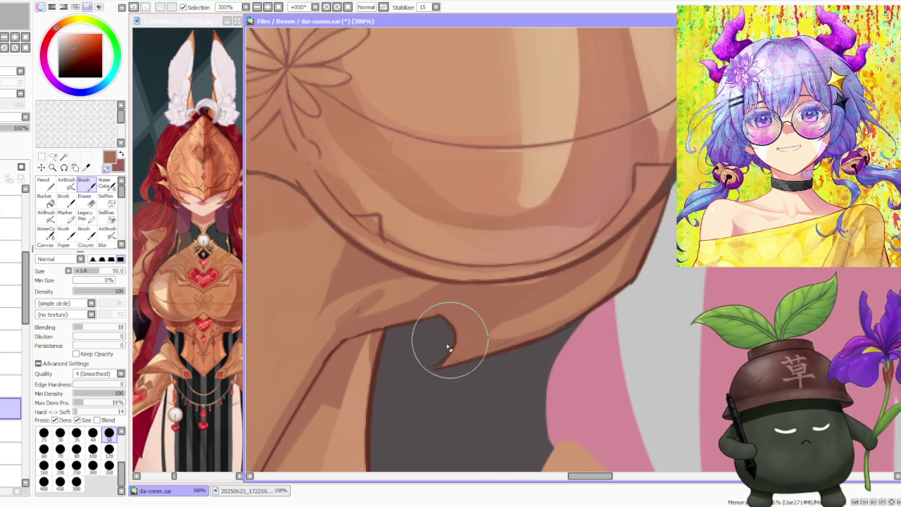
scroll(452, 344, down, 5)
scroll(478, 303, up, 1)
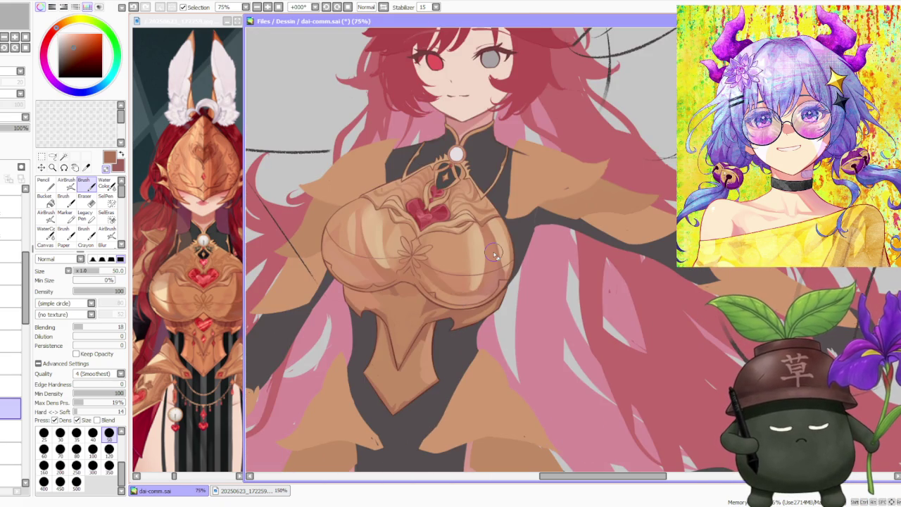
scroll(471, 290, up, 2)
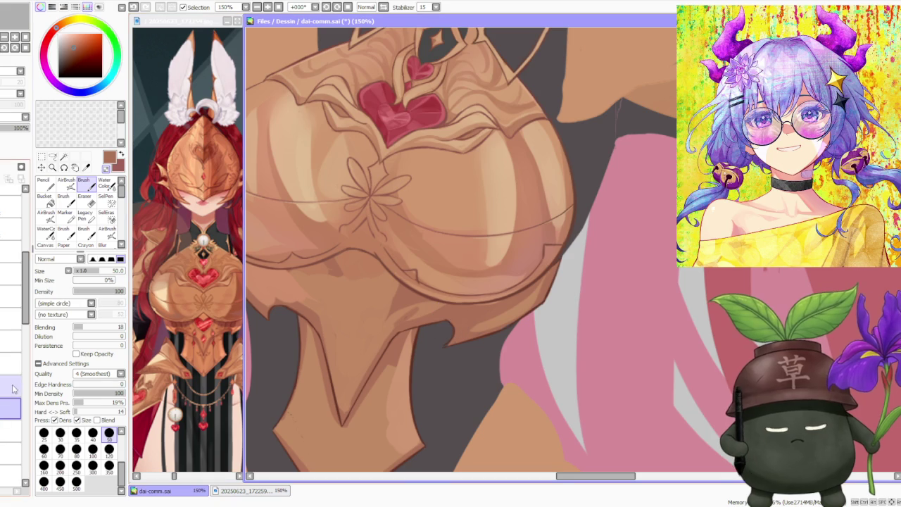
scroll(447, 322, up, 2)
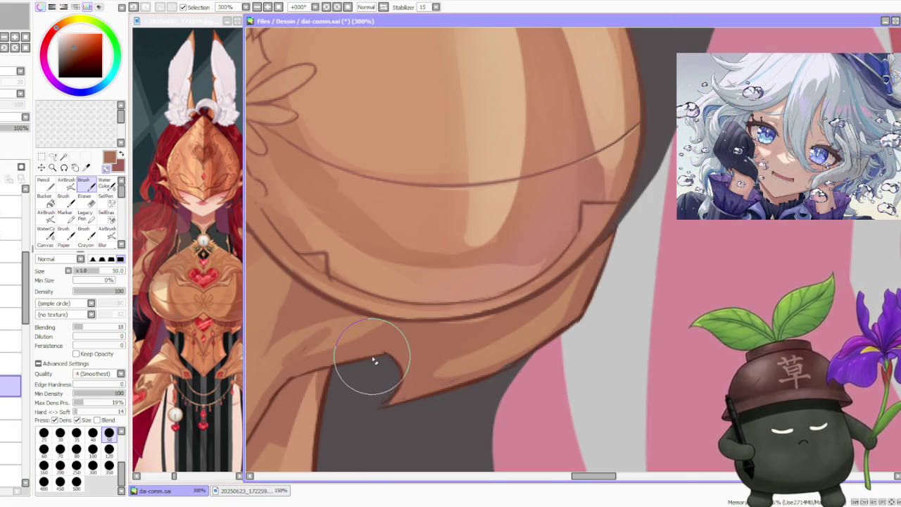
alt+click(389, 380)
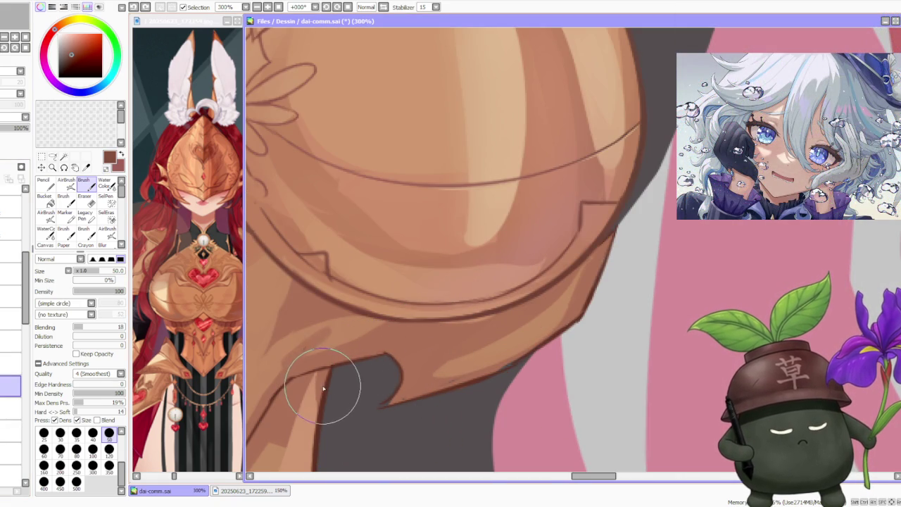
mouse_move(378, 358)
mouse_down()
mouse_move(384, 384)
mouse_move(375, 413)
mouse_move(395, 341)
mouse_move(378, 345)
mouse_move(372, 362)
mouse_move(382, 396)
mouse_move(372, 362)
mouse_move(393, 398)
mouse_move(371, 368)
mouse_up()
scroll(498, 321, down, 2)
scroll(498, 321, down, 3)
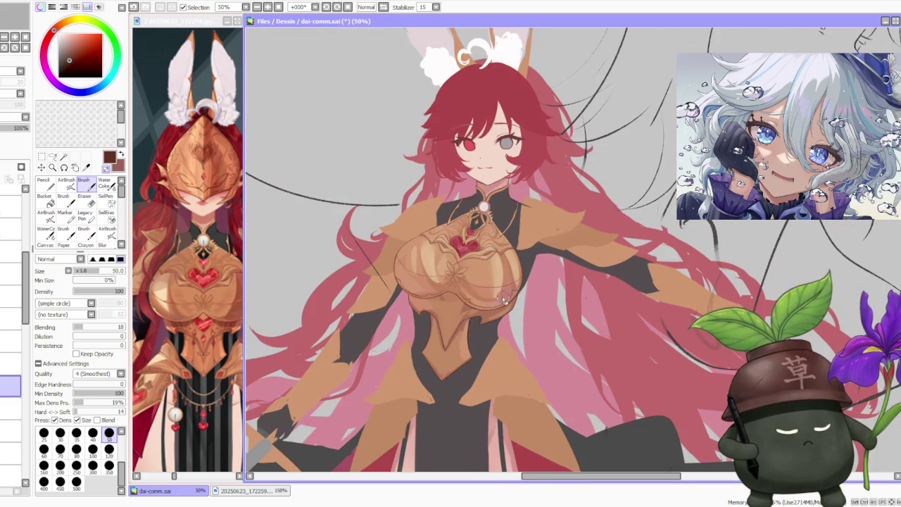
scroll(495, 287, up, 2)
scroll(478, 338, up, 2)
scroll(469, 382, up, 1)
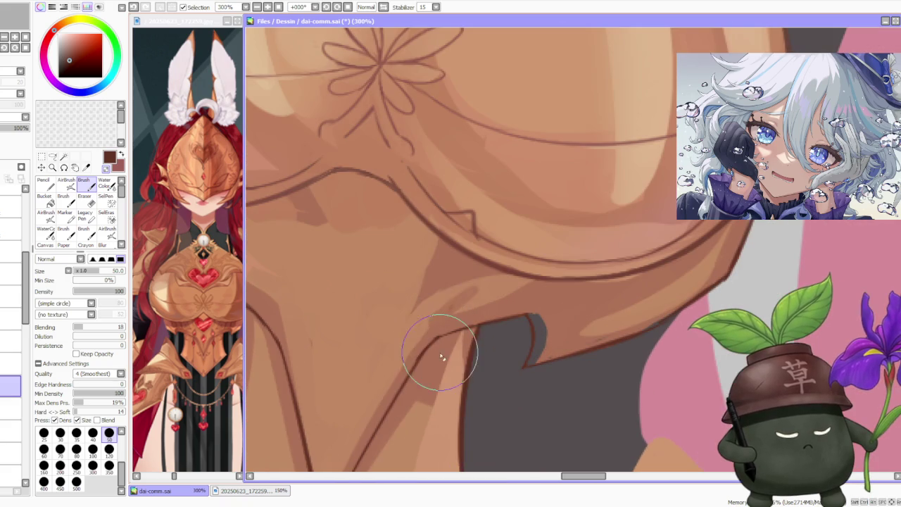
drag(440, 345, 422, 373)
drag(451, 316, 489, 321)
Reshape and extend the dark red-brown outline around the notch tip.
scroll(500, 310, down, 4)
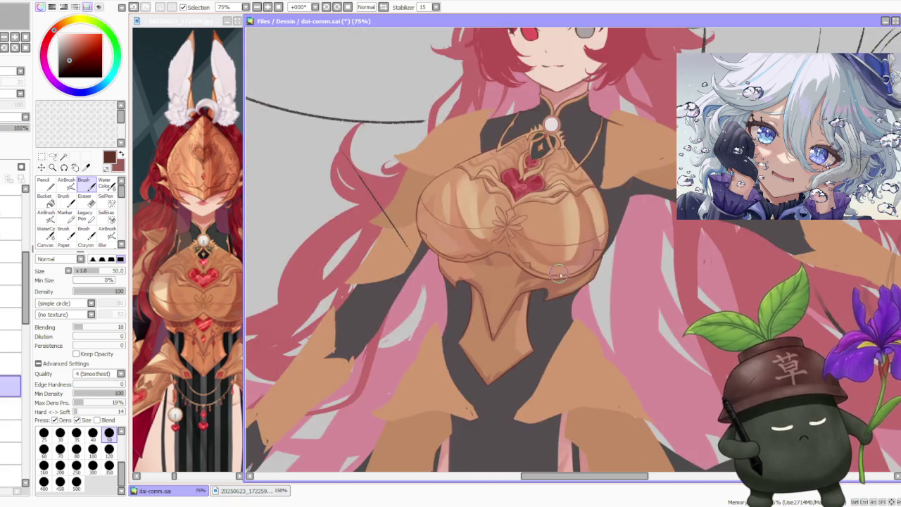
scroll(567, 273, down, 3)
scroll(598, 252, up, 1)
scroll(588, 257, up, 1)
scroll(583, 260, up, 1)
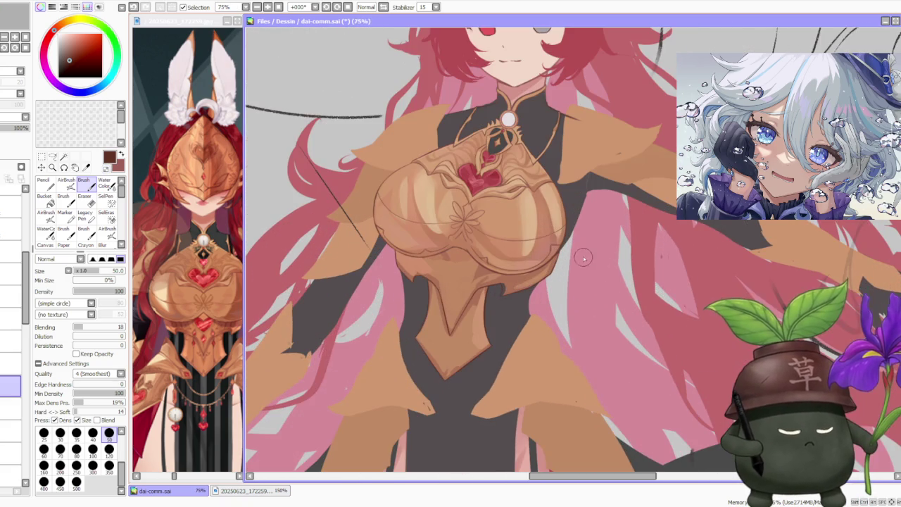
scroll(511, 252, up, 3)
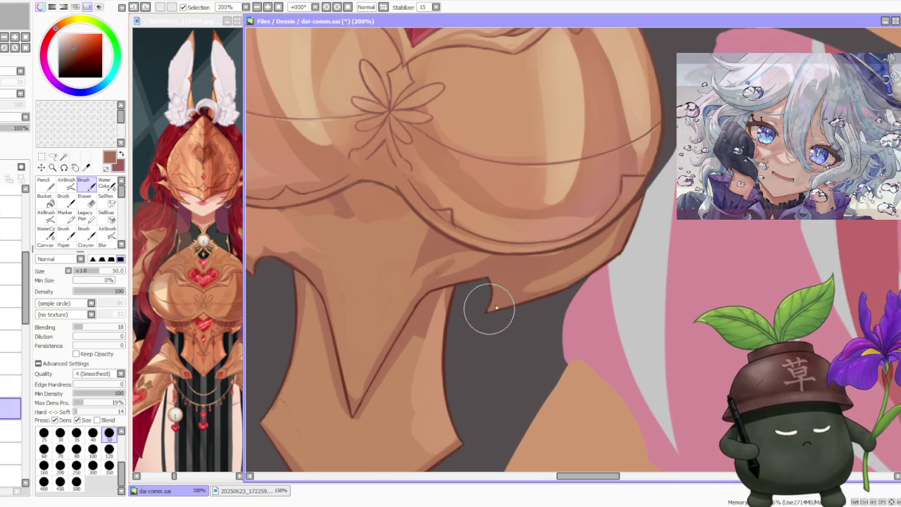
scroll(533, 268, down, 4)
scroll(525, 274, up, 3)
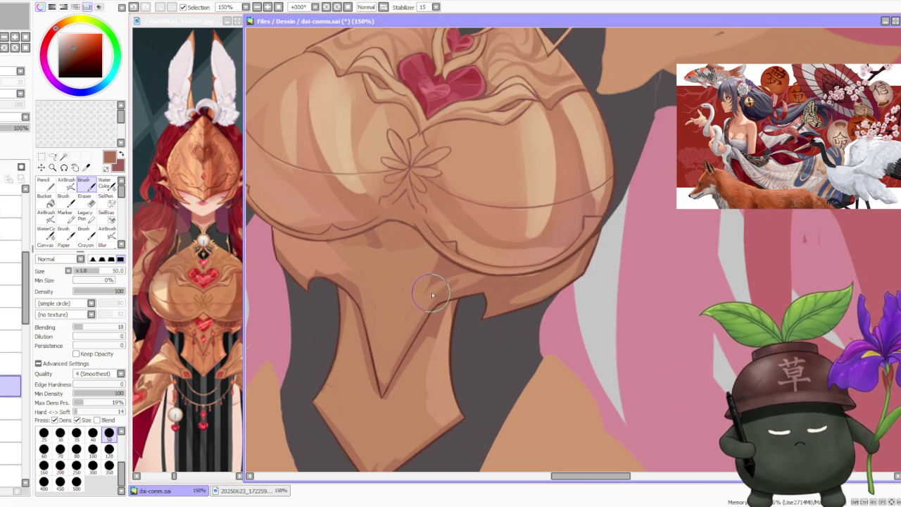
scroll(444, 299, up, 2)
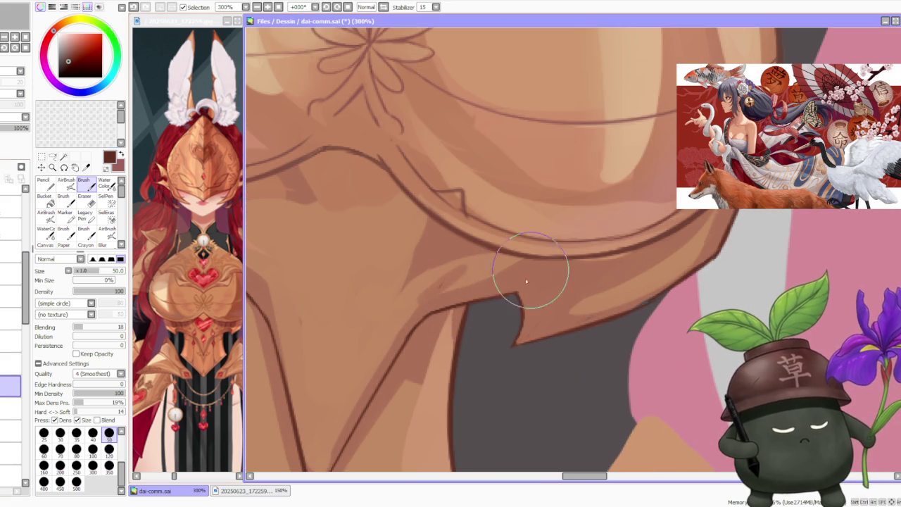
alt+click(499, 301)
drag(499, 302, 519, 312)
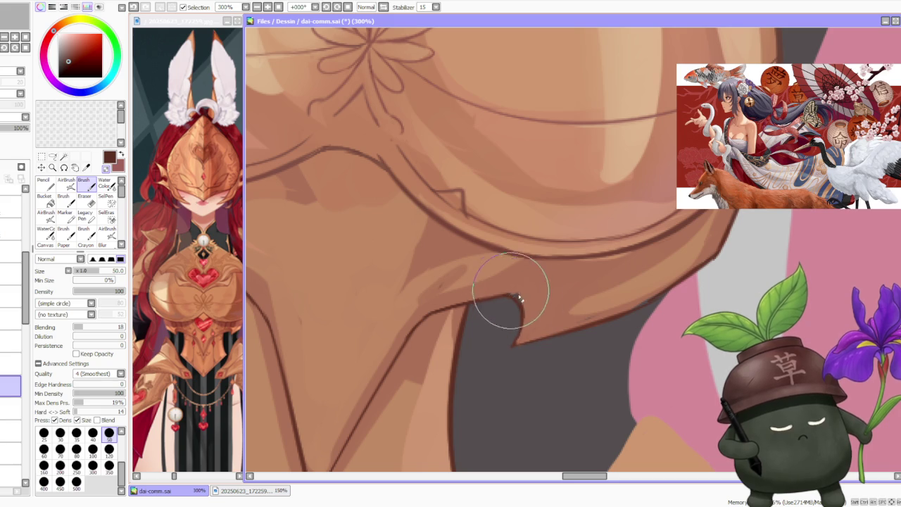
drag(518, 302, 527, 303)
Round off the notch's inner curve with dark grey.
scroll(528, 302, down, 3)
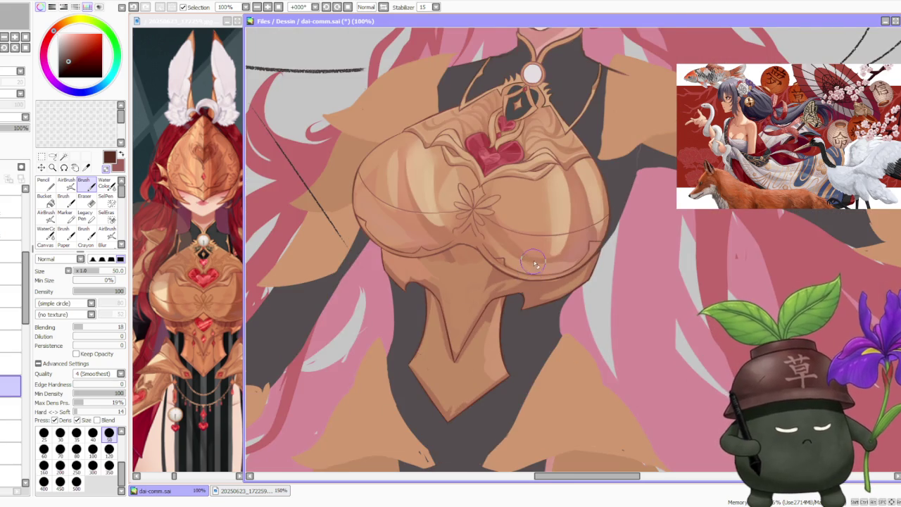
scroll(535, 265, down, 2)
scroll(543, 234, up, 3)
scroll(467, 270, up, 1)
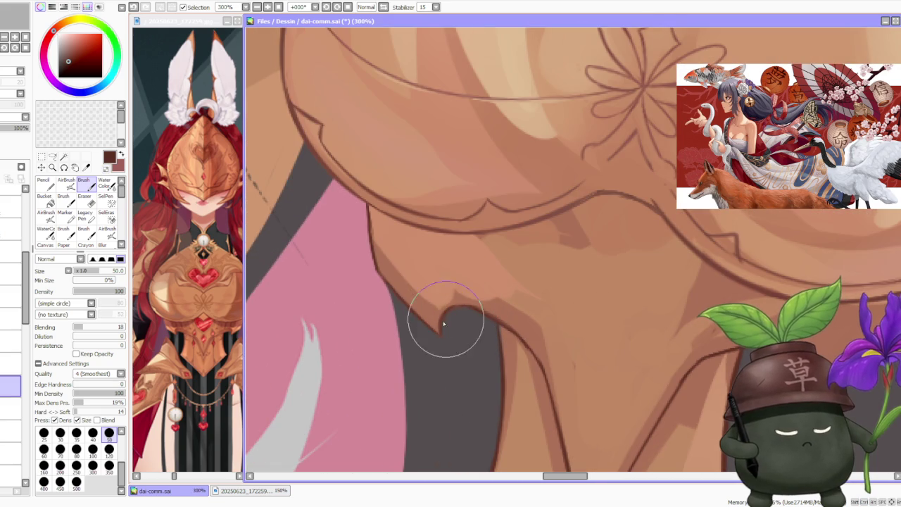
mouse_move(439, 328)
mouse_down()
mouse_move(458, 305)
mouse_move(444, 317)
mouse_up()
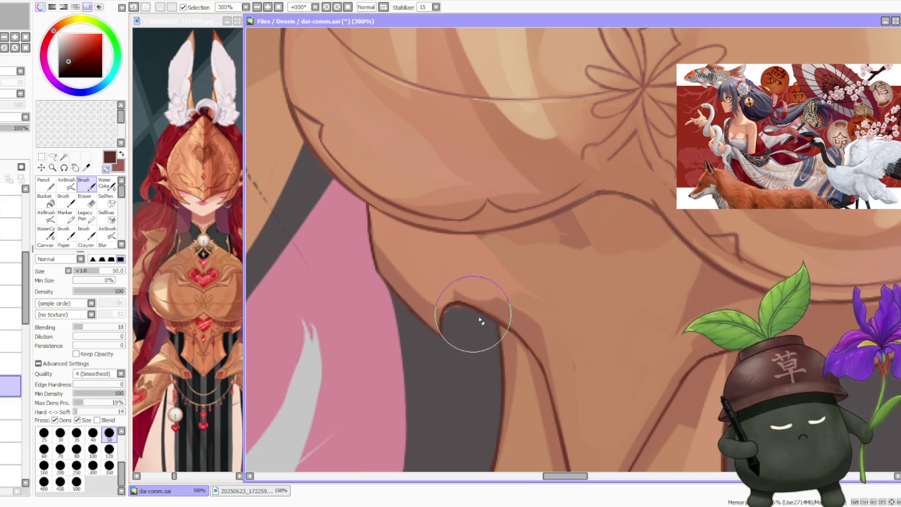
scroll(475, 318, down, 5)
scroll(565, 222, down, 2)
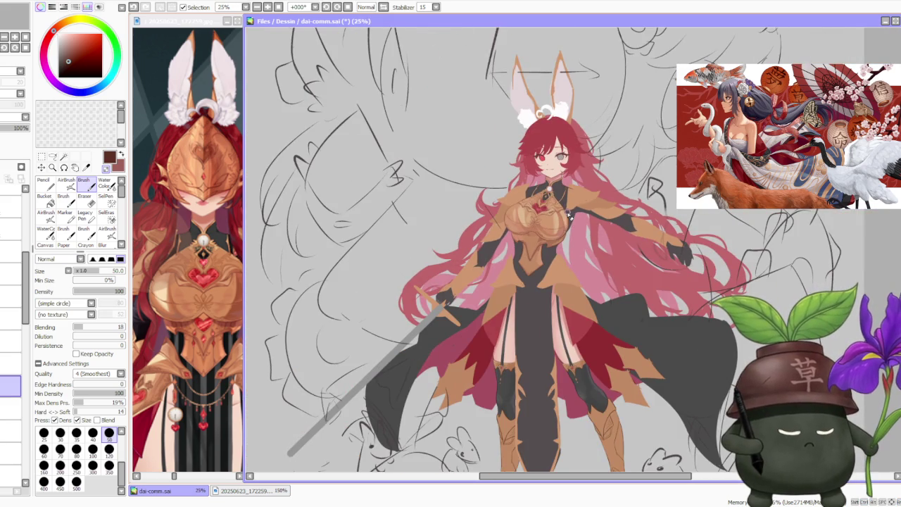
Sample the armour plate's tan from the canvas as the painting colour.
scroll(568, 217, up, 1)
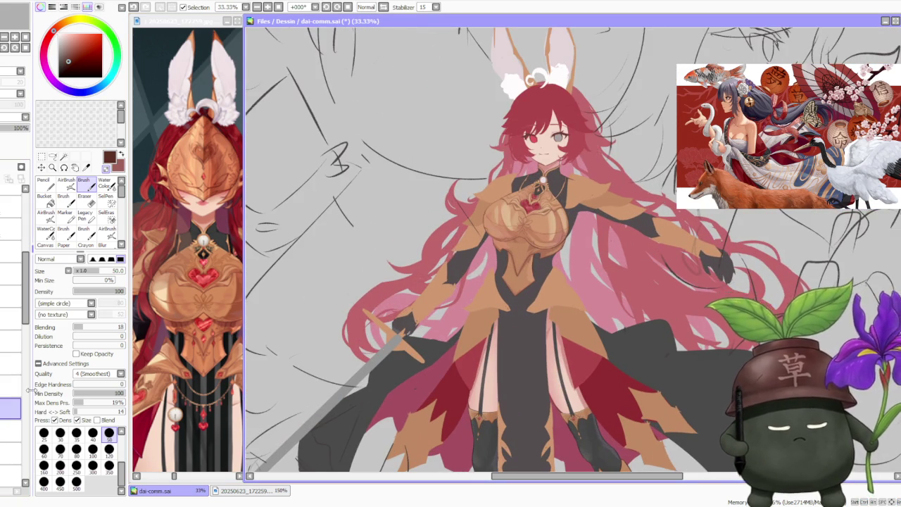
scroll(528, 260, up, 3)
scroll(528, 264, up, 2)
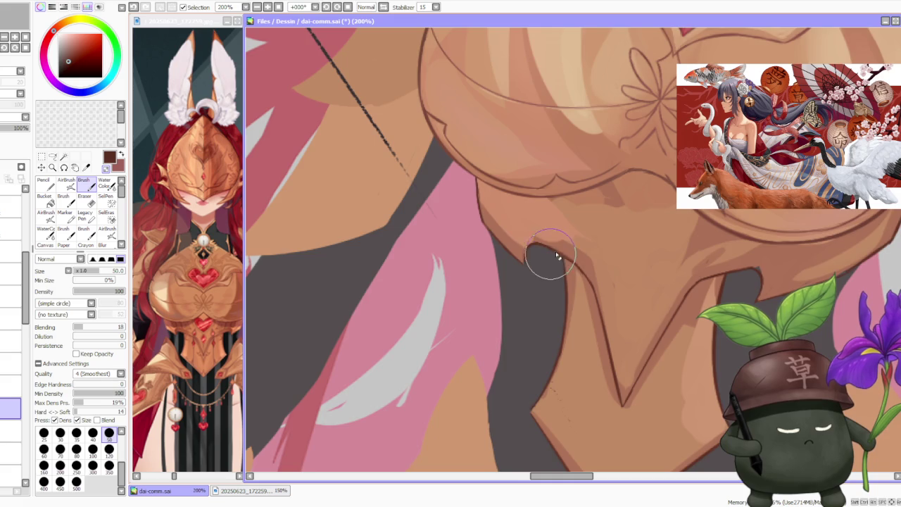
scroll(552, 259, down, 2)
scroll(603, 243, up, 2)
alt+click(637, 236)
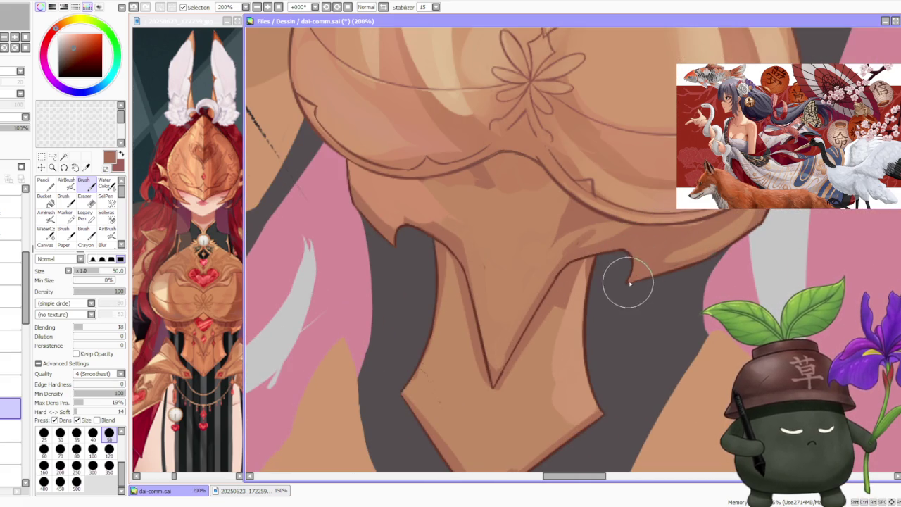
scroll(630, 268, down, 1)
scroll(628, 262, down, 4)
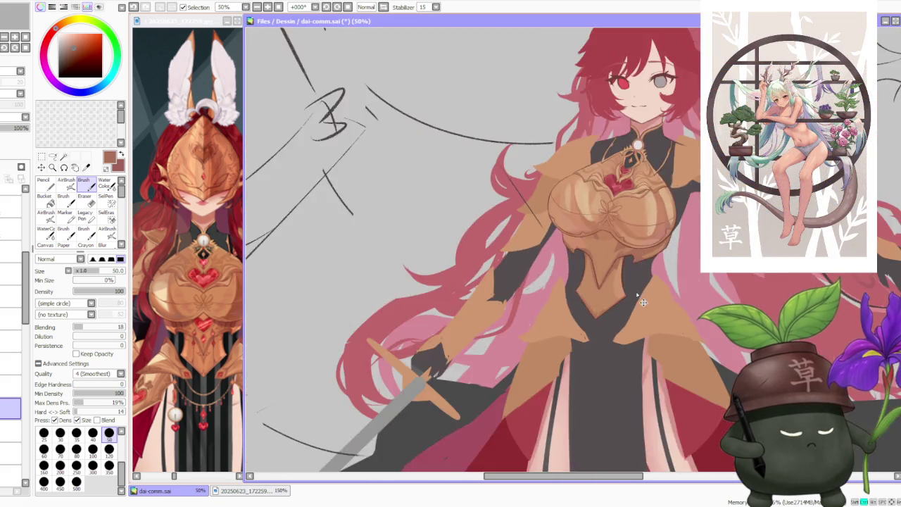
scroll(591, 331, up, 5)
scroll(598, 304, down, 5)
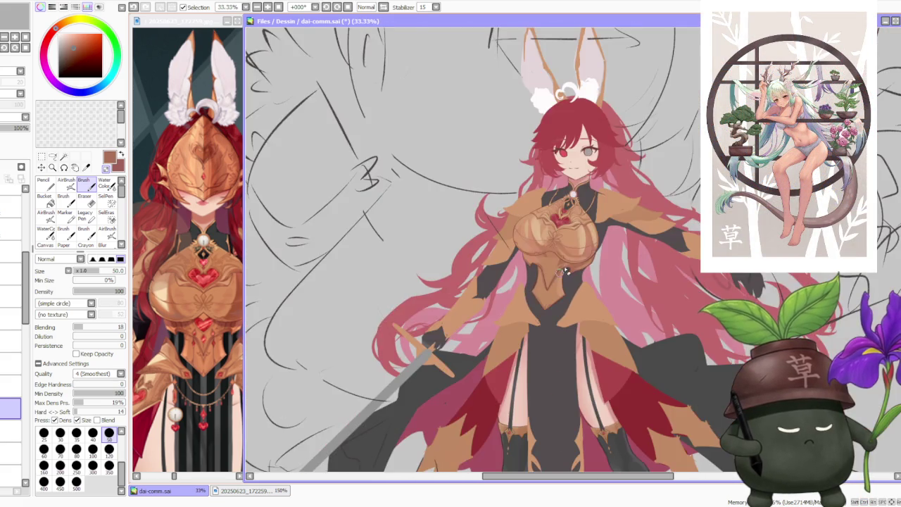
scroll(606, 253, down, 1)
scroll(605, 239, down, 2)
scroll(610, 226, up, 3)
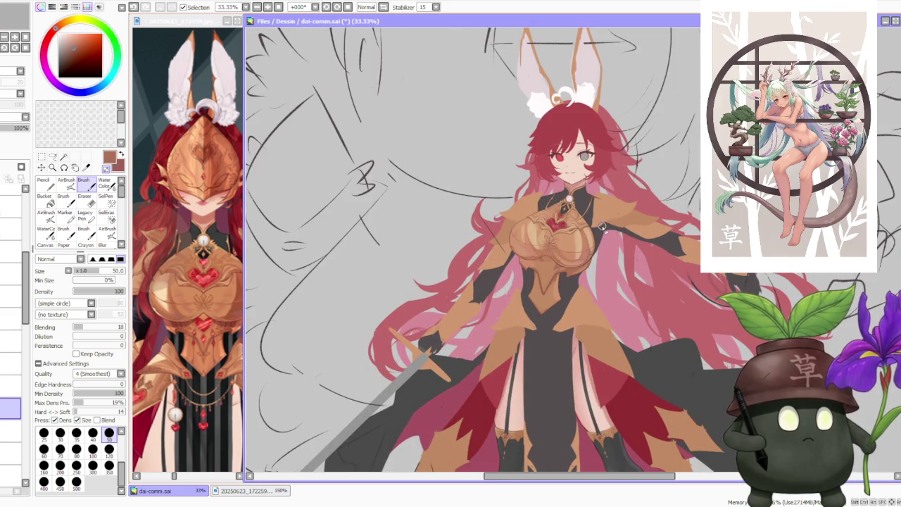
scroll(599, 230, up, 1)
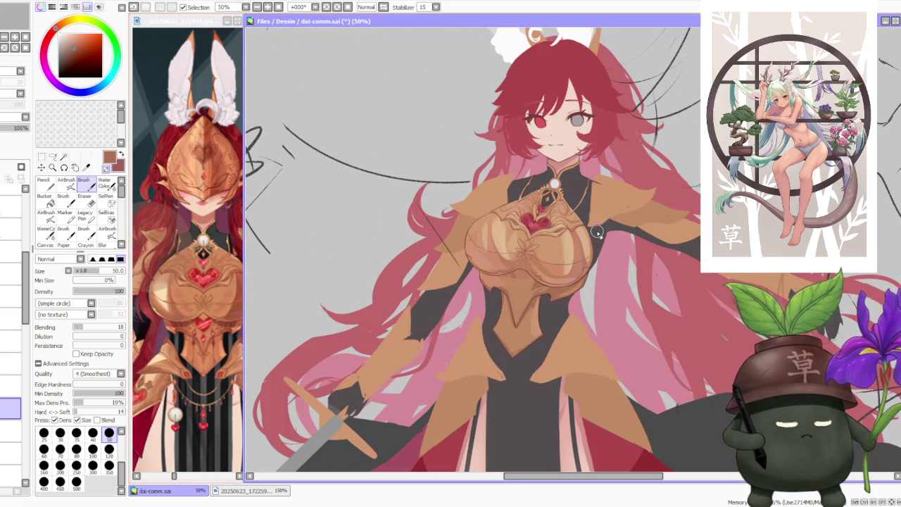
scroll(593, 263, down, 1)
scroll(590, 283, up, 4)
scroll(590, 284, up, 1)
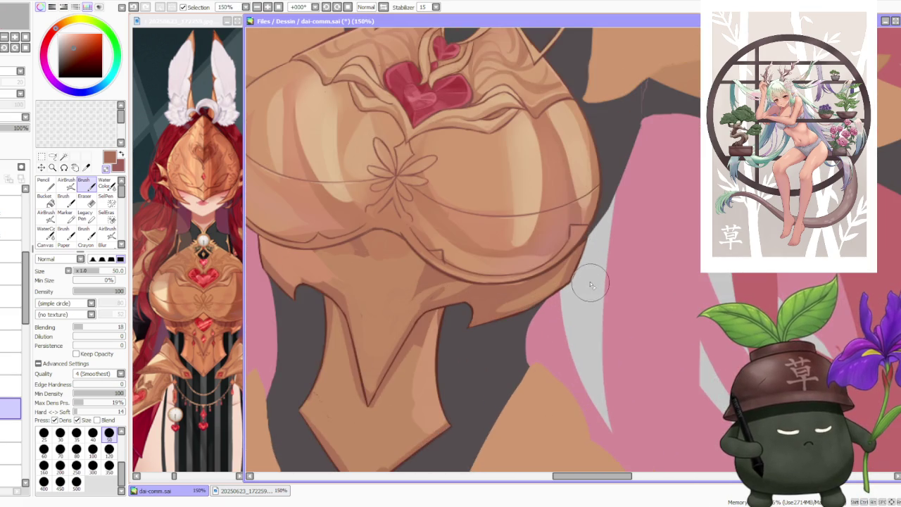
scroll(580, 259, up, 1)
scroll(567, 308, down, 1)
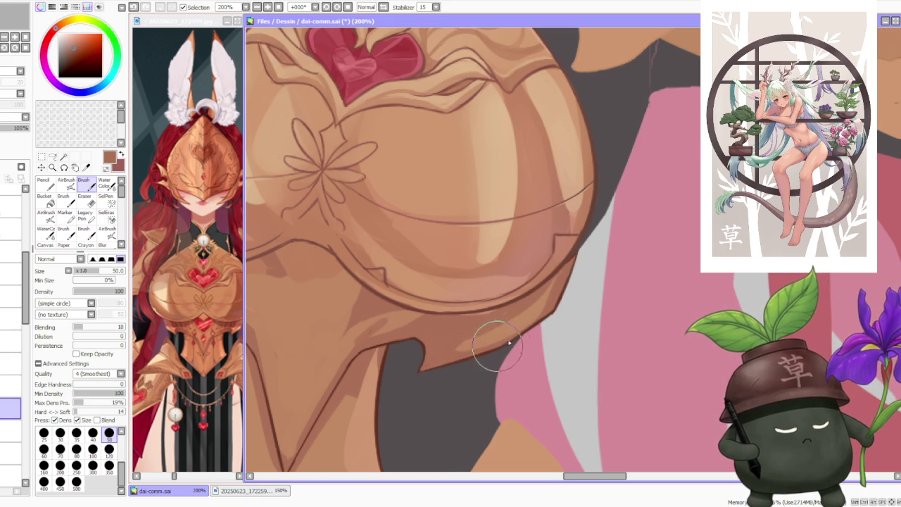
scroll(554, 312, down, 1)
scroll(542, 317, down, 3)
scroll(535, 320, down, 1)
scroll(521, 325, up, 1)
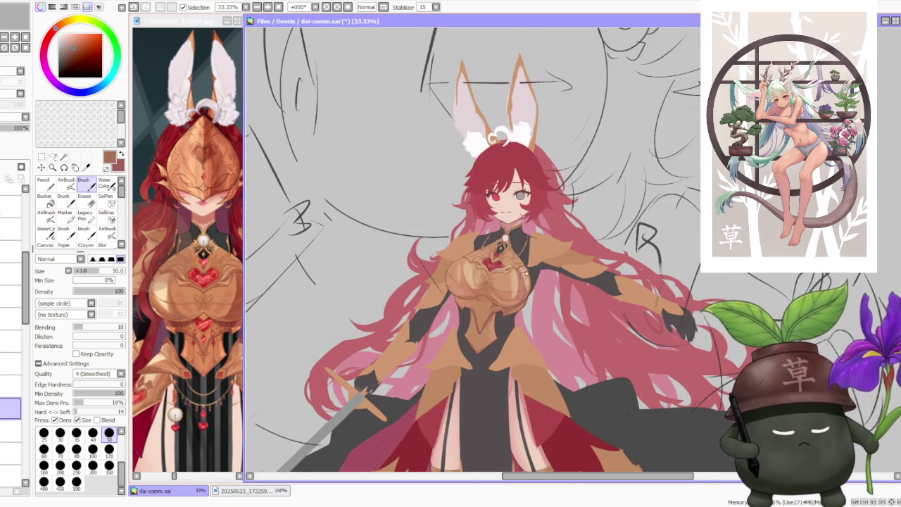
scroll(522, 293, up, 2)
scroll(519, 303, up, 1)
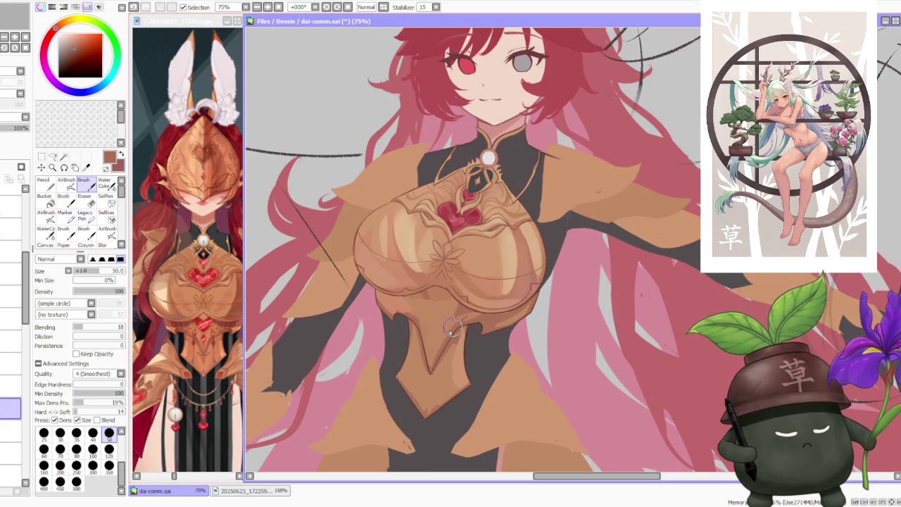
alt+click(444, 356)
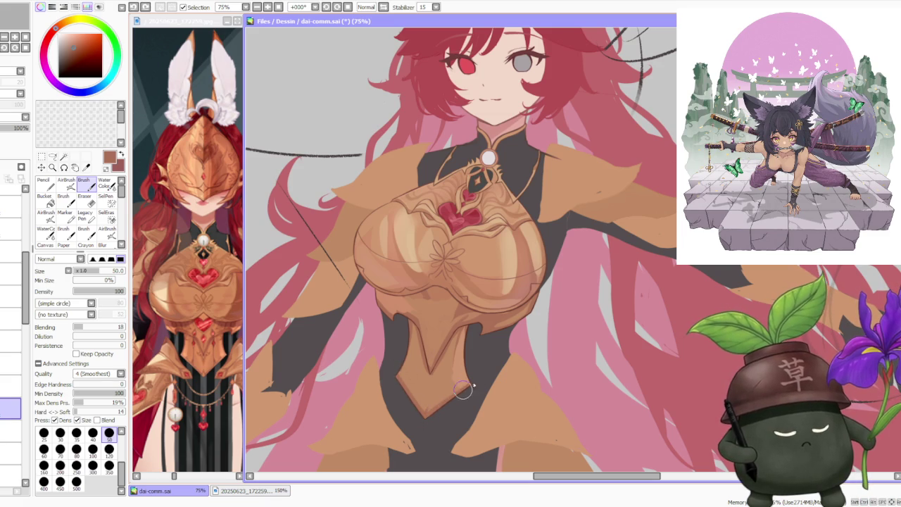
scroll(431, 415, down, 2)
scroll(492, 380, down, 3)
scroll(513, 352, up, 2)
scroll(504, 309, up, 2)
scroll(504, 291, up, 1)
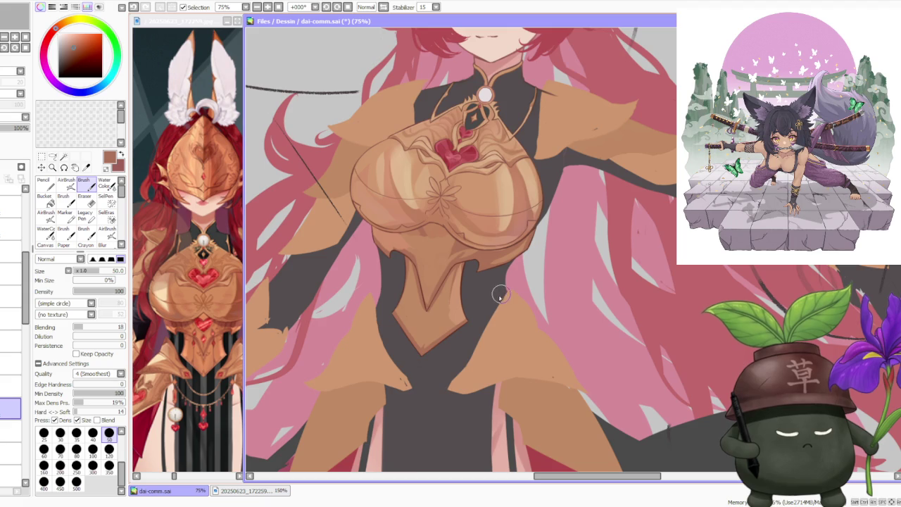
scroll(489, 307, down, 2)
scroll(465, 302, up, 2)
scroll(415, 310, up, 3)
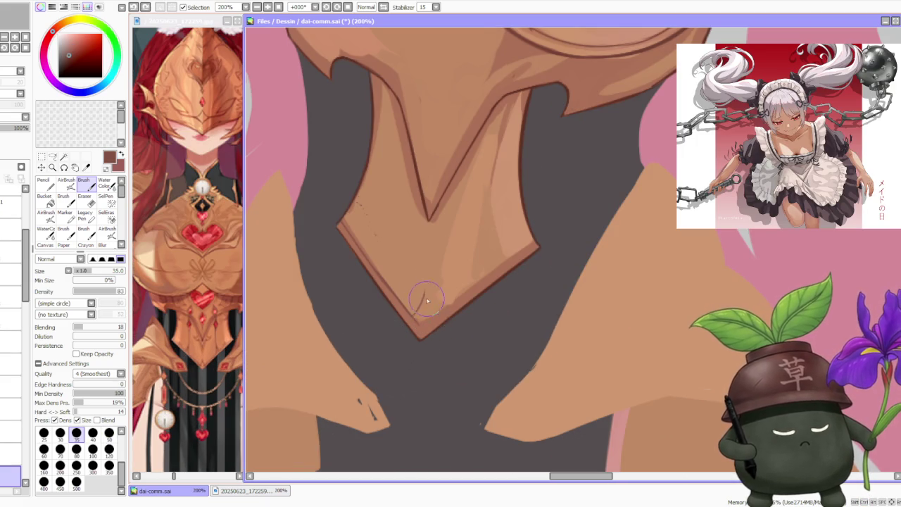
Touch up the lower plate's pointed V-tip edge with tan strokes.
scroll(433, 273, down, 2)
scroll(451, 236, up, 1)
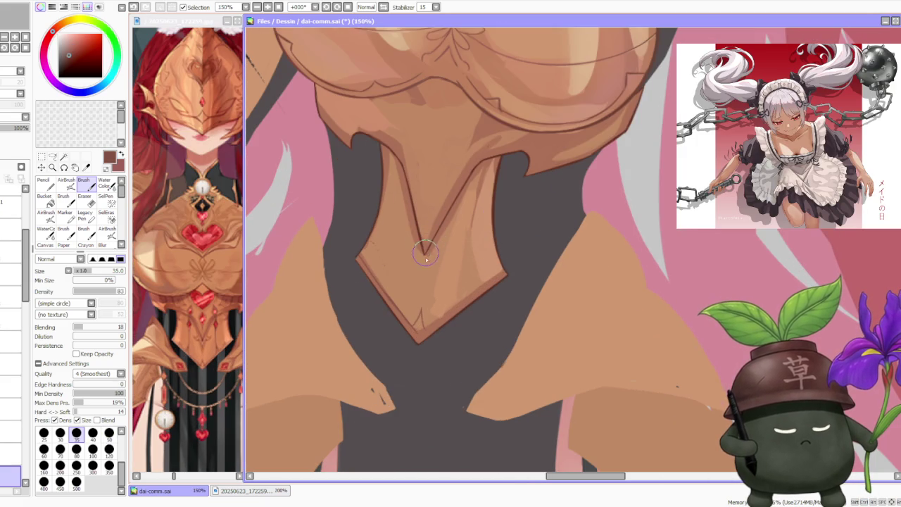
mouse_move(425, 331)
mouse_down()
mouse_move(416, 311)
mouse_move(422, 338)
mouse_up()
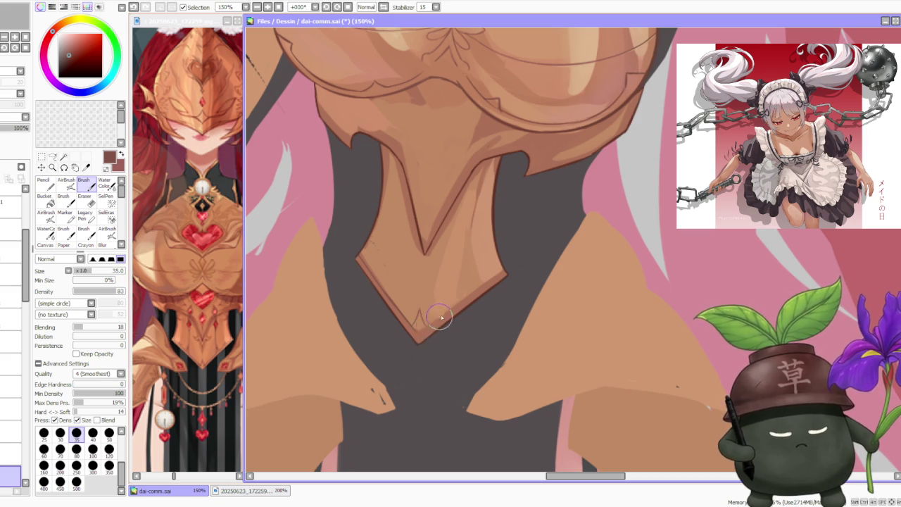
mouse_move(416, 333)
mouse_down()
mouse_move(511, 261)
mouse_move(478, 285)
mouse_up()
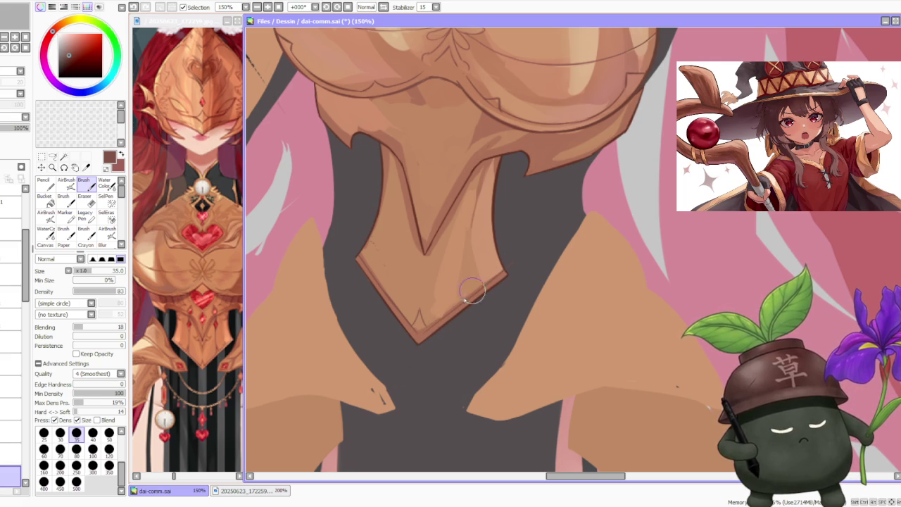
Switch to the Move tool, then to the Lasso selection tool.
scroll(424, 325, up, 1)
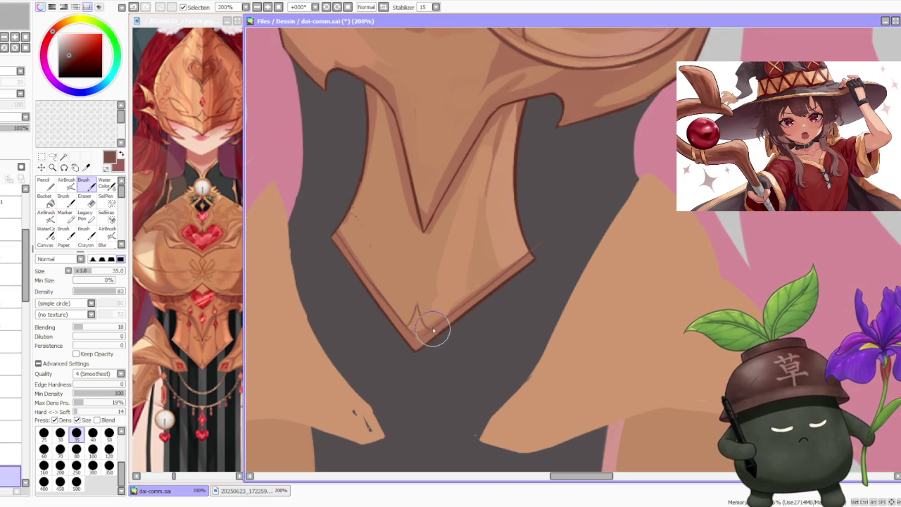
scroll(420, 314, down, 3)
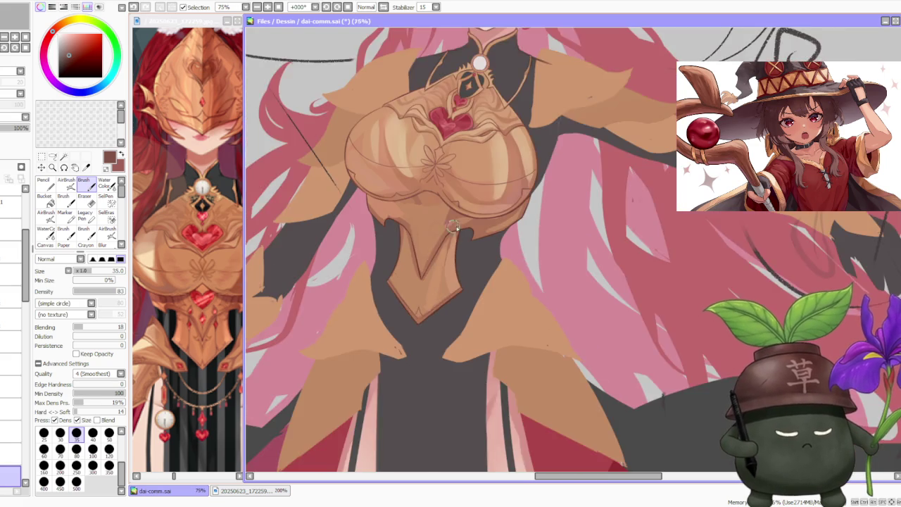
scroll(451, 227, up, 1)
click(42, 167)
click(52, 156)
scroll(401, 233, up, 1)
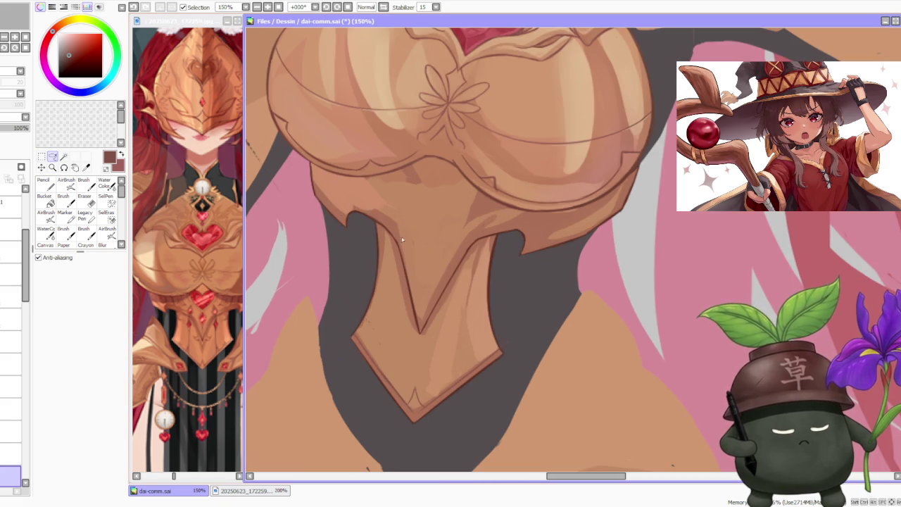
Lasso the inner V ridge lines and skew their left corners with Free Deform, then return to Brush.
drag(444, 247, 445, 246)
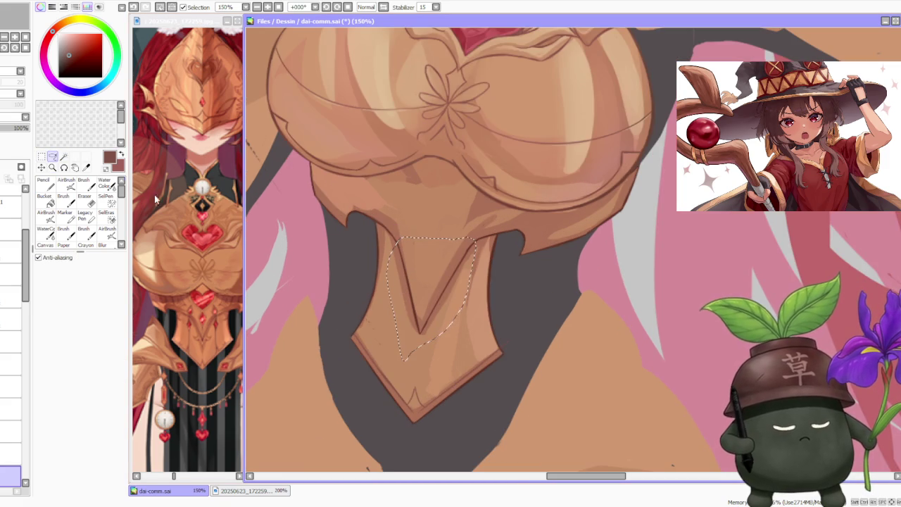
key(ctrl)
click(53, 307)
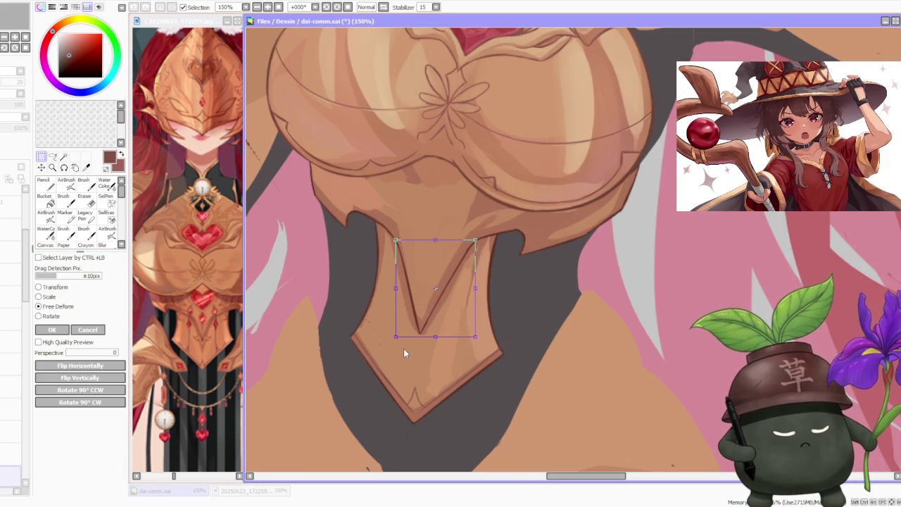
drag(396, 337, 398, 340)
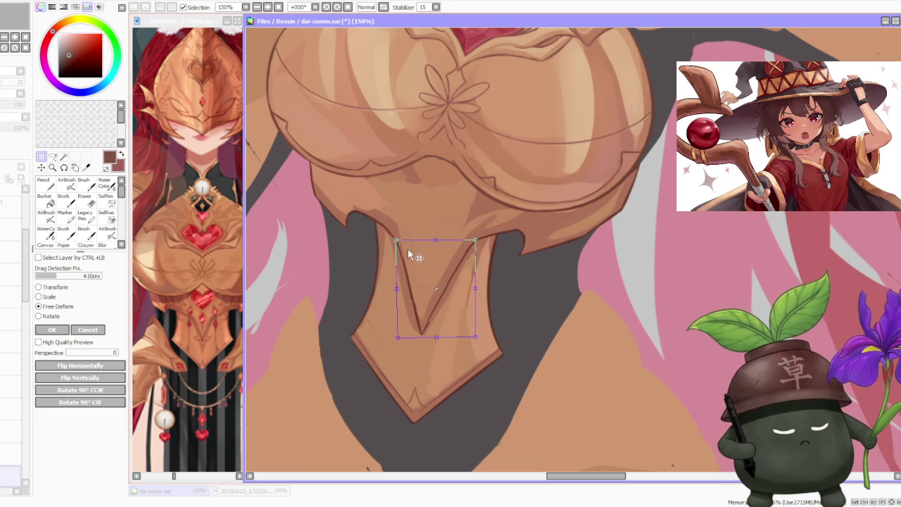
drag(397, 240, 391, 236)
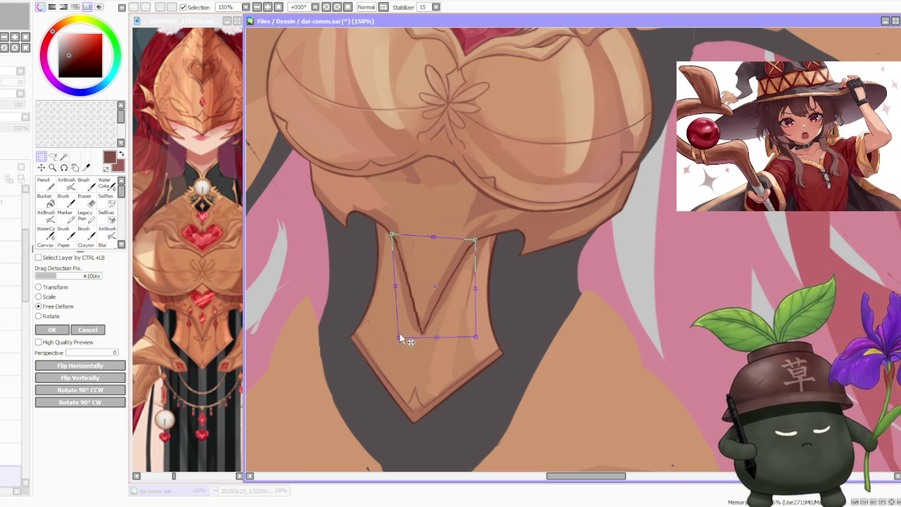
click(52, 329)
scroll(474, 302, down, 3)
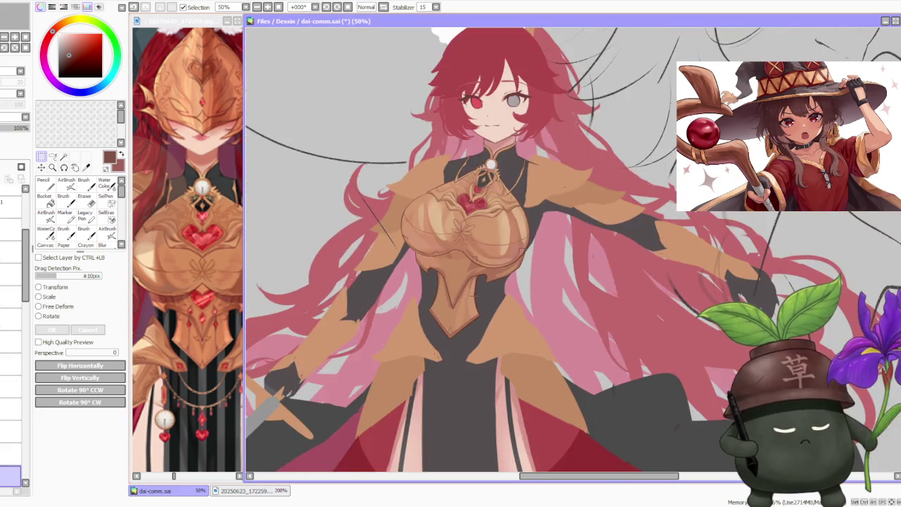
scroll(474, 302, up, 3)
key(b)
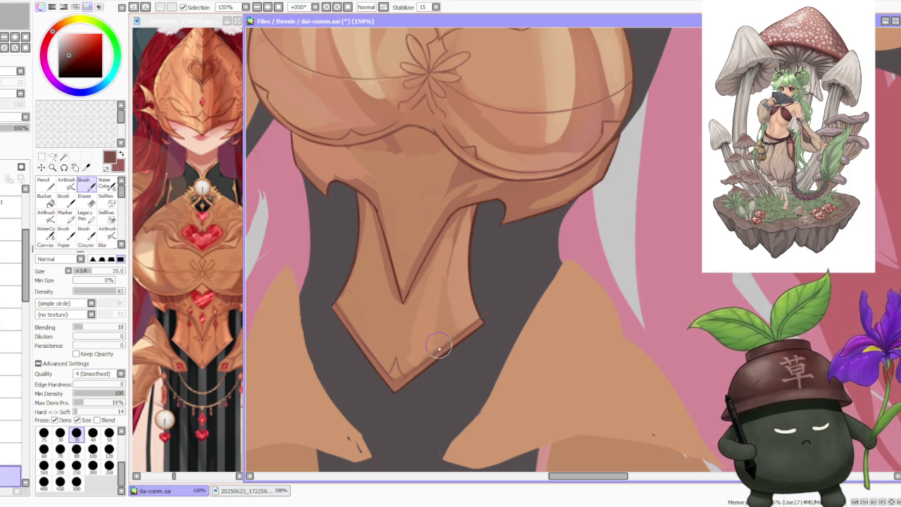
Draw a thin line down the V plate's right inner edge, retrying strokes.
drag(441, 343, 428, 358)
drag(442, 328, 439, 334)
key(ctrl+z)
key(ctrl+z)
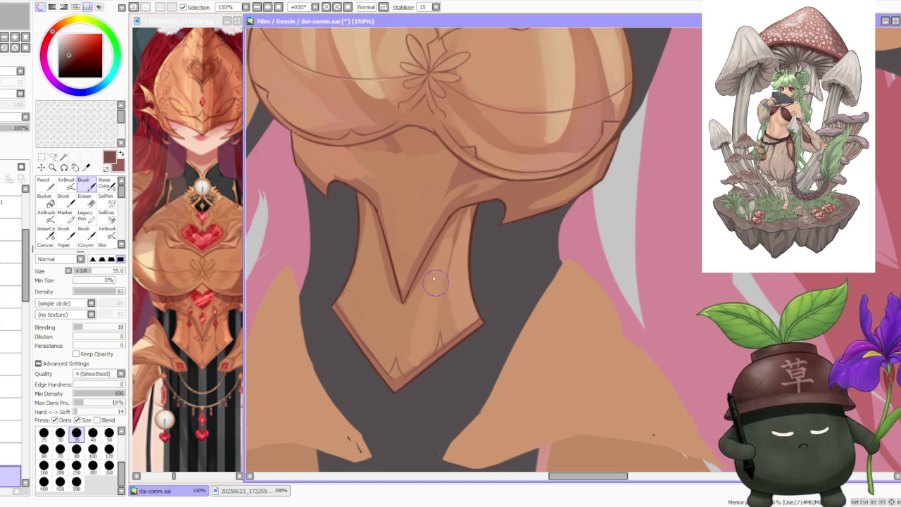
drag(456, 214, 441, 343)
drag(456, 215, 441, 343)
key(ctrl+z)
mouse_move(461, 206)
mouse_down()
mouse_move(447, 244)
mouse_move(441, 343)
mouse_move(442, 317)
mouse_up()
key(ctrl+z)
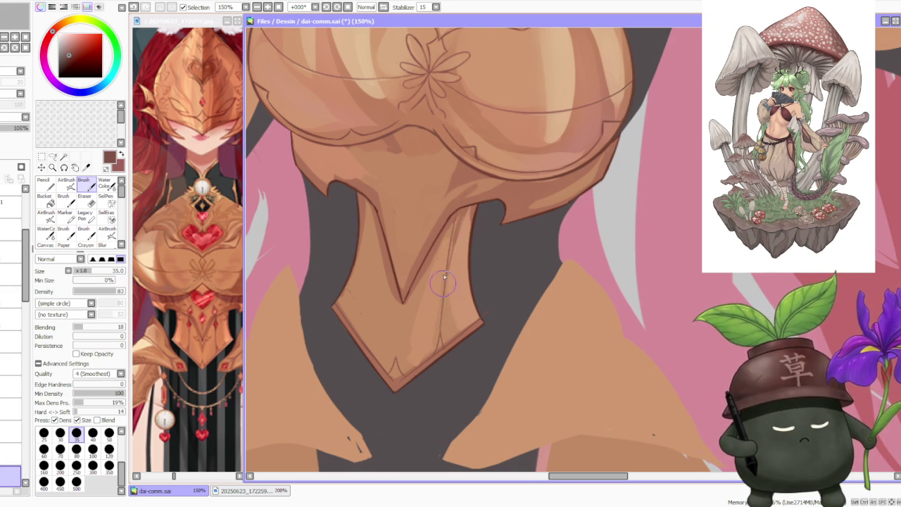
Try thin lines along the V plate's lower-left edge, undoing attempts.
scroll(440, 239, down, 2)
scroll(409, 240, up, 1)
scroll(405, 287, up, 1)
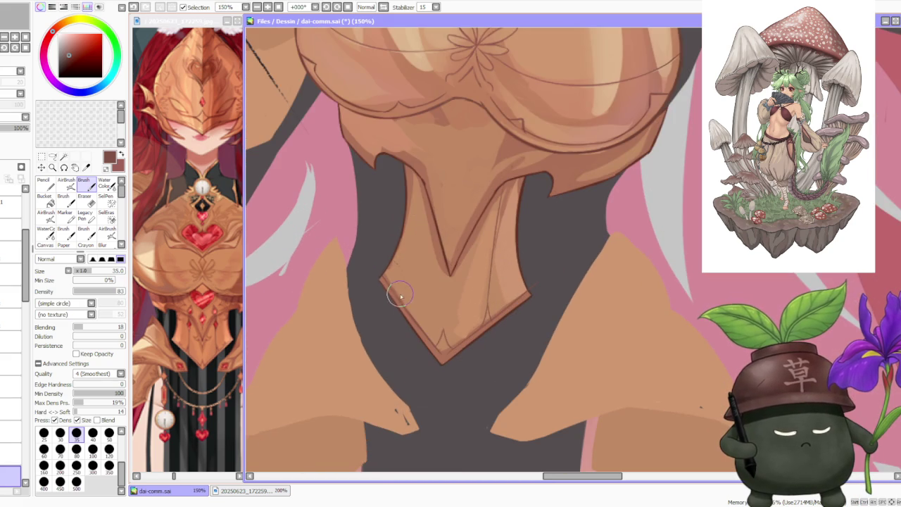
key(ctrl+z)
drag(394, 288, 426, 331)
key(ctrl+z)
key(ctrl+z)
key(ctrl+z)
drag(395, 283, 423, 324)
key(ctrl+z)
Attempt several thin strokes along the V plate's left edge, undoing each.
scroll(451, 275, down, 2)
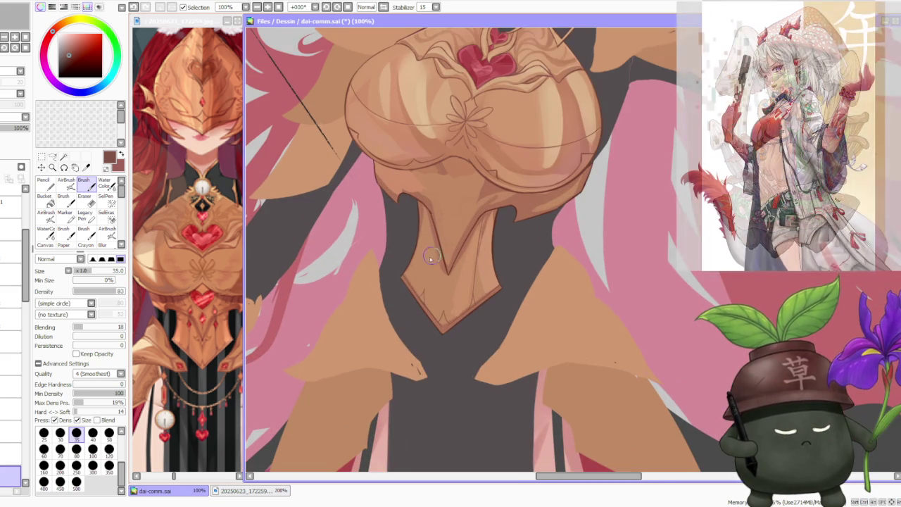
drag(428, 234, 418, 294)
key(ctrl+z)
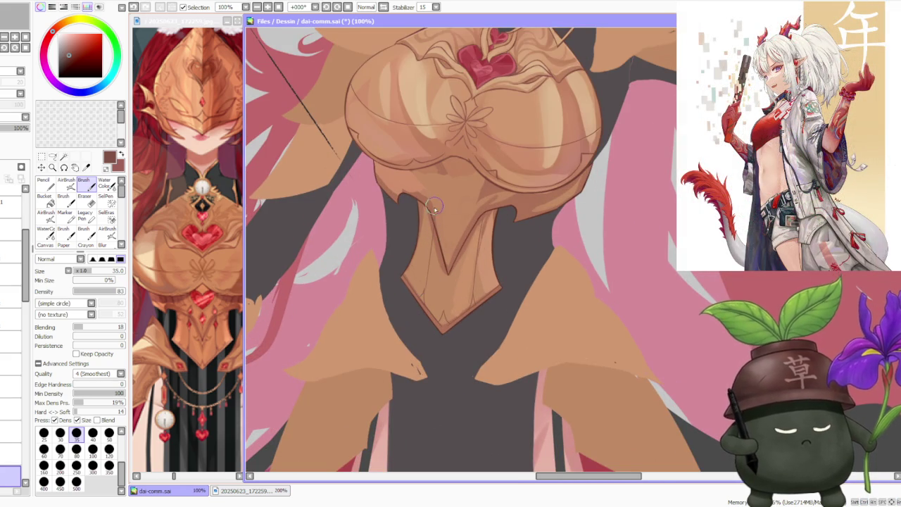
drag(426, 238, 416, 296)
key(ctrl+z)
drag(435, 205, 418, 294)
key(ctrl+z)
drag(428, 235, 418, 293)
key(ctrl+z)
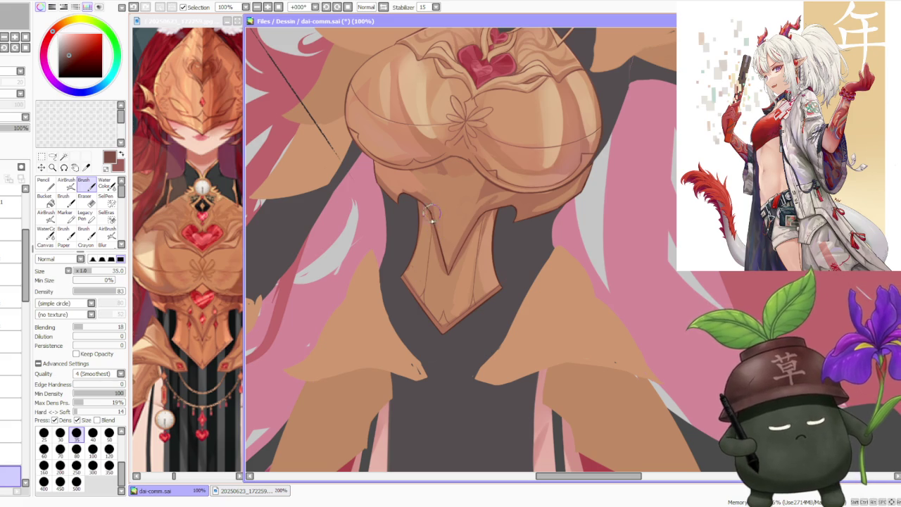
scroll(465, 201, down, 2)
scroll(493, 187, down, 2)
scroll(458, 260, up, 4)
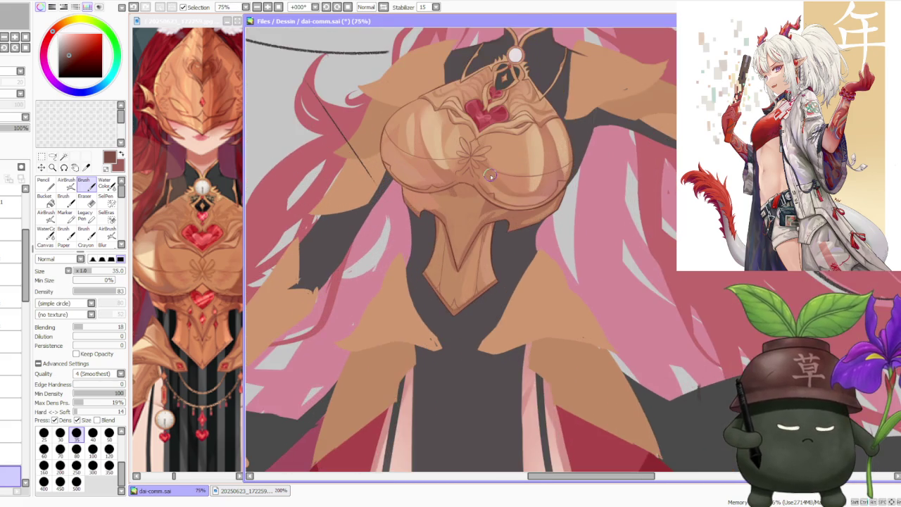
scroll(420, 336, down, 2)
scroll(420, 336, up, 2)
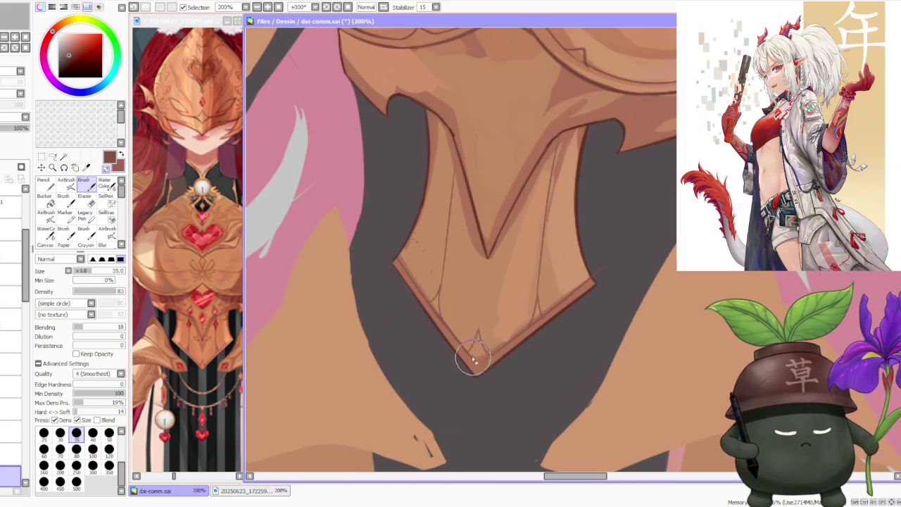
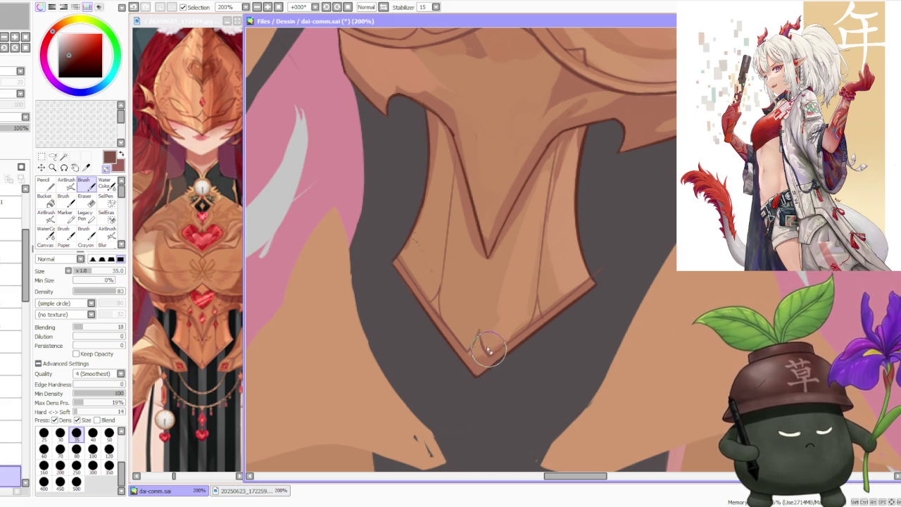
Zoom in and out to inspect the chest armour and the lower V-plate's tip.
scroll(479, 303, down, 2)
scroll(493, 225, down, 3)
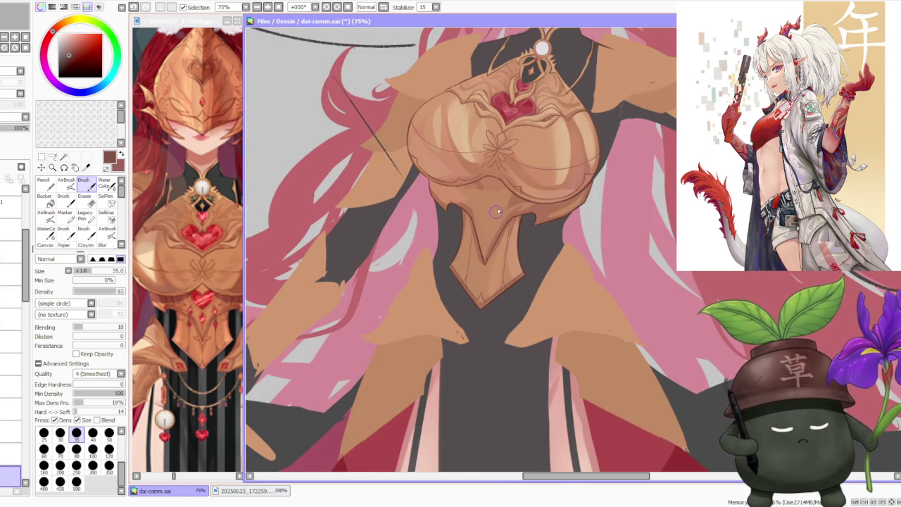
scroll(498, 192, down, 3)
scroll(508, 178, up, 1)
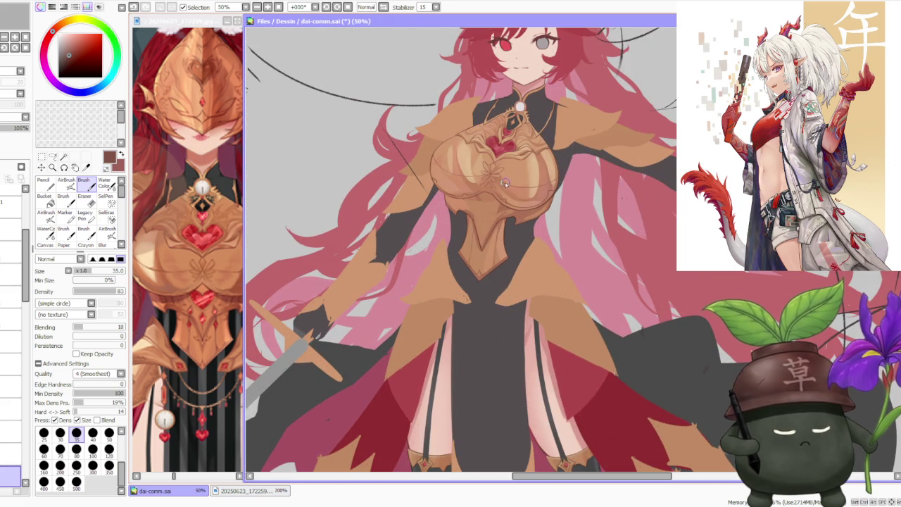
scroll(488, 279, up, 3)
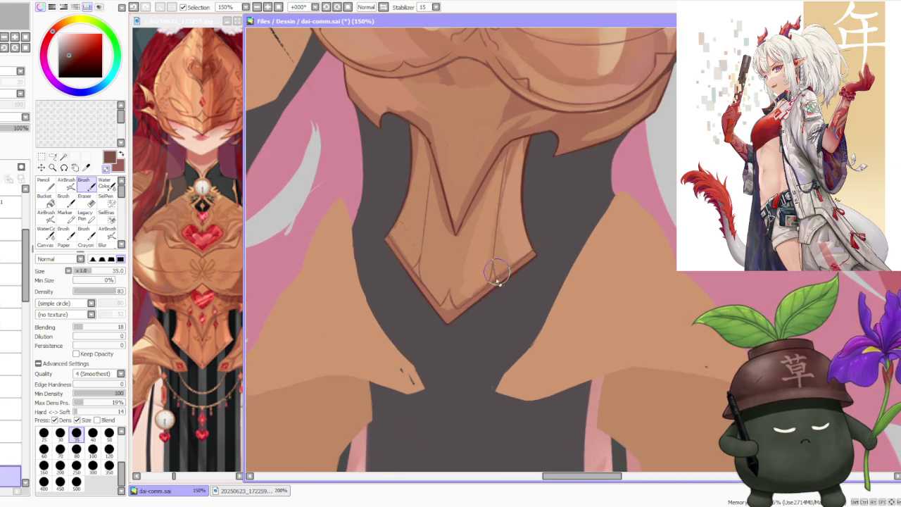
scroll(490, 281, up, 1)
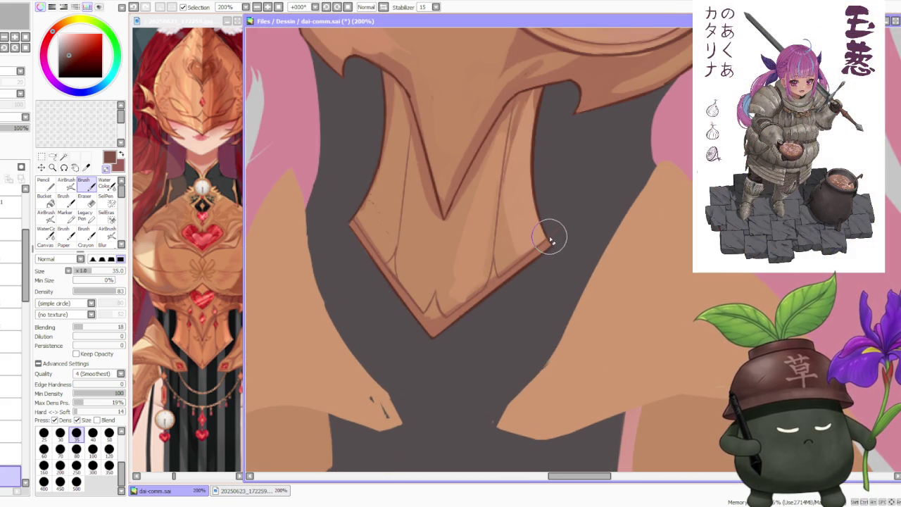
scroll(549, 240, down, 1)
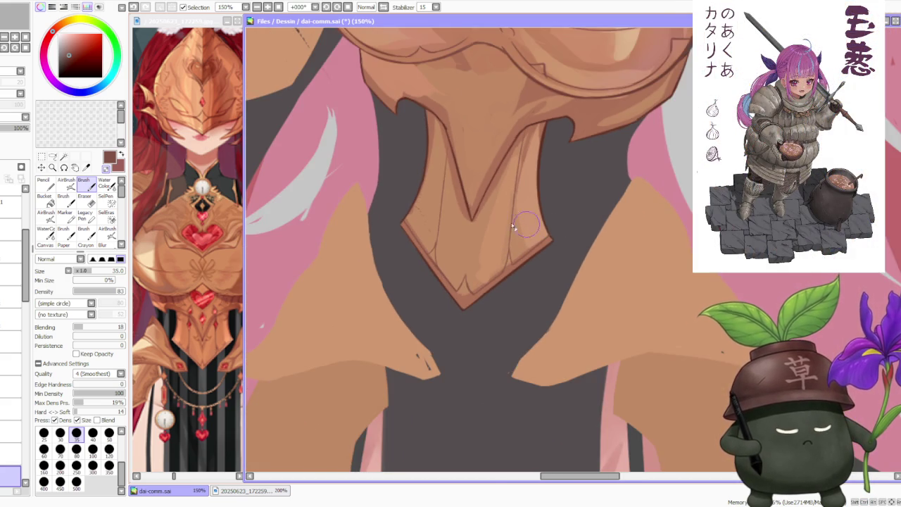
scroll(438, 227, up, 1)
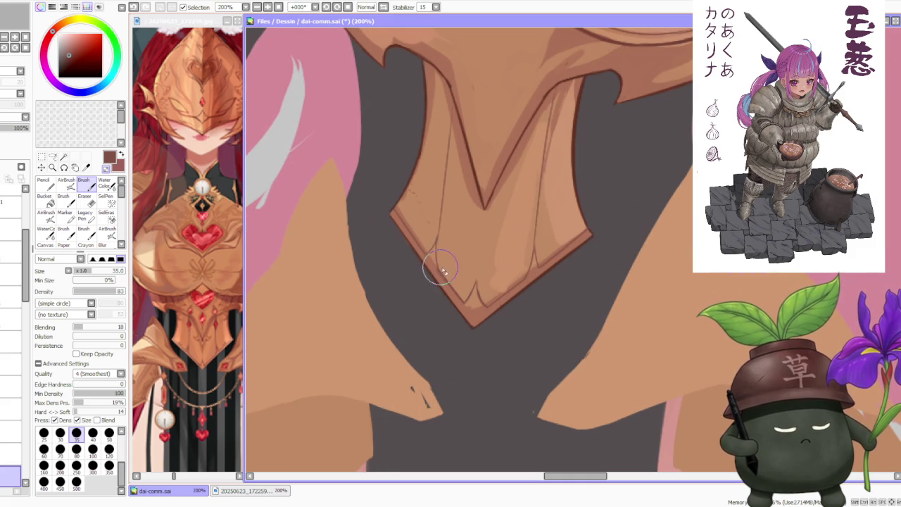
scroll(433, 245, down, 1)
scroll(451, 211, down, 2)
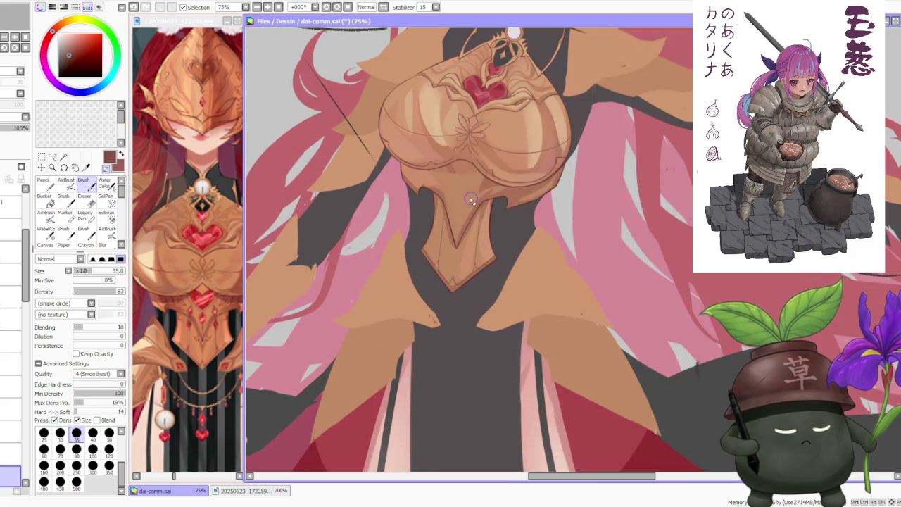
scroll(476, 195, down, 1)
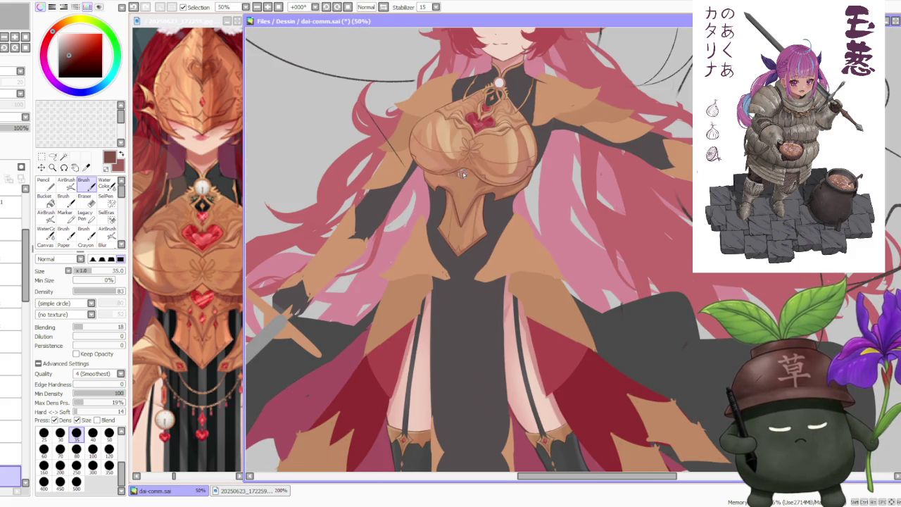
scroll(464, 159, up, 2)
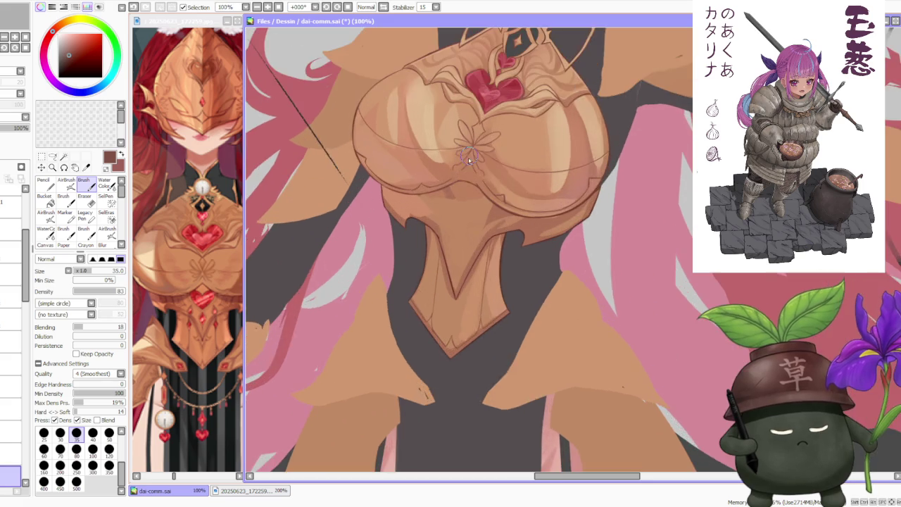
scroll(465, 210, up, 2)
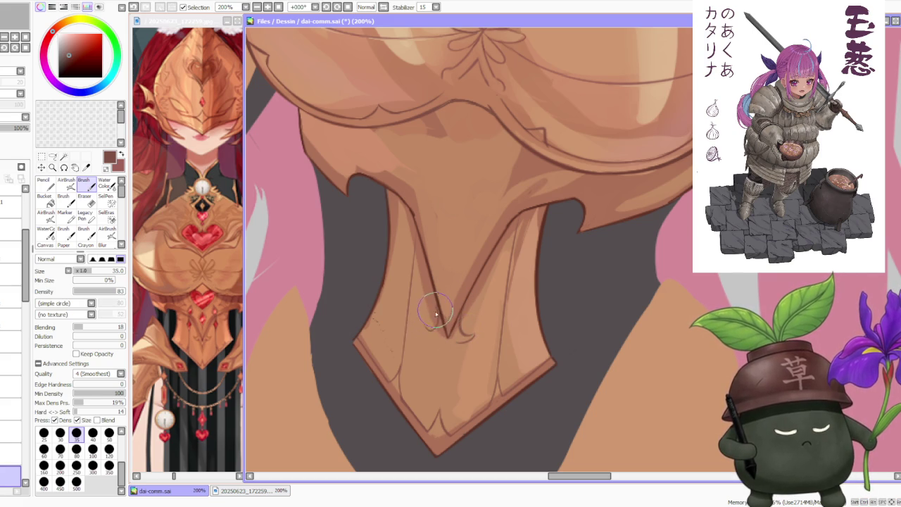
Redraw the short line at the inner V tip of the lower corset plate.
key(ctrl+z)
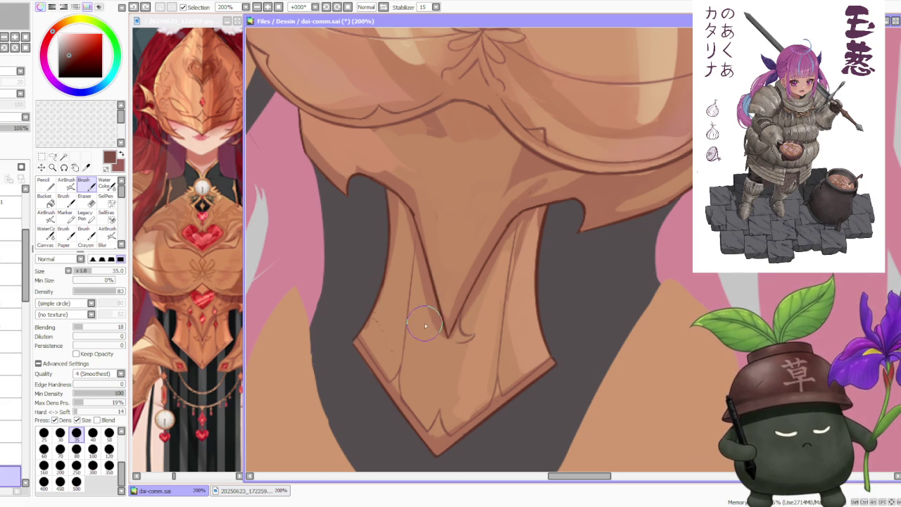
key(ctrl+y)
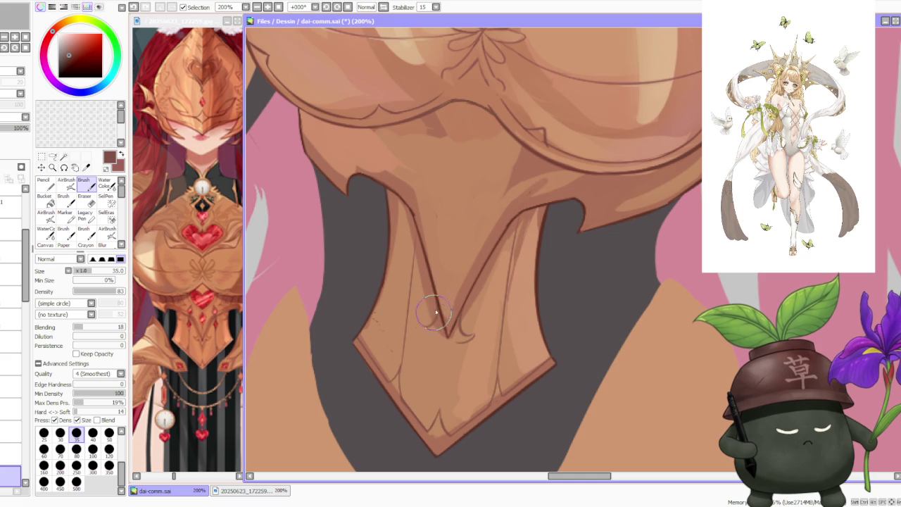
key(ctrl+z)
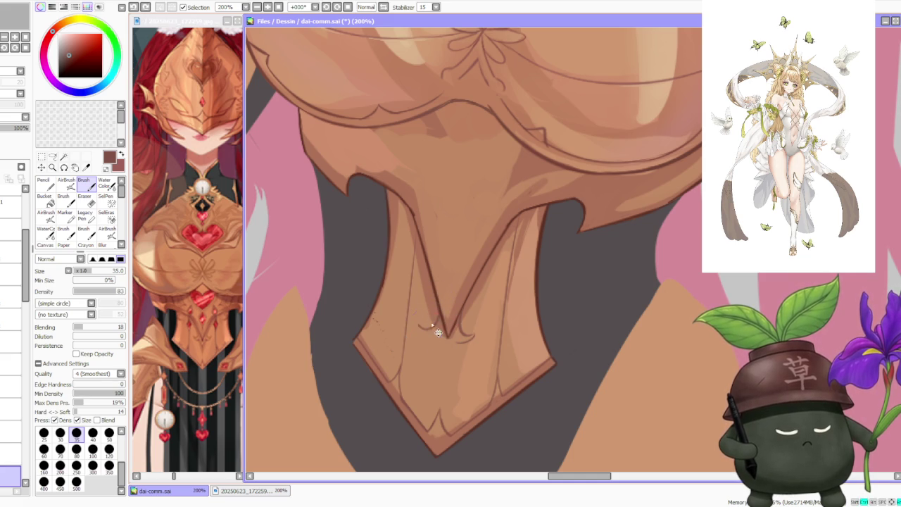
drag(451, 338, 459, 318)
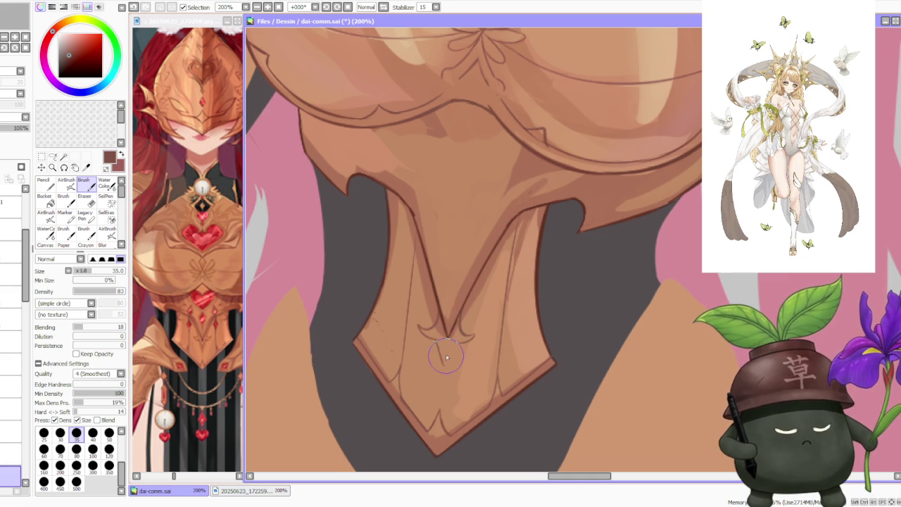
key(ctrl+z)
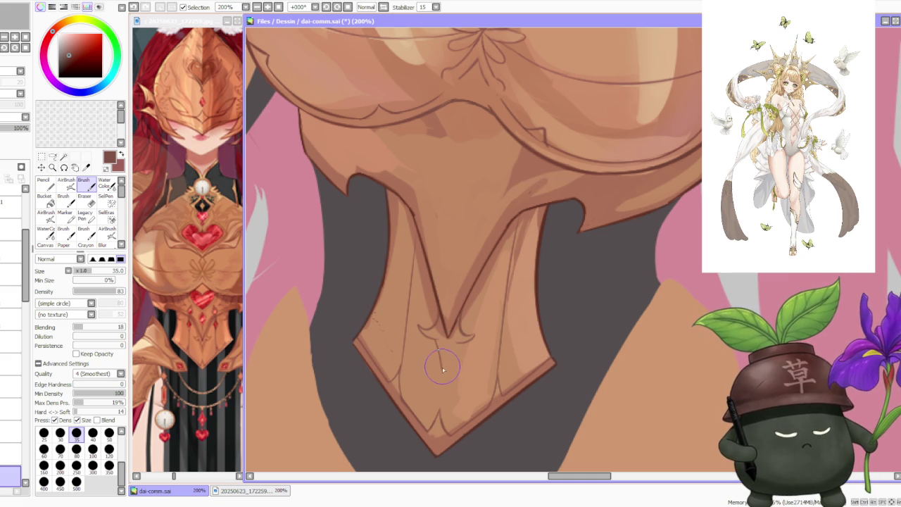
drag(446, 378, 446, 360)
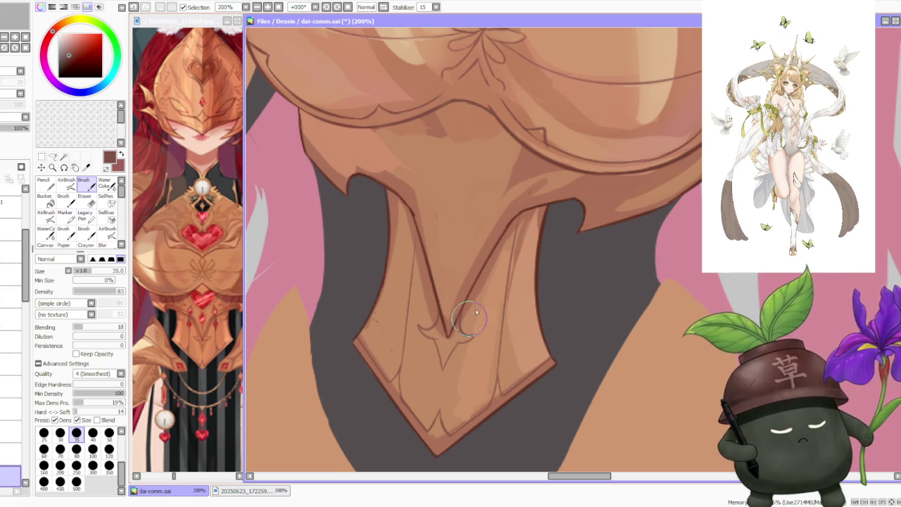
Draw the curl line work on both sides of the V tip.
scroll(457, 337, down, 1)
scroll(454, 331, down, 2)
scroll(444, 325, up, 3)
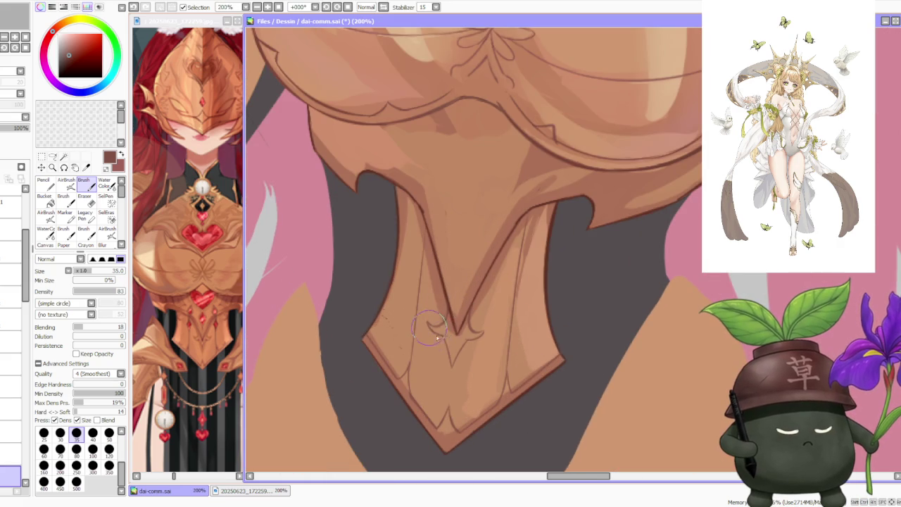
drag(429, 331, 457, 324)
key(ctrl+z)
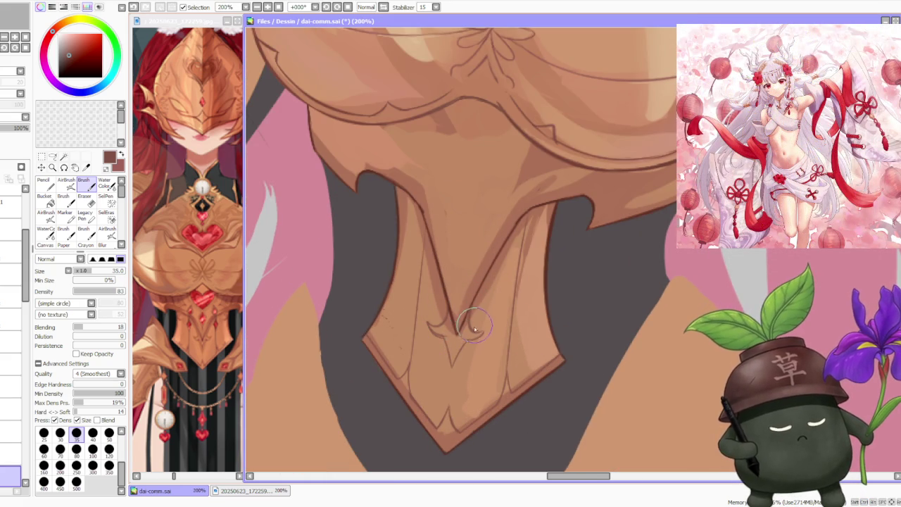
drag(451, 337, 475, 324)
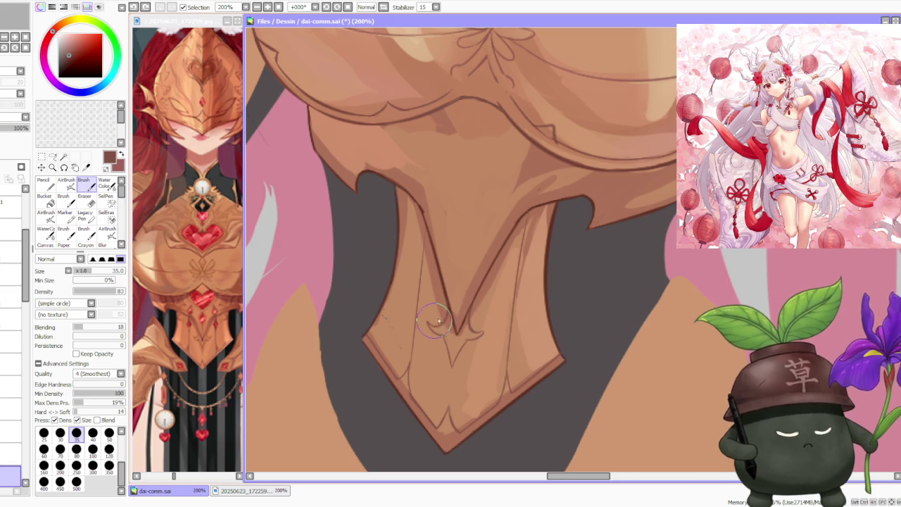
click(53, 156)
scroll(458, 296, up, 2)
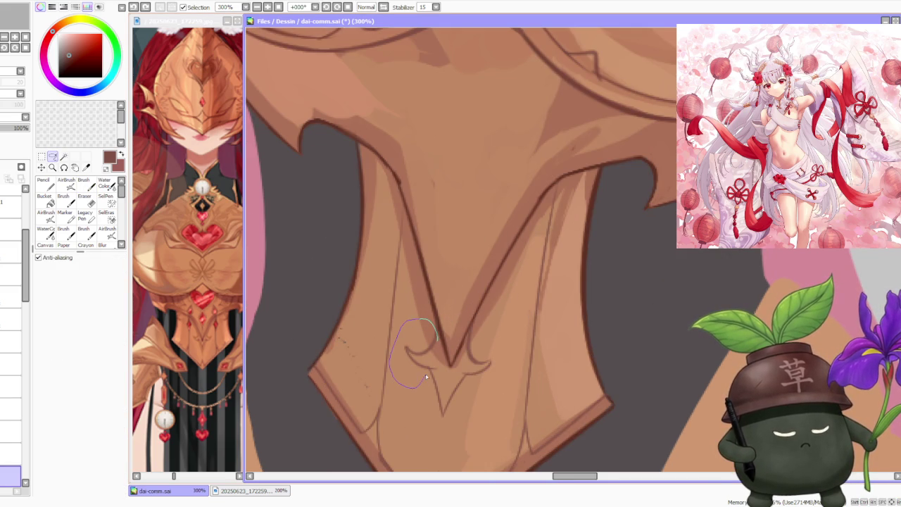
Lasso the left curl and free-deform its corners so it matches the right curl.
drag(425, 379, 437, 340)
key(ctrl+t)
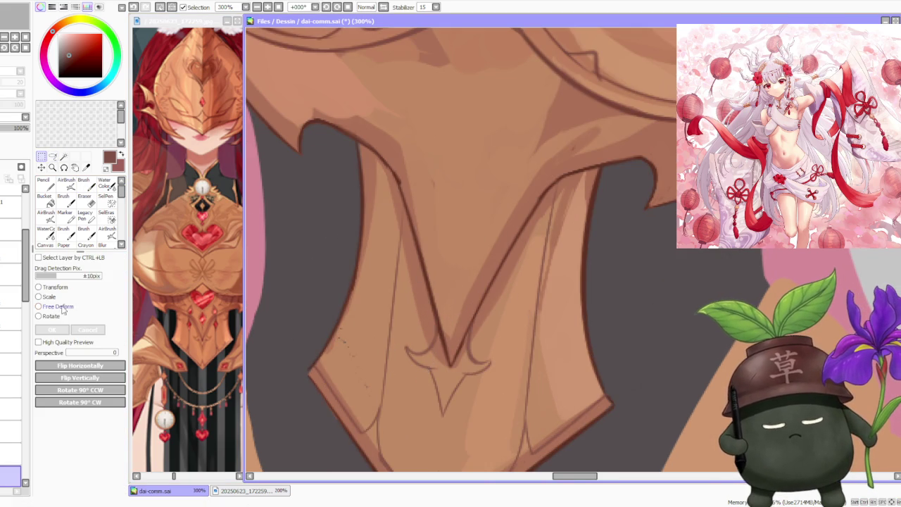
drag(404, 371, 405, 375)
drag(404, 327, 404, 330)
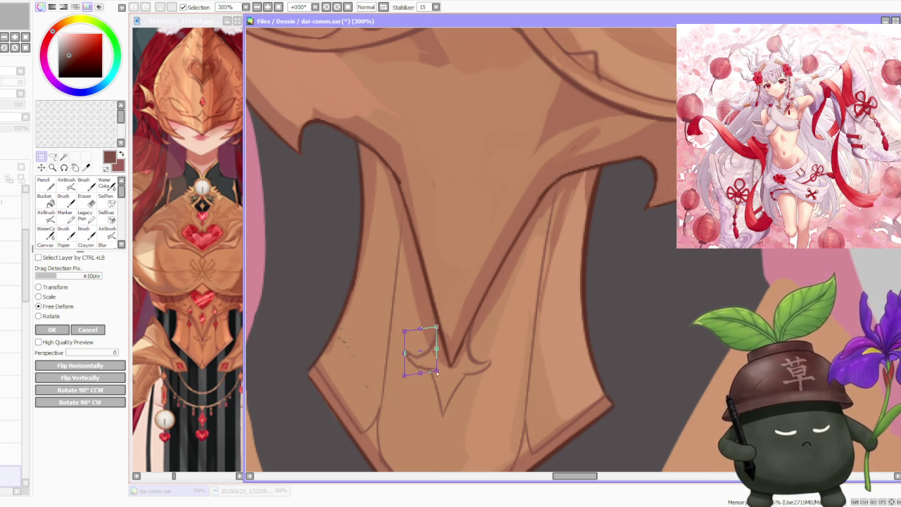
drag(437, 375, 438, 377)
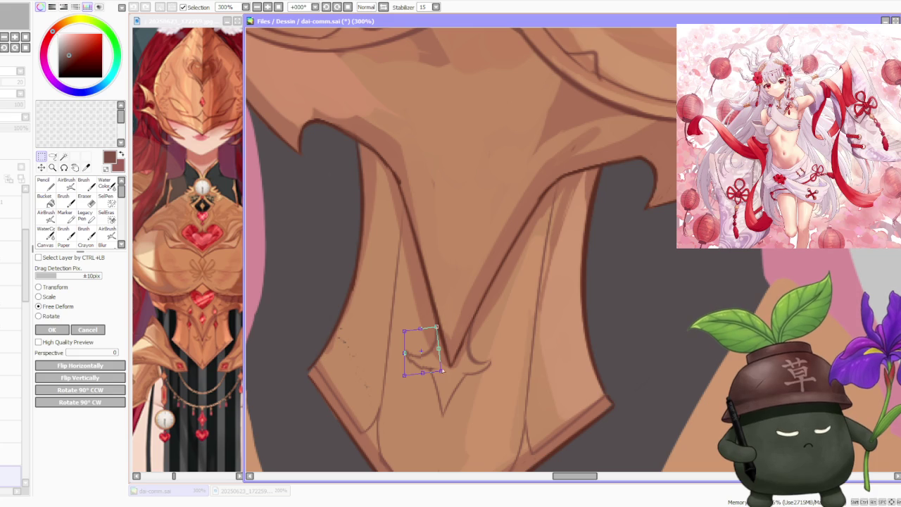
key(Return)
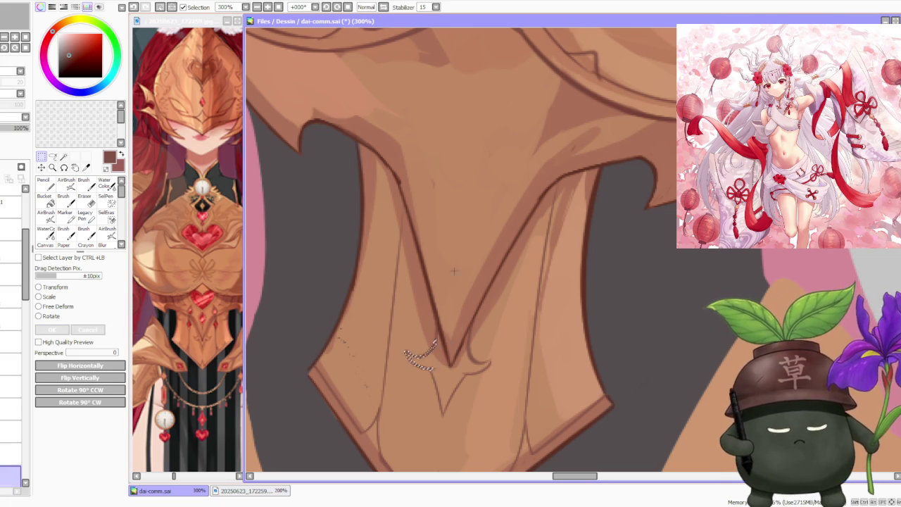
scroll(498, 255, down, 3)
scroll(498, 254, down, 2)
scroll(498, 255, down, 1)
scroll(498, 211, down, 1)
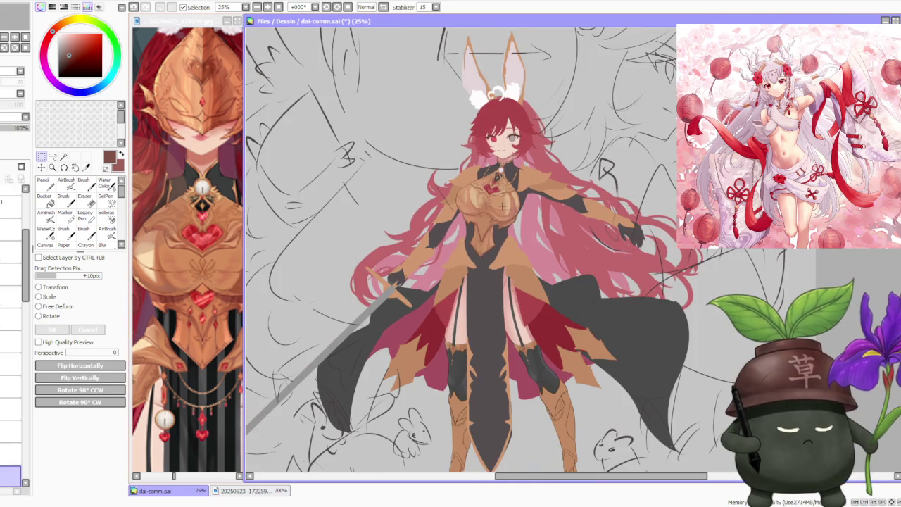
scroll(499, 208, up, 3)
scroll(383, 229, up, 1)
key(b)
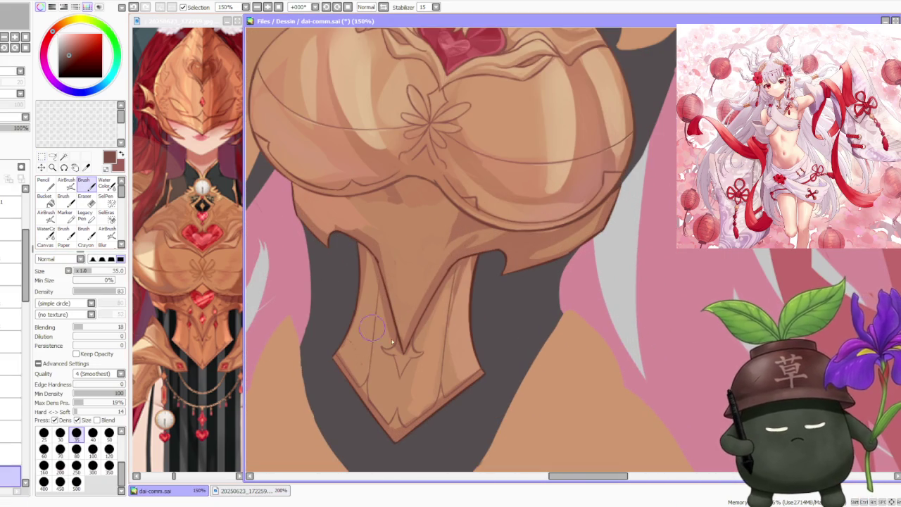
scroll(401, 349, up, 1)
scroll(384, 336, up, 1)
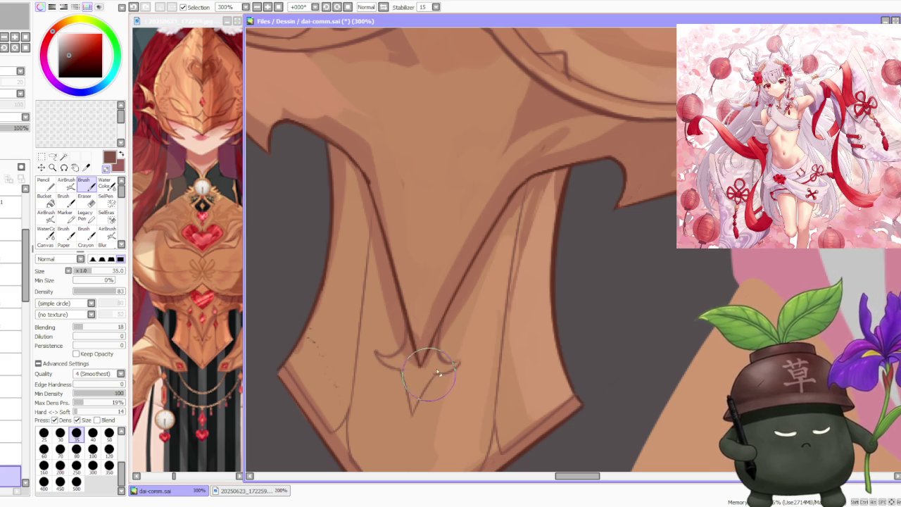
scroll(406, 312, down, 1)
scroll(406, 312, down, 1)
scroll(423, 299, up, 1)
scroll(424, 314, up, 1)
scroll(428, 336, up, 1)
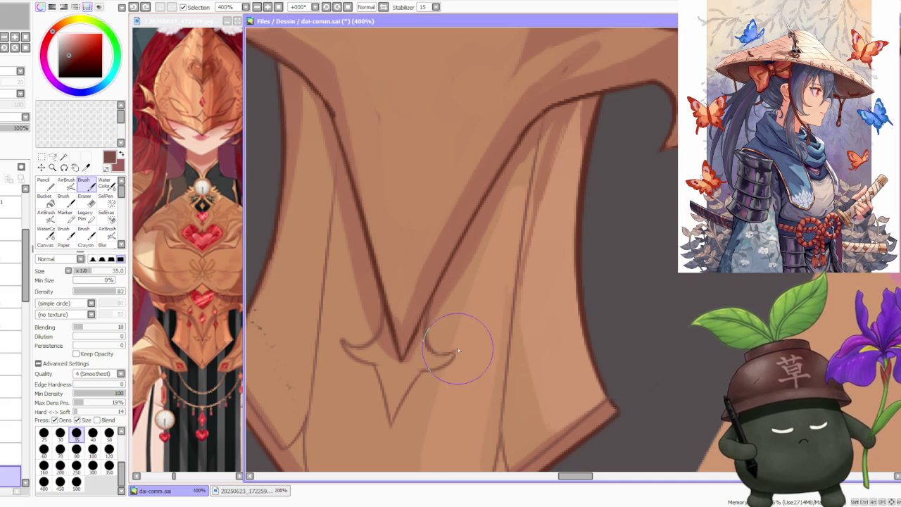
scroll(455, 356, down, 2)
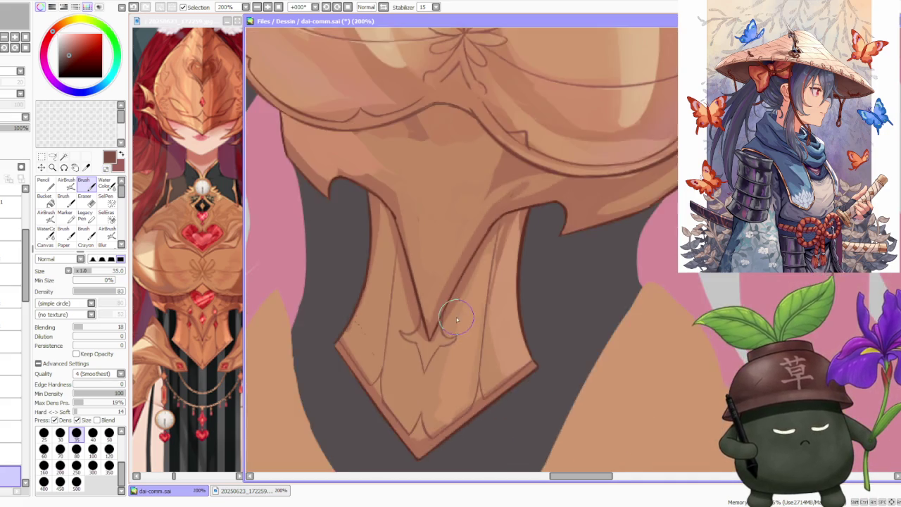
scroll(456, 349, up, 1)
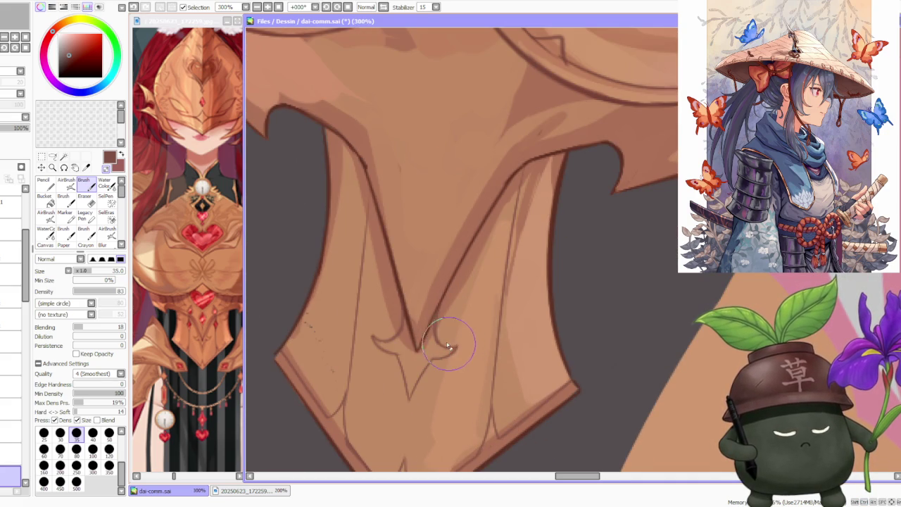
scroll(443, 331, down, 1)
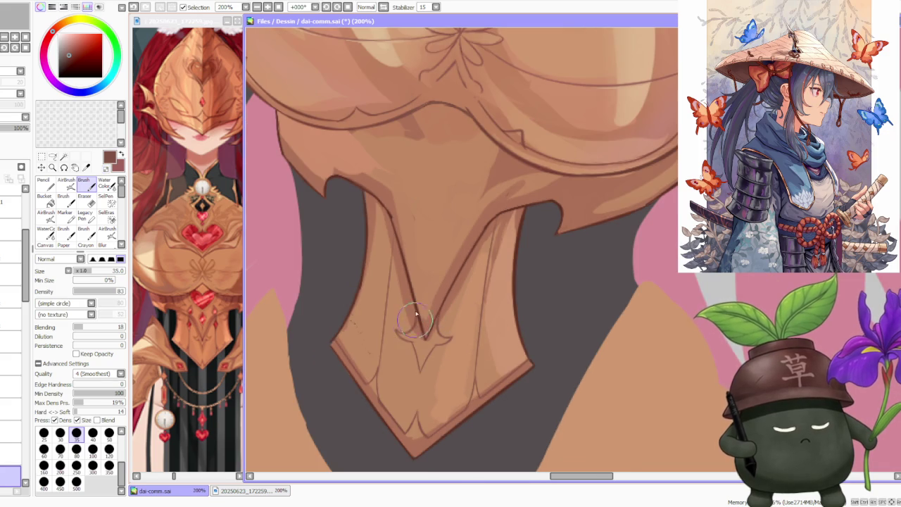
scroll(416, 303, up, 1)
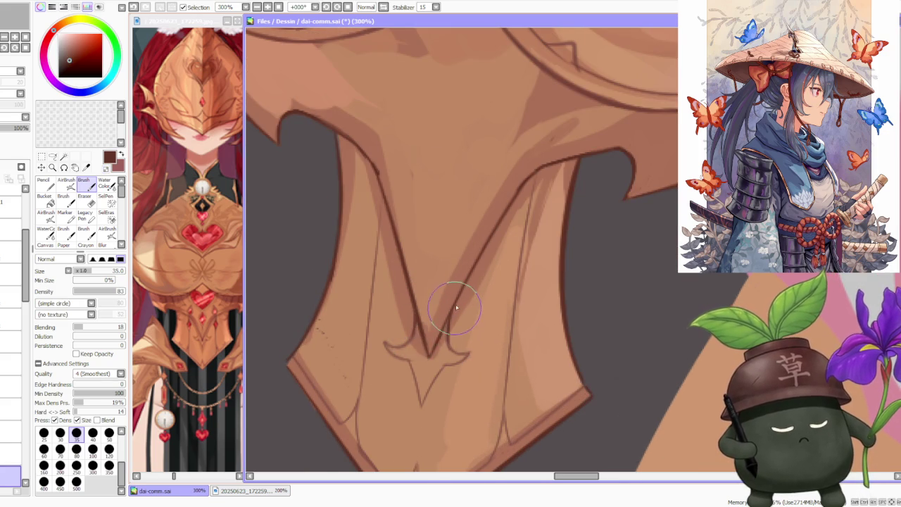
scroll(447, 296, down, 2)
scroll(447, 296, down, 2)
scroll(448, 293, up, 1)
scroll(454, 291, up, 2)
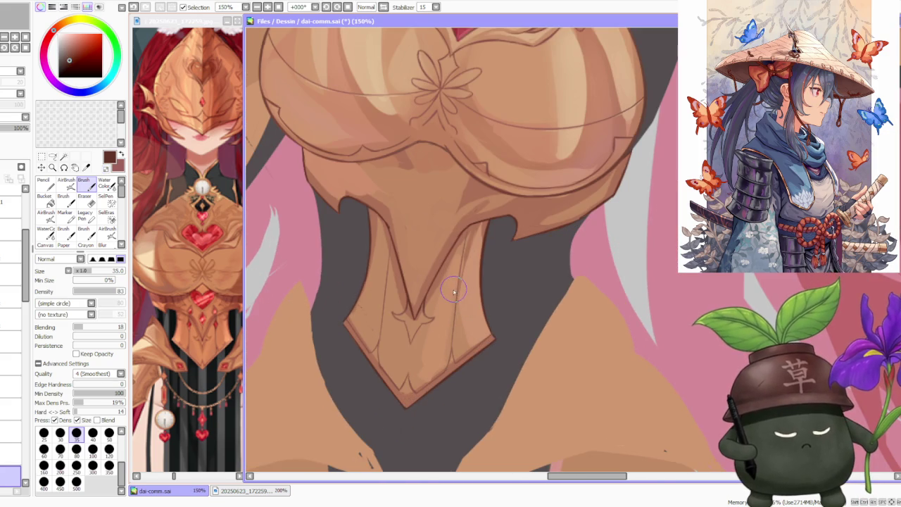
scroll(449, 293, up, 2)
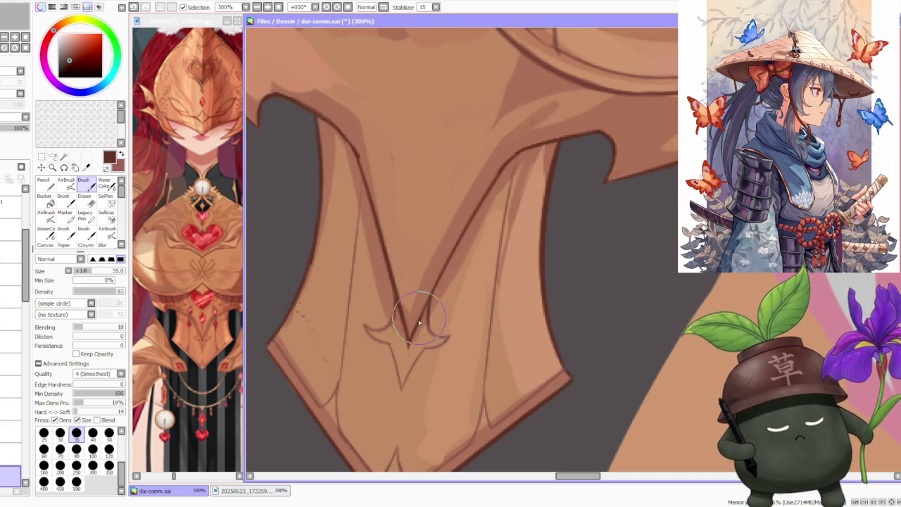
scroll(403, 318, down, 2)
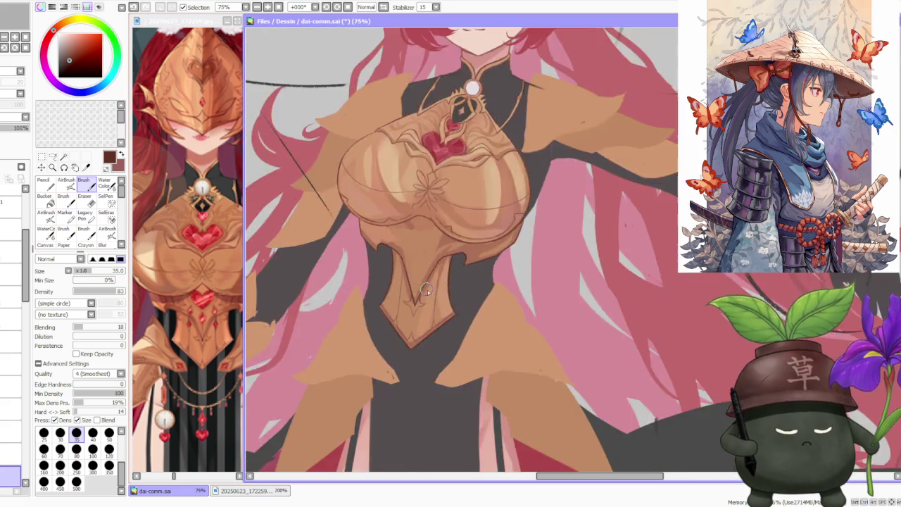
scroll(427, 289, down, 2)
scroll(438, 264, down, 2)
scroll(437, 264, down, 1)
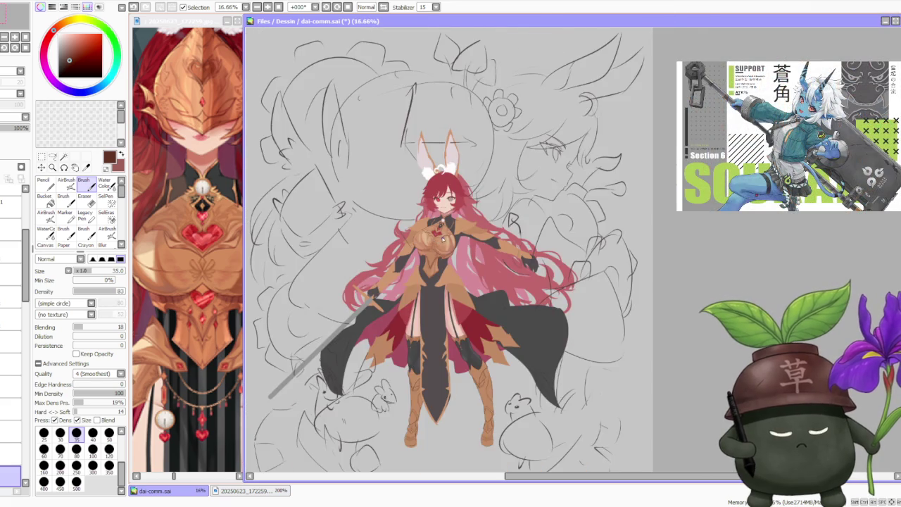
click(228, 331)
scroll(228, 327, up, 2)
scroll(227, 324, down, 2)
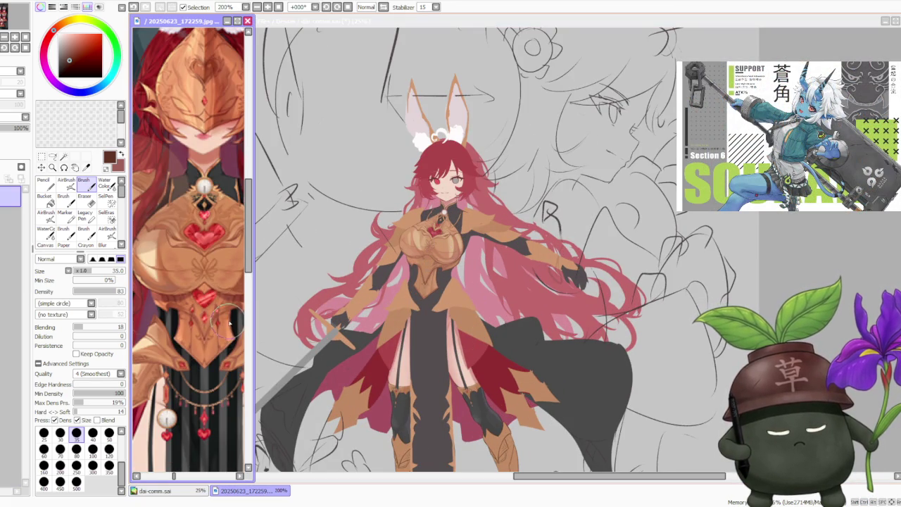
scroll(230, 322, down, 2)
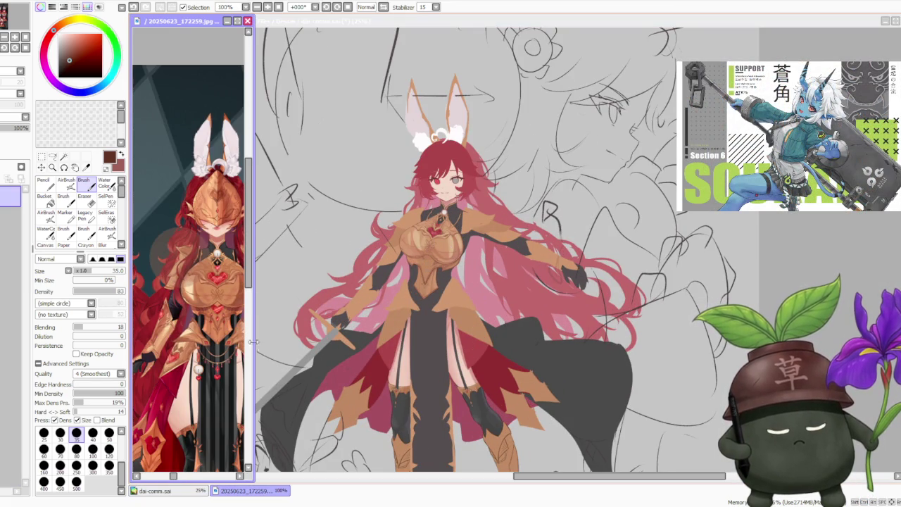
click(434, 279)
scroll(432, 257, up, 2)
scroll(441, 275, up, 1)
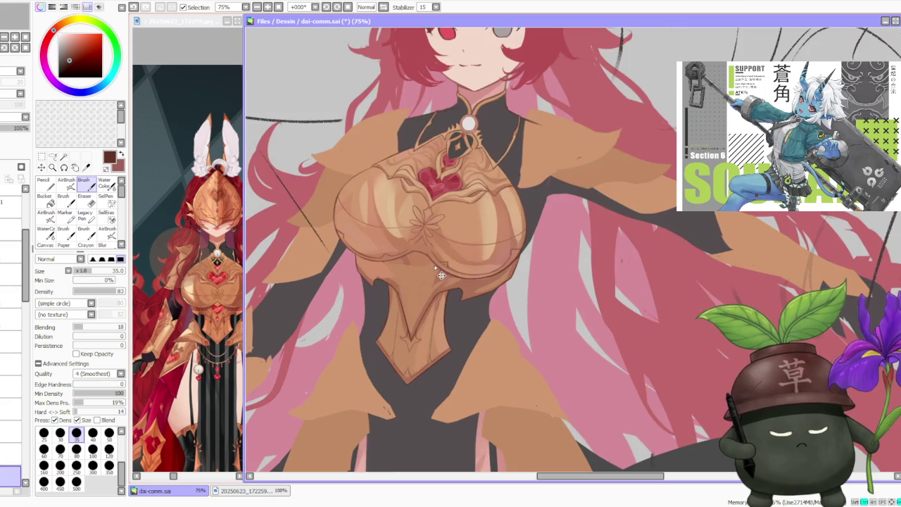
scroll(441, 280, up, 1)
scroll(333, 305, up, 1)
scroll(332, 305, down, 1)
scroll(332, 304, down, 1)
scroll(224, 330, up, 1)
scroll(224, 331, up, 1)
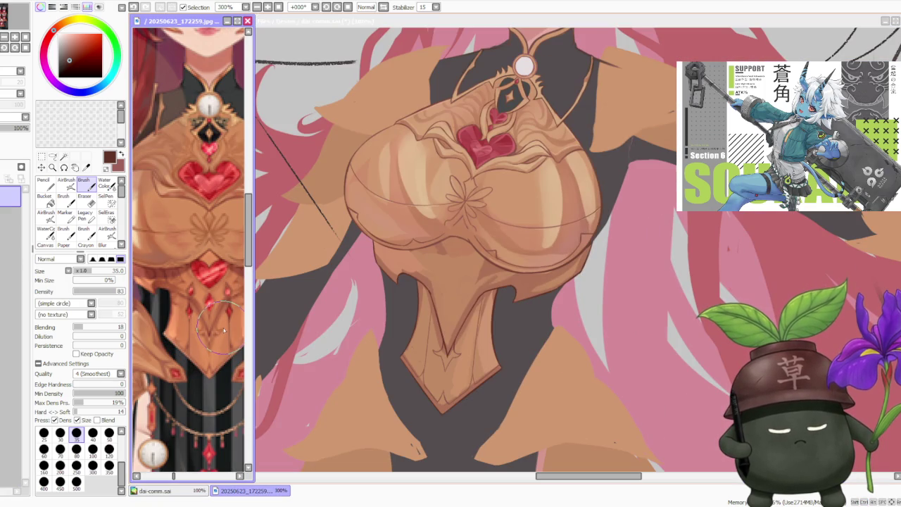
scroll(223, 331, down, 1)
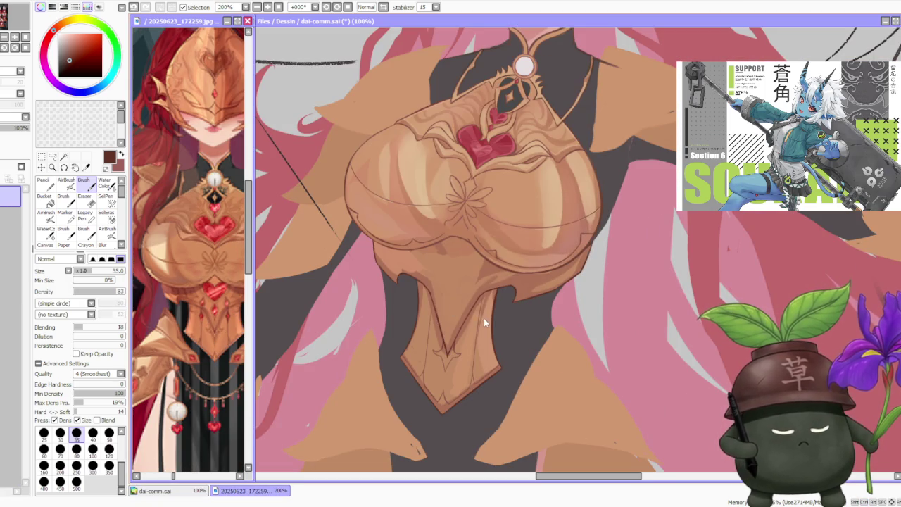
scroll(476, 299, down, 2)
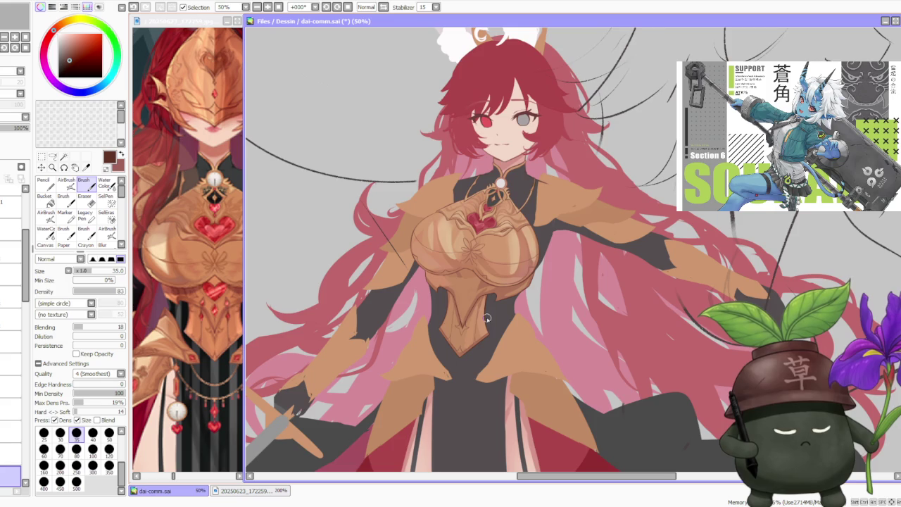
scroll(486, 321, up, 2)
scroll(478, 302, up, 2)
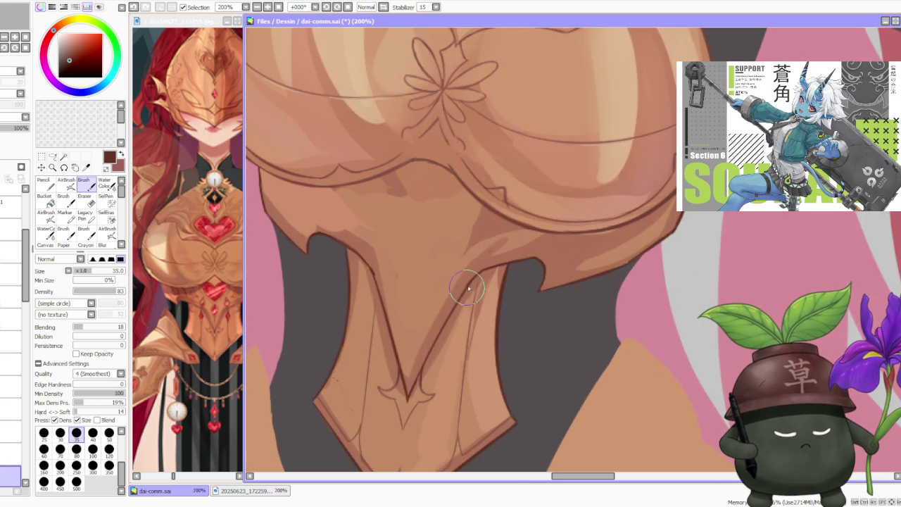
Sketch a thin line on the V-plate's right side strip, retrying until it sits right.
drag(474, 296, 464, 331)
key(ctrl+z)
drag(473, 296, 462, 344)
key(ctrl+z)
drag(475, 285, 458, 338)
key(ctrl+z)
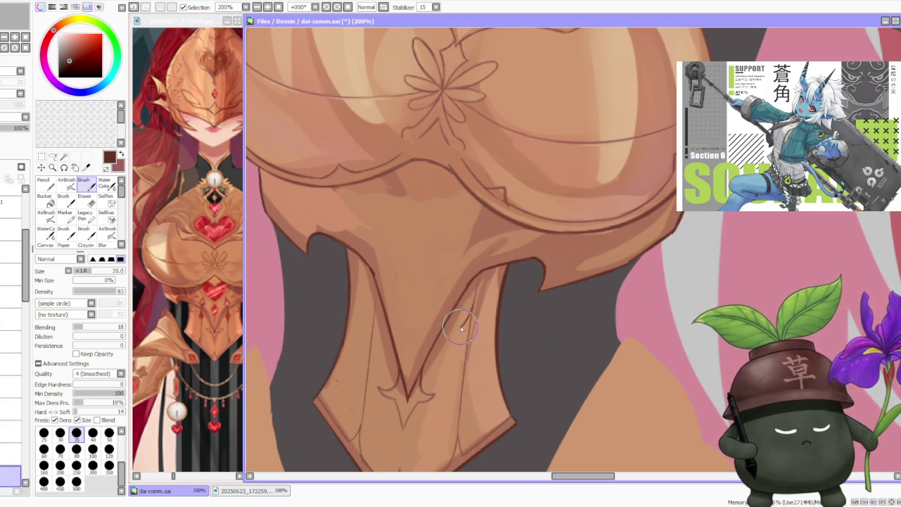
drag(476, 284, 462, 328)
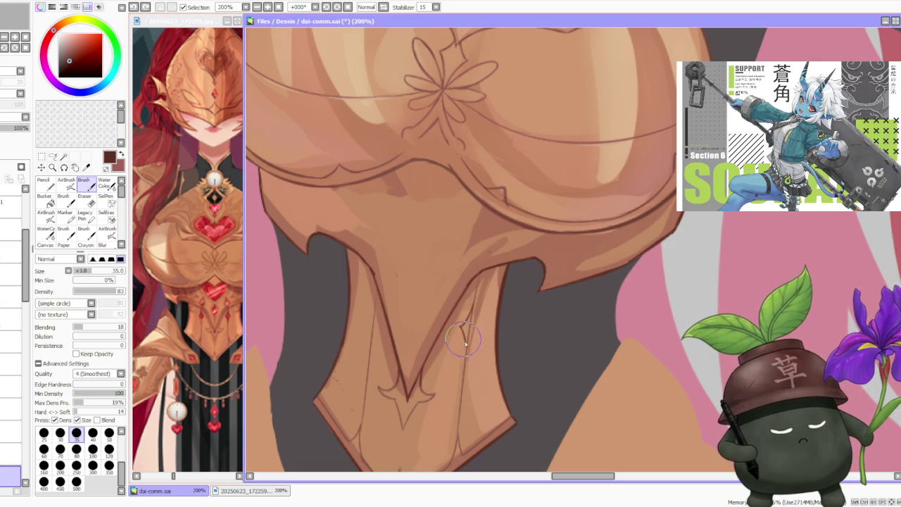
key(ctrl+z)
Draw the small diamond ornament outline on the right side strip.
drag(477, 282, 463, 328)
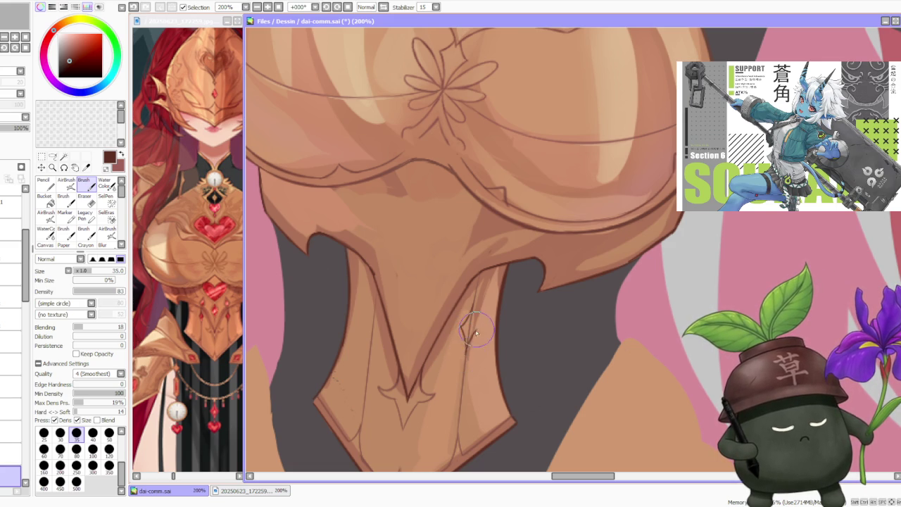
key(ctrl+z)
drag(478, 285, 463, 331)
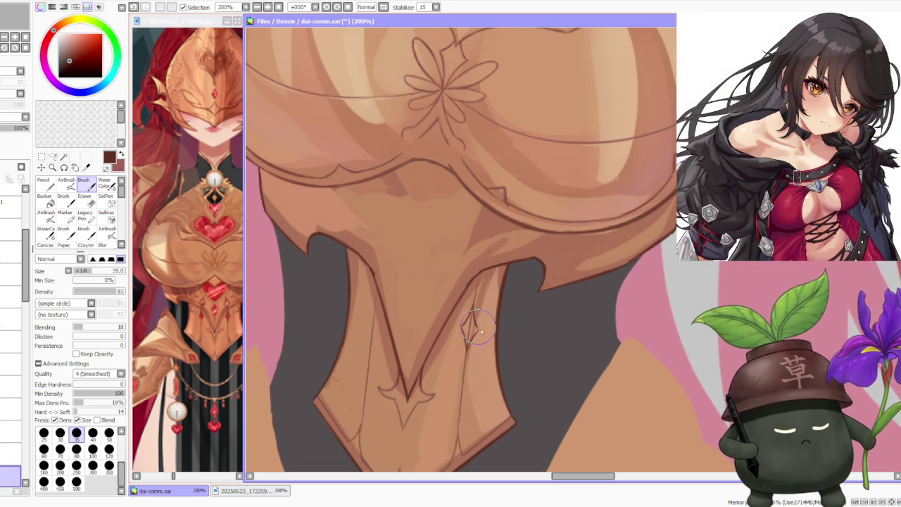
key(ctrl+z)
drag(479, 306, 466, 338)
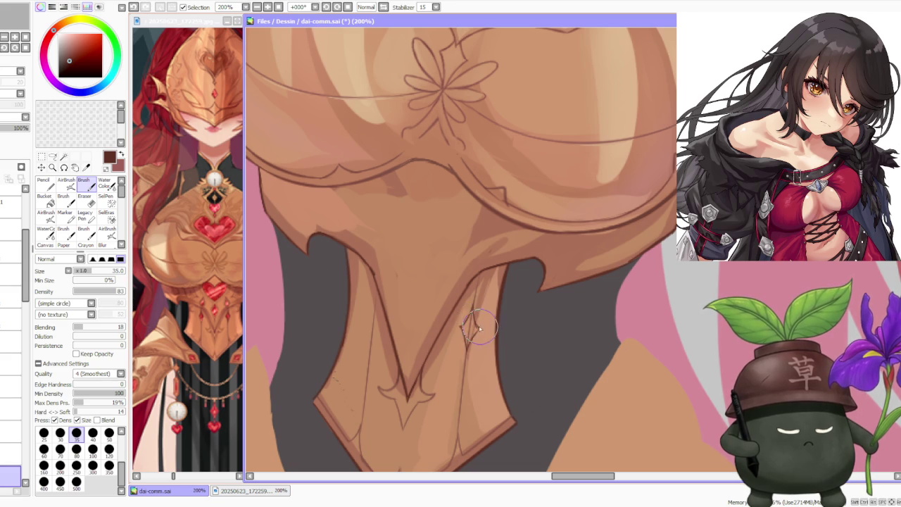
key(ctrl+z)
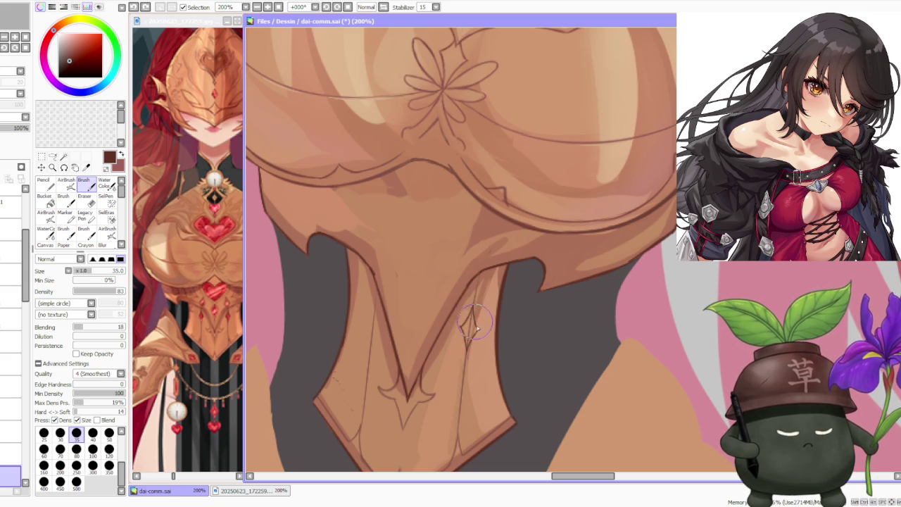
scroll(490, 245, down, 1)
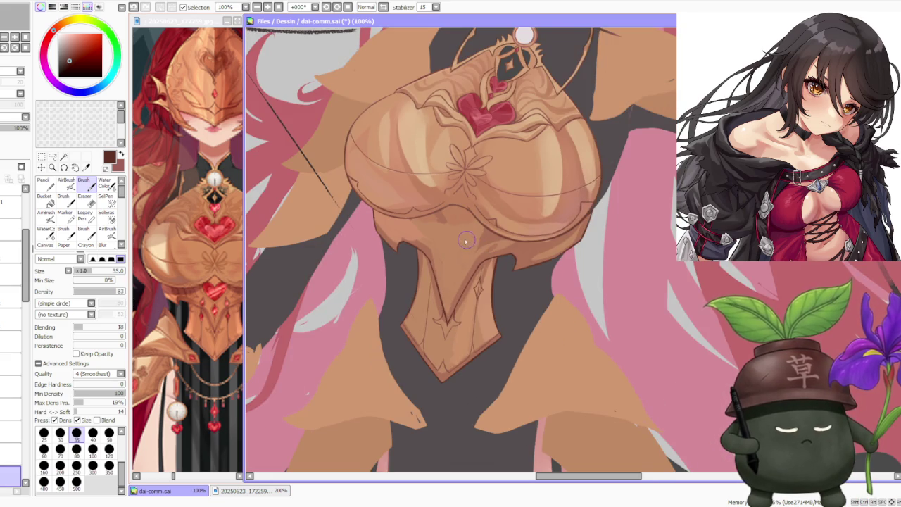
scroll(437, 250, up, 1)
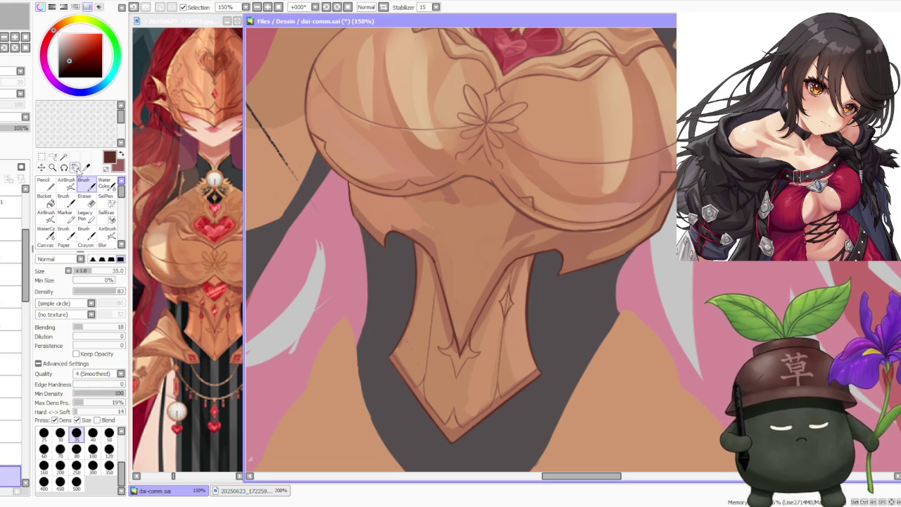
Make trial lasso selections on the V-plate's left strip and clear them.
key(l)
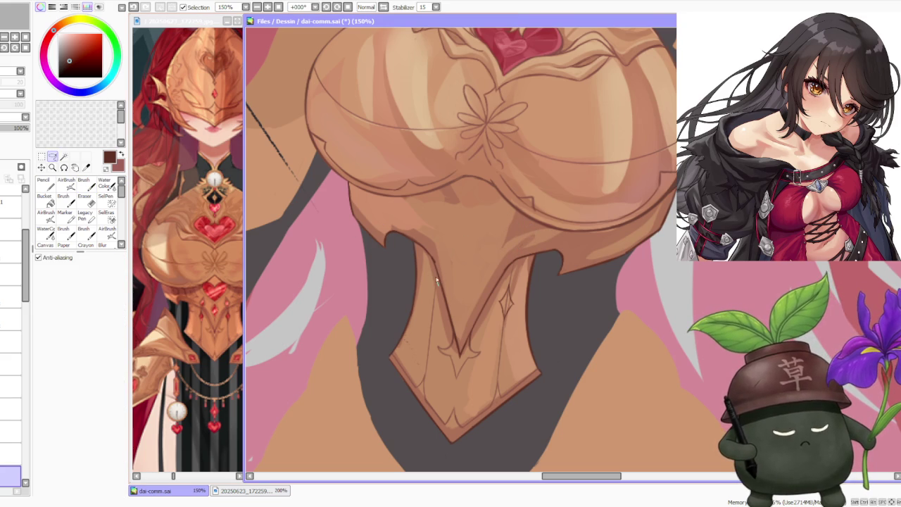
drag(421, 373, 439, 340)
drag(430, 286, 436, 316)
key(ctrl+d)
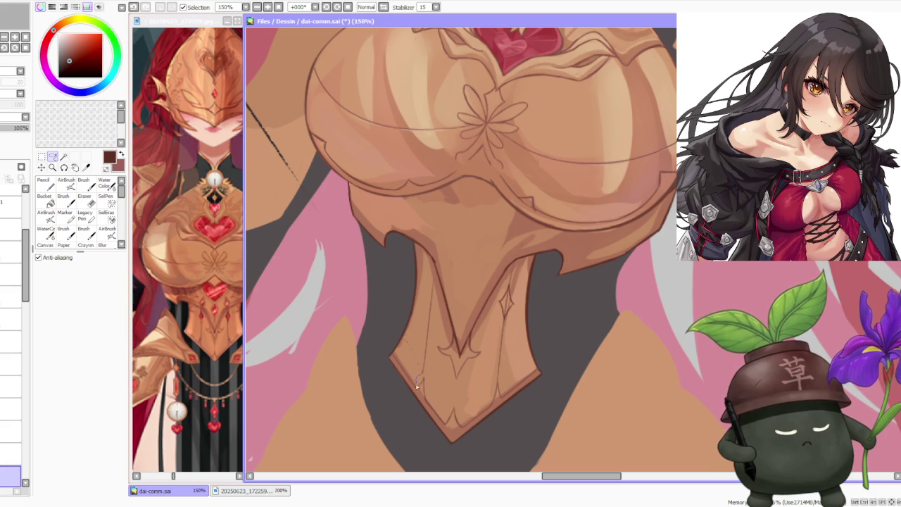
drag(423, 401, 433, 389)
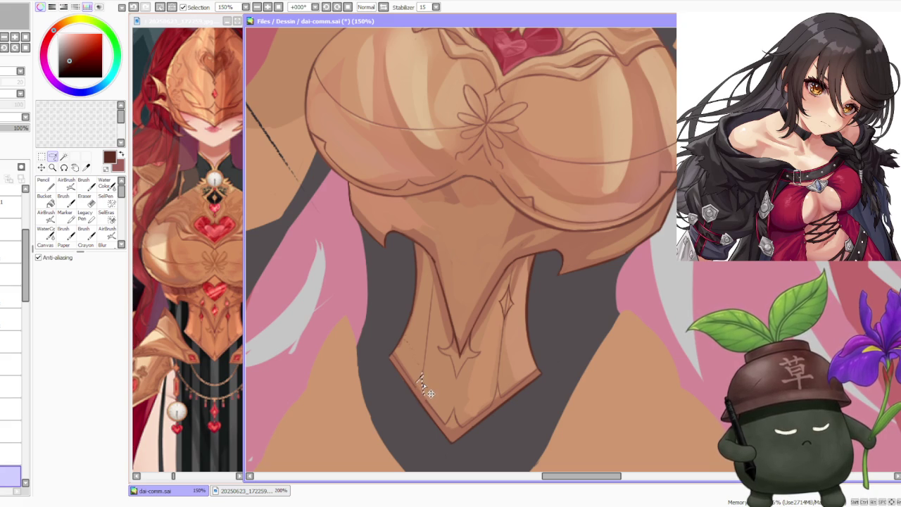
key(ctrl+d)
scroll(467, 271, down, 2)
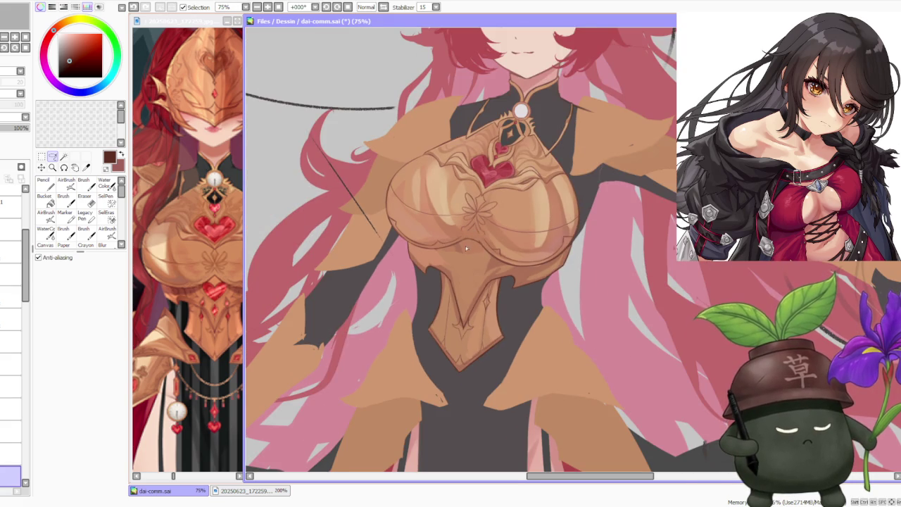
scroll(466, 246, up, 1)
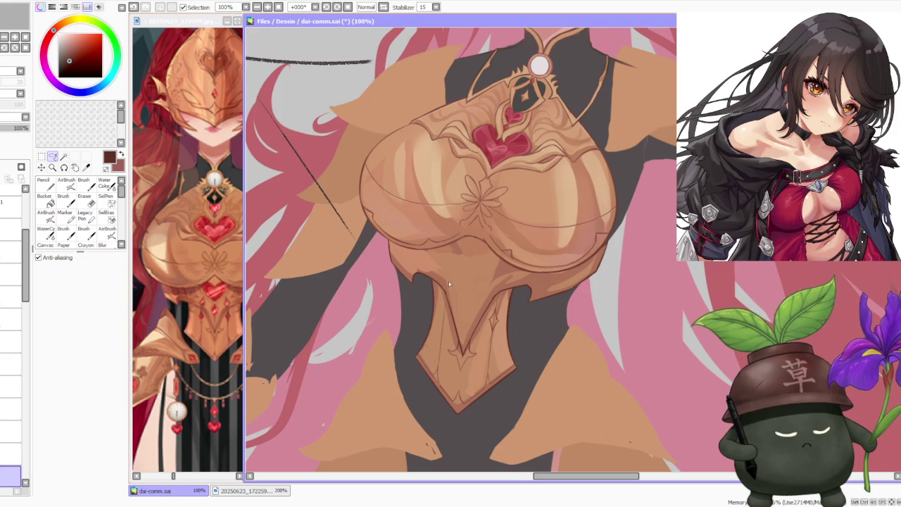
scroll(439, 317, up, 1)
Free-deform the left strip's thin line to follow the plate edge and apply it.
drag(452, 323, 452, 318)
key(m)
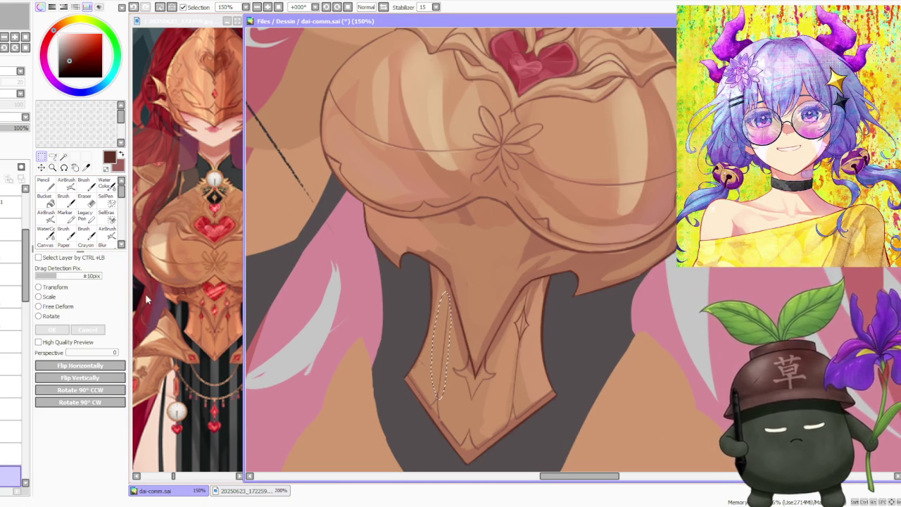
scroll(456, 269, up, 2)
click(56, 307)
drag(429, 326, 427, 318)
scroll(458, 279, down, 3)
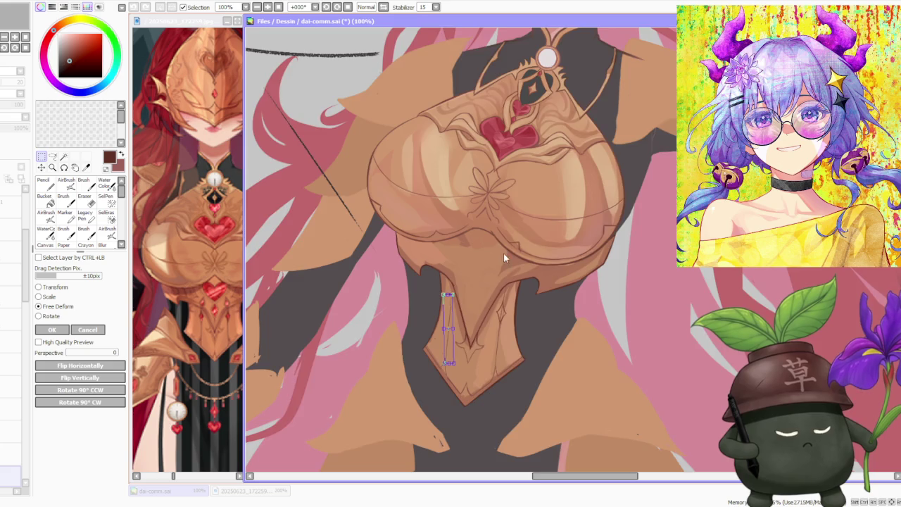
scroll(505, 251, up, 1)
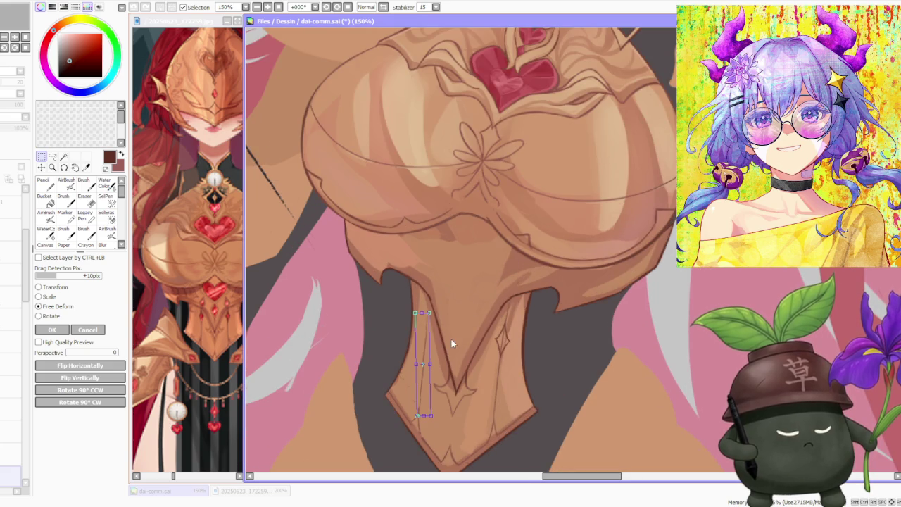
scroll(433, 363, up, 1)
drag(422, 385, 421, 385)
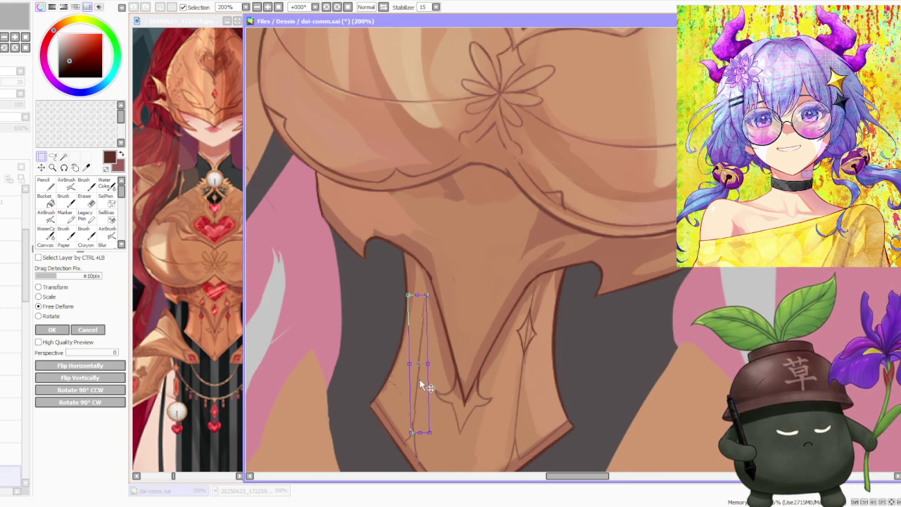
scroll(445, 333, down, 1)
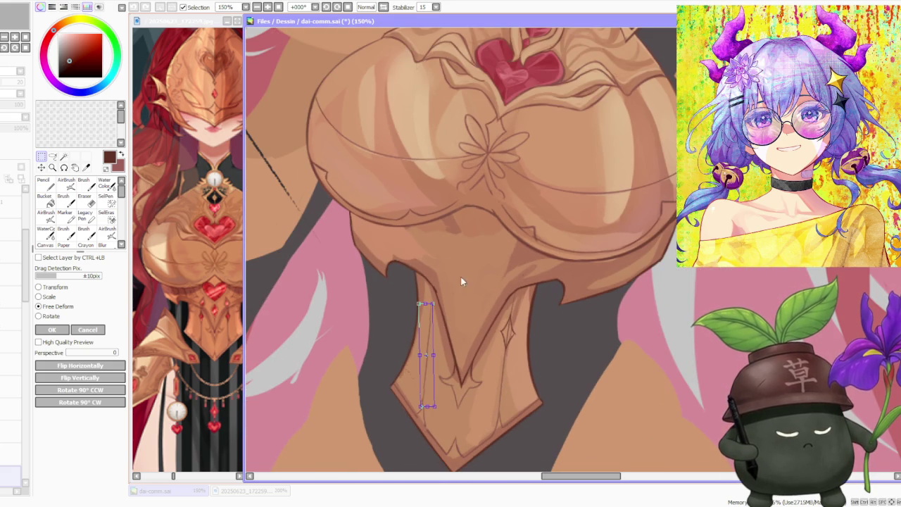
key(Return)
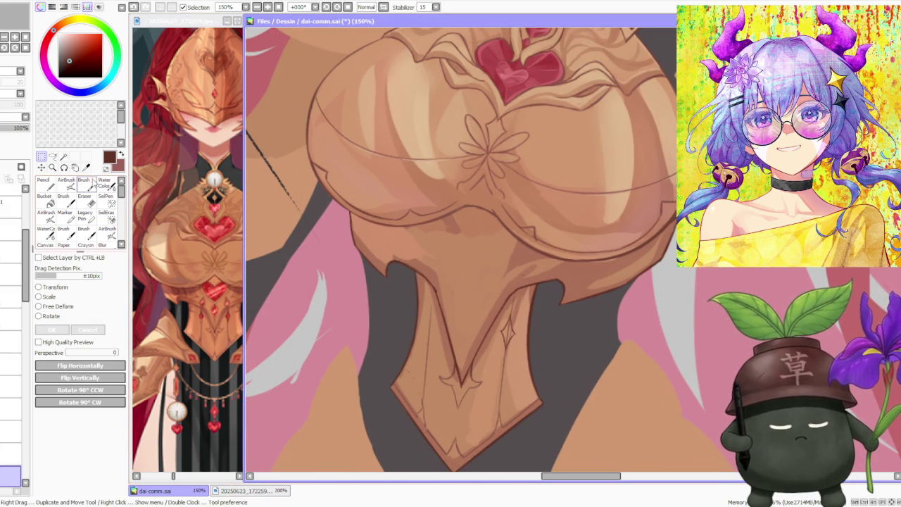
Lasso the thin strip along the plate's left side and apply a transform to it.
key(b)
scroll(507, 325, up, 2)
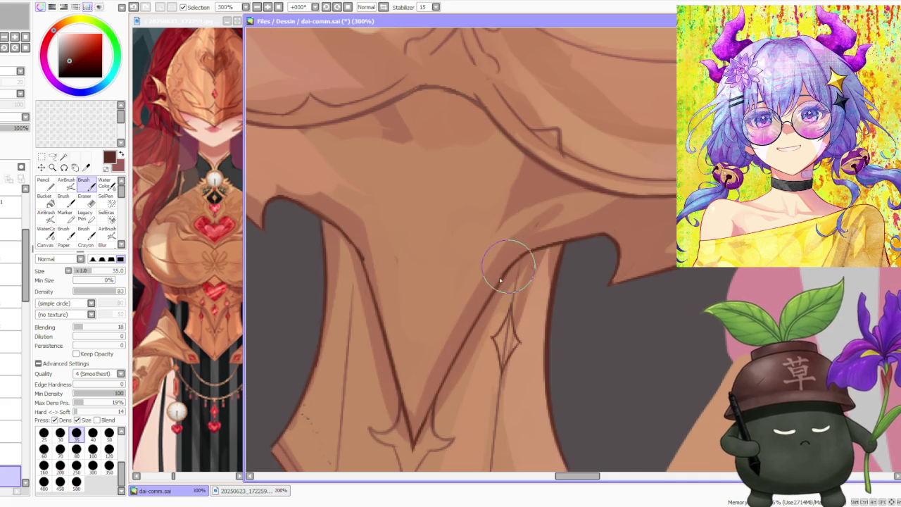
scroll(400, 396, down, 2)
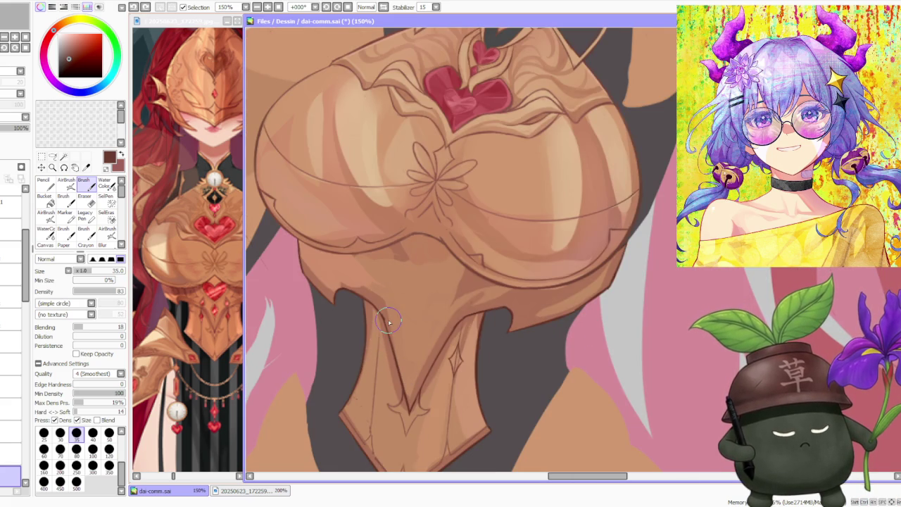
drag(379, 330, 372, 433)
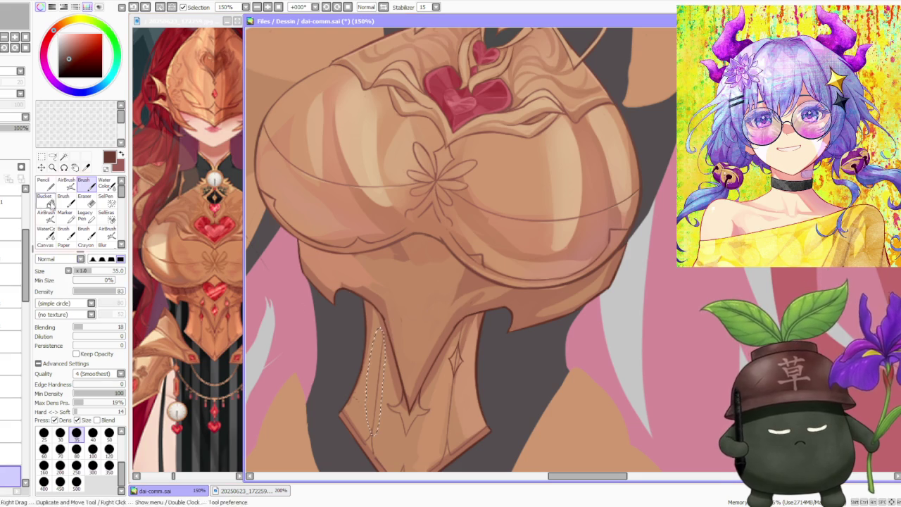
key(ctrl+t)
scroll(380, 310, up, 2)
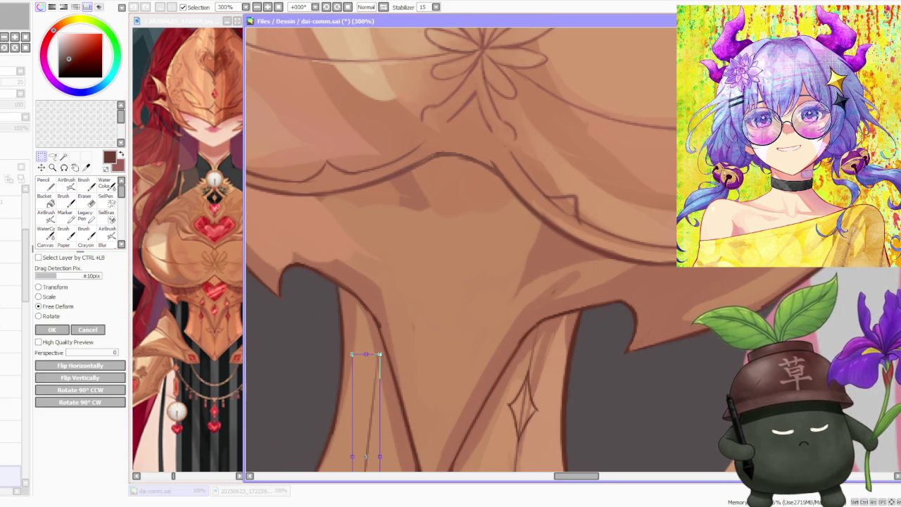
scroll(412, 289, down, 3)
click(56, 333)
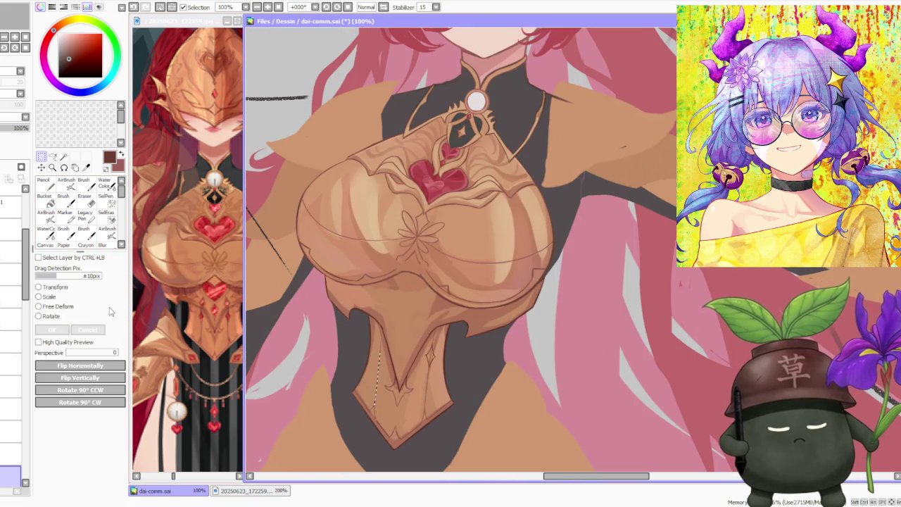
key(b)
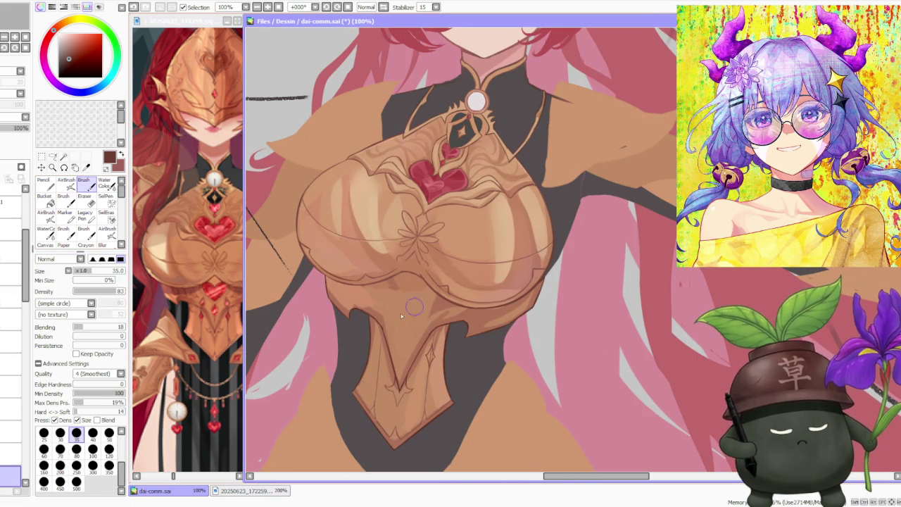
scroll(413, 309, up, 2)
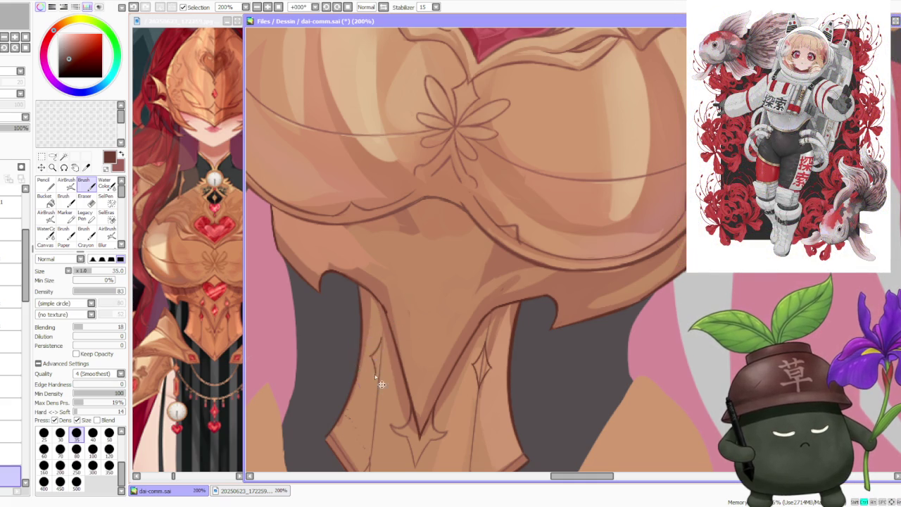
Draw a diamond ornament on the left strip mirroring the right one.
key(ctrl+z)
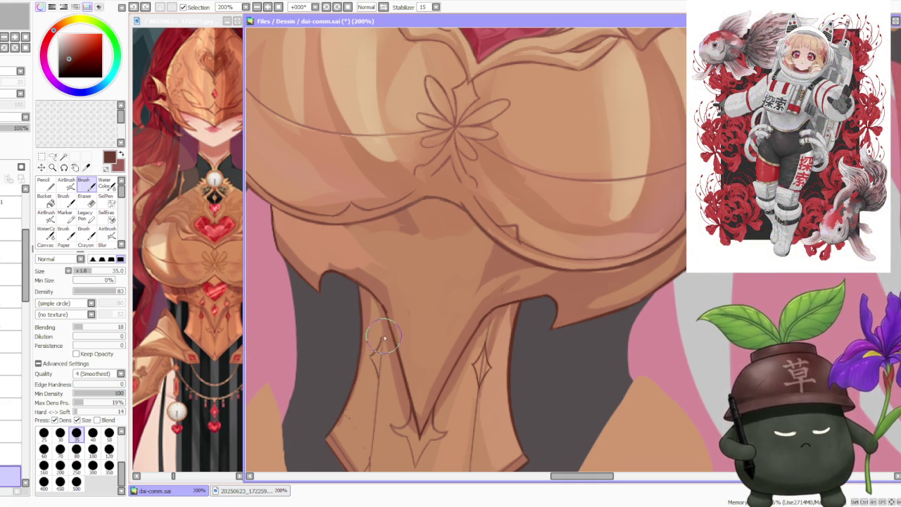
drag(383, 336, 377, 359)
key(ctrl+z)
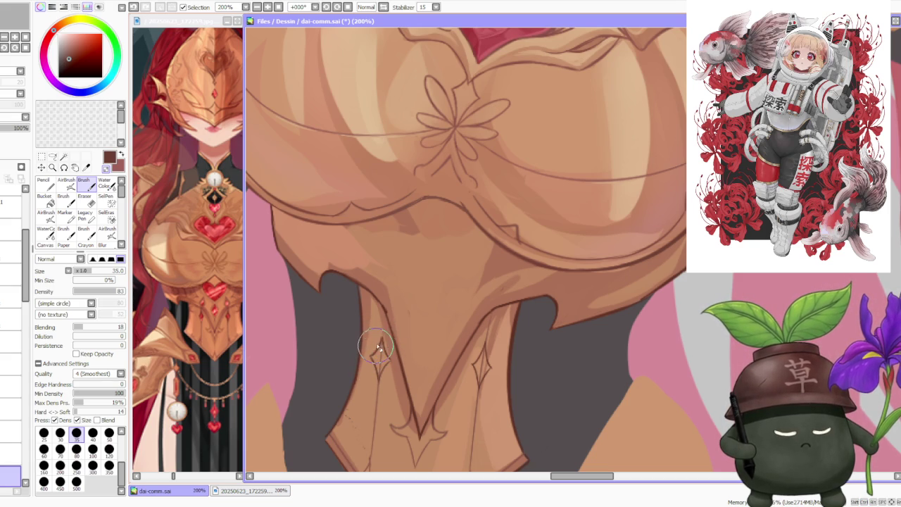
key(ctrl+z)
drag(380, 304, 385, 318)
key(ctrl+z)
key(ctrl+z)
key(ctrl+y)
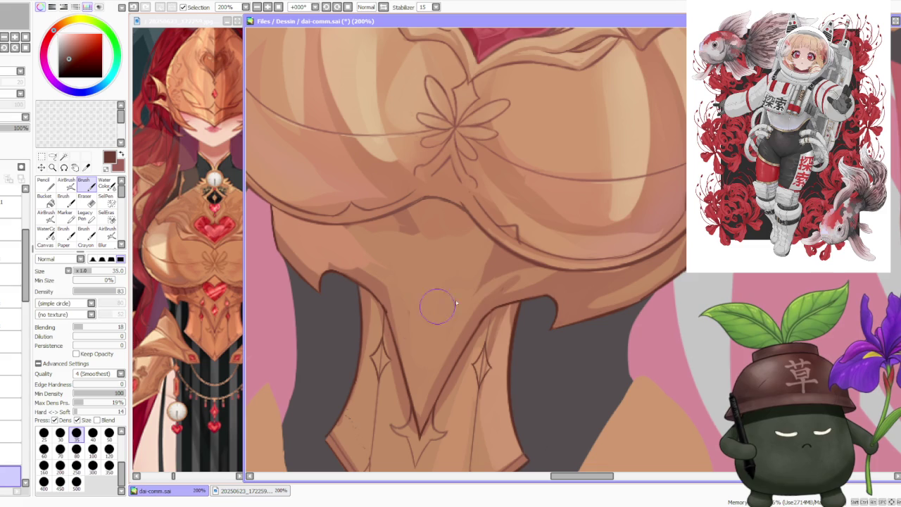
drag(489, 310, 476, 342)
key(ctrl+z)
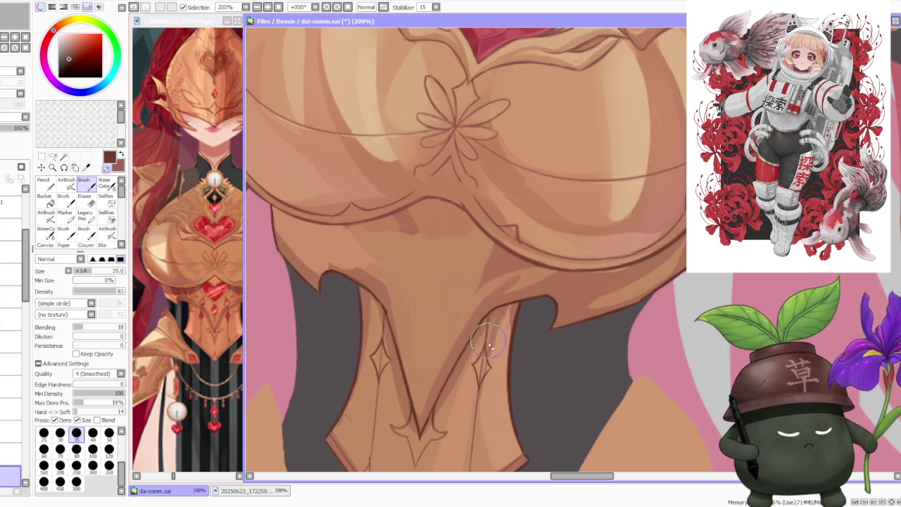
scroll(490, 345, down, 1)
scroll(493, 346, down, 1)
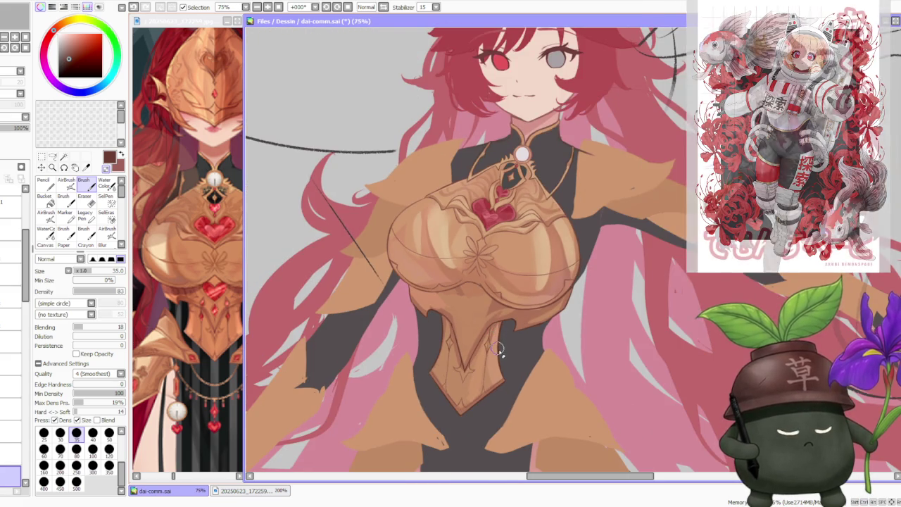
scroll(498, 350, up, 1)
scroll(498, 350, up, 1)
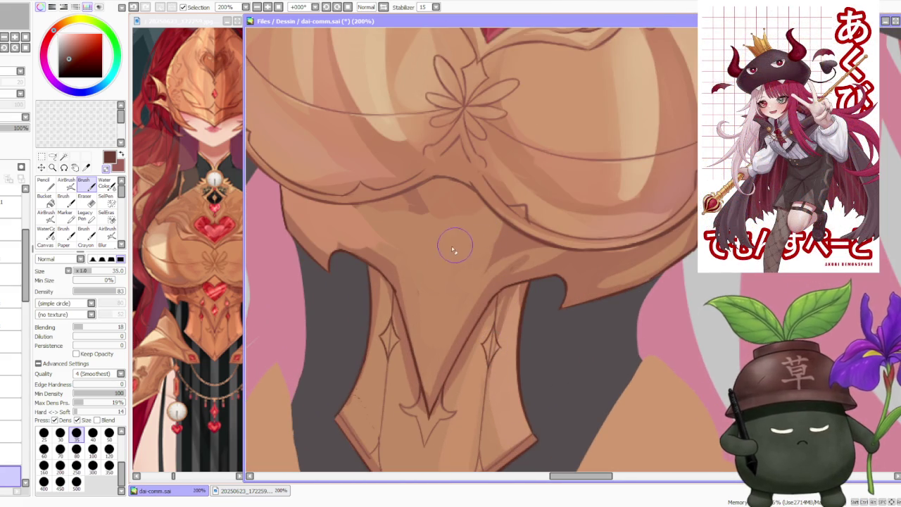
click(52, 156)
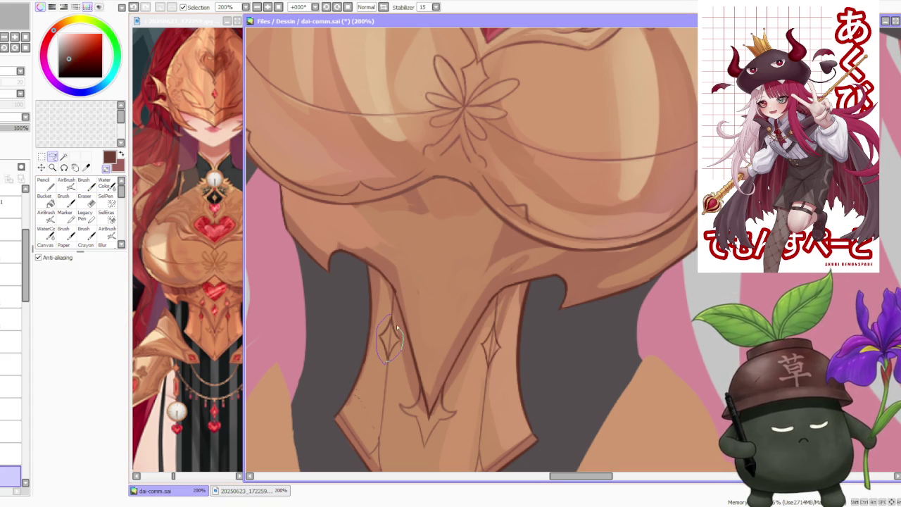
Lasso-select the left and right diamond ornaments to compare their outlines.
drag(398, 330, 401, 347)
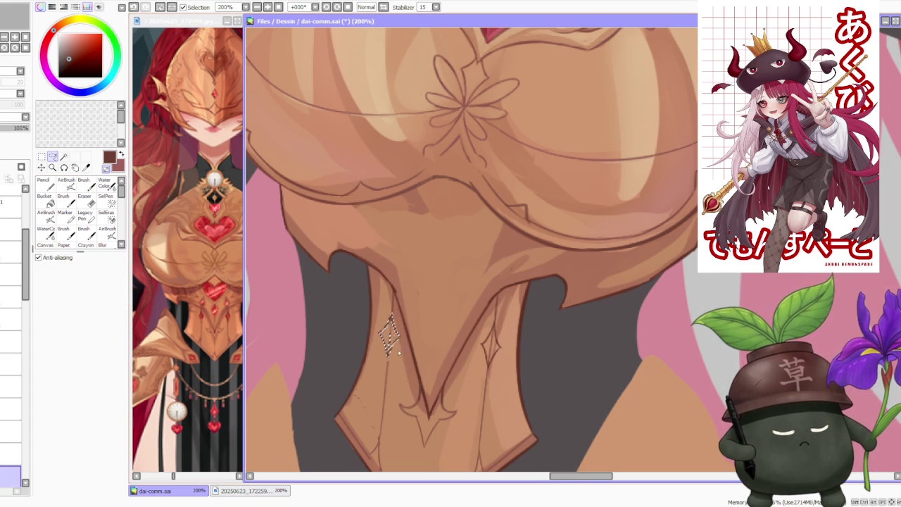
key(ctrl+d)
scroll(397, 350, down, 2)
scroll(462, 341, up, 2)
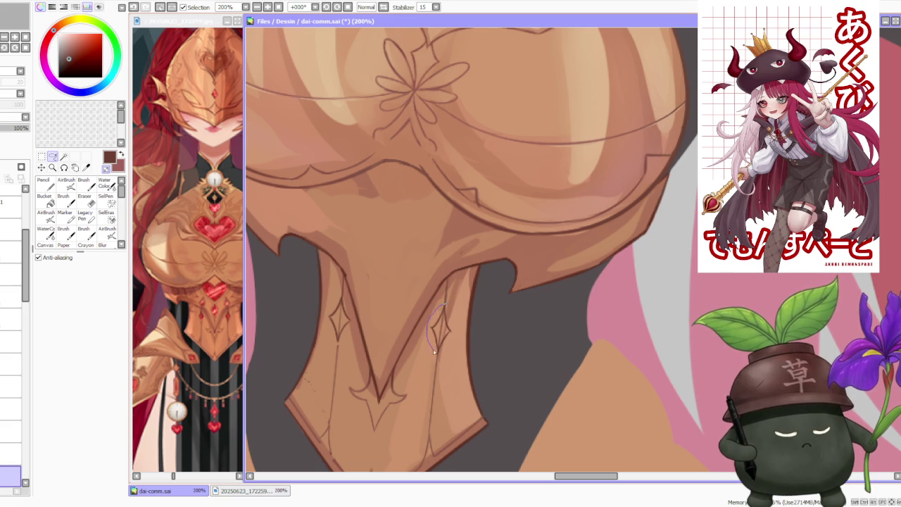
drag(451, 334, 451, 336)
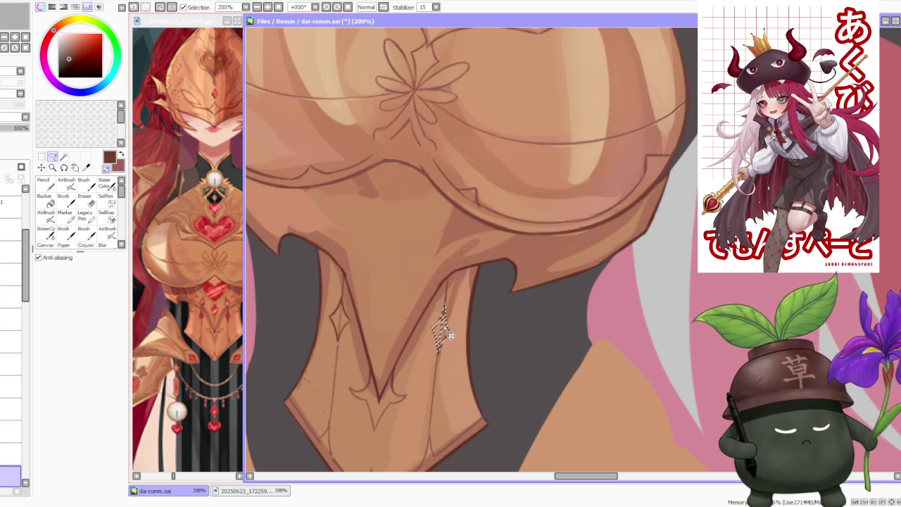
scroll(452, 316, down, 2)
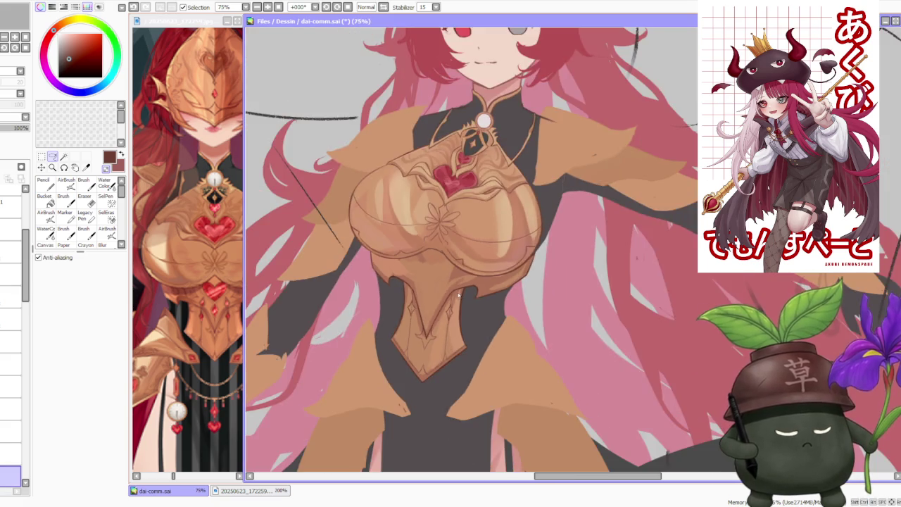
scroll(461, 299, down, 2)
scroll(464, 296, down, 1)
scroll(454, 272, up, 3)
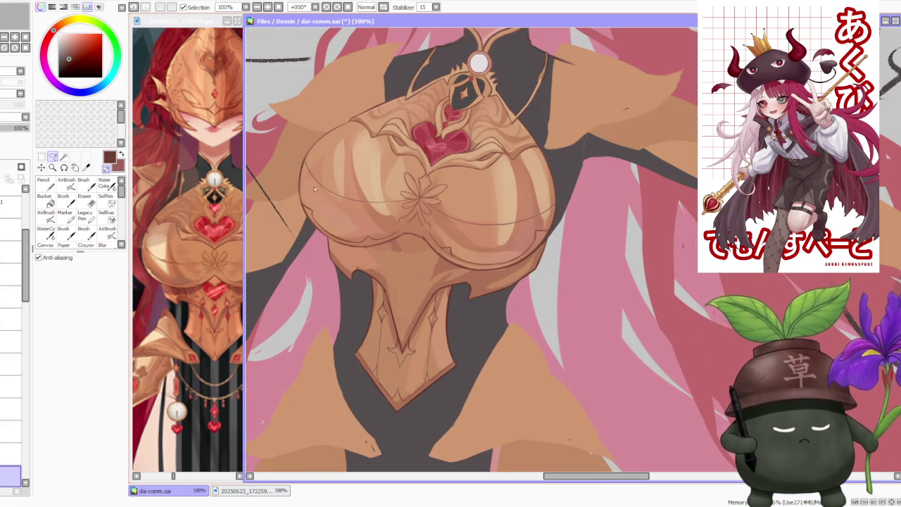
Inspect the diamond line work at high zoom with the Brush ready for touch-ups.
key(b)
scroll(437, 307, up, 1)
scroll(436, 310, up, 1)
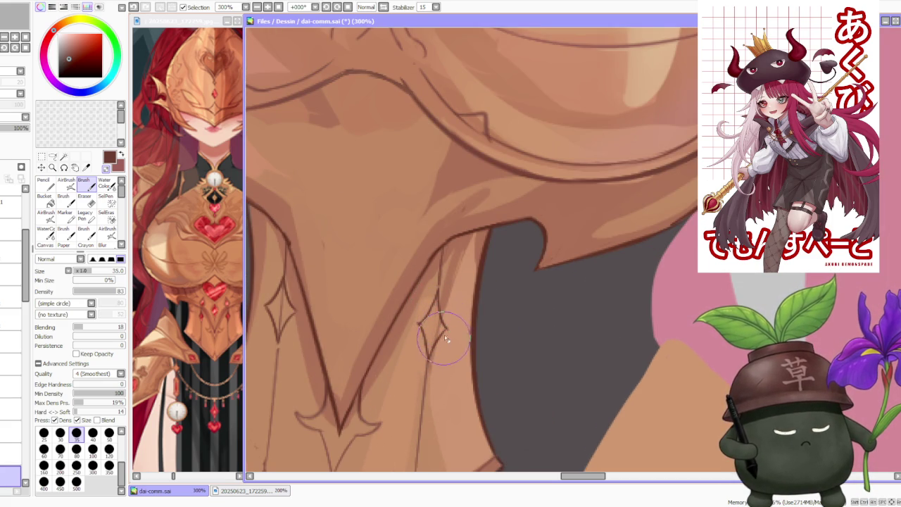
scroll(451, 333, down, 1)
scroll(339, 280, up, 2)
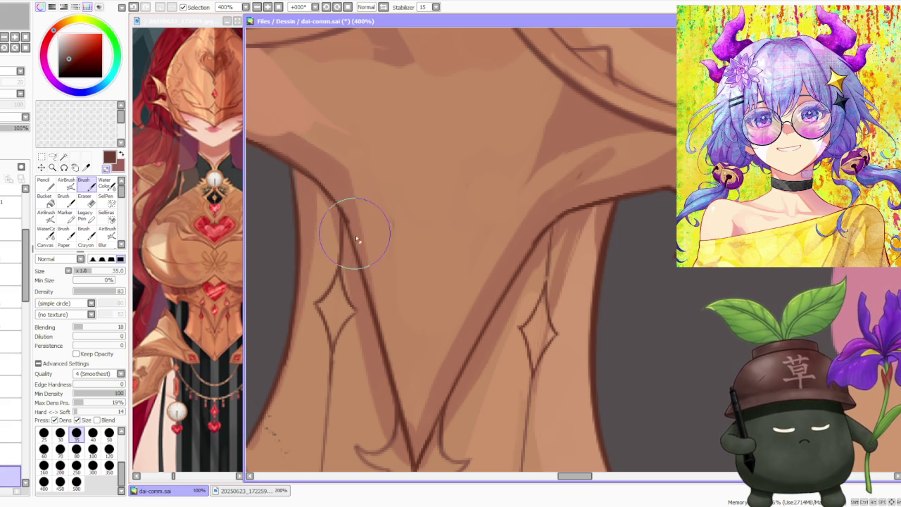
scroll(445, 272, down, 5)
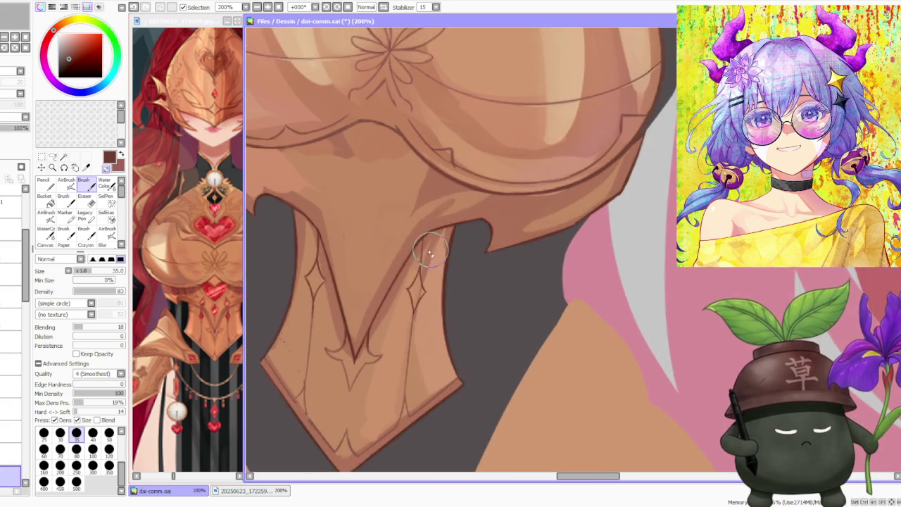
scroll(448, 244, up, 3)
scroll(429, 256, up, 2)
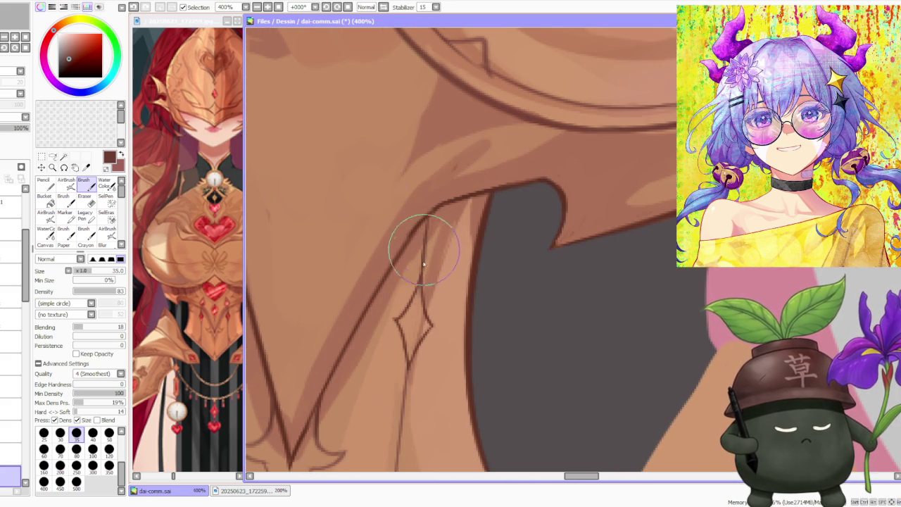